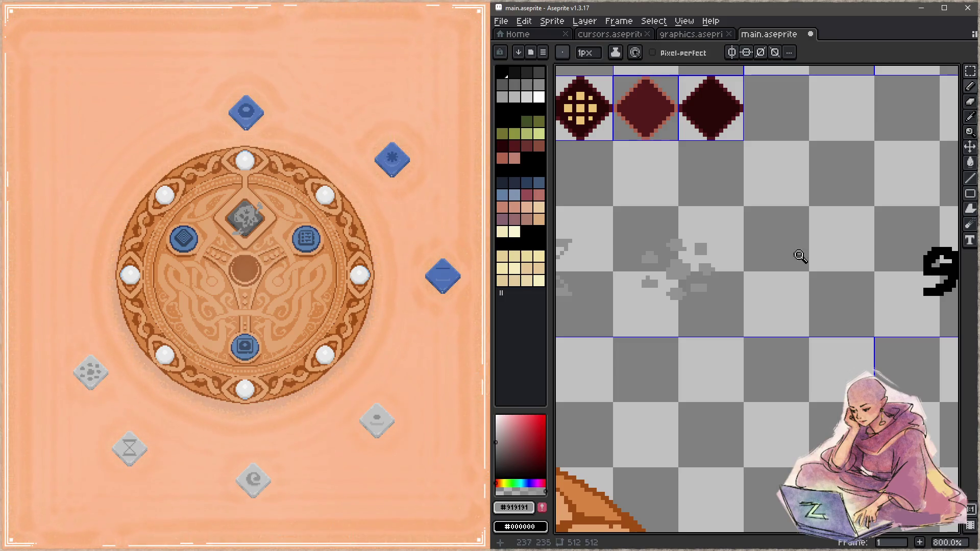
# - Save main.aseprite and pan across the sprite sheet to the cells beside the grey splotches
pyautogui.hotkey('ctrl', 's')
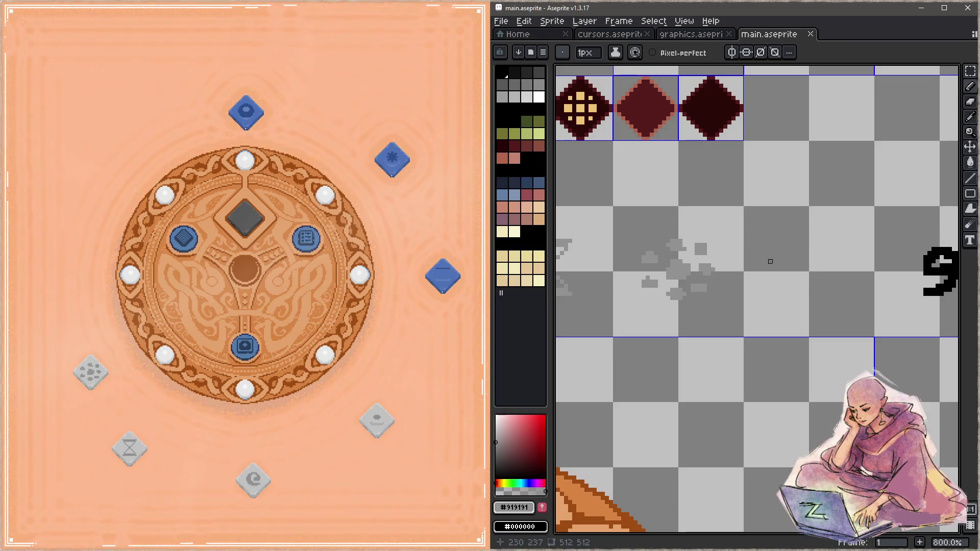
pyautogui.moveTo(760, 257)
pyautogui.mouseDown()
pyautogui.moveTo(743, 245)
pyautogui.moveTo(842, 357)
pyautogui.moveTo(879, 242)
pyautogui.mouseUp()
pyautogui.moveTo(571, 250); pyautogui.dragTo(735, 265)
pyautogui.moveTo(847, 321)
pyautogui.mouseDown()
pyautogui.moveTo(890, 306)
pyautogui.moveTo(853, 306)
pyautogui.moveTo(717, 263)
pyautogui.moveTo(682, 276)
pyautogui.mouseUp()
# - Draw three grey diagonal scratch strokes, one long, one thin and one short, and save
pyautogui.moveTo(754, 246); pyautogui.dragTo(691, 303)
pyautogui.moveTo(779, 266); pyautogui.dragTo(691, 347)
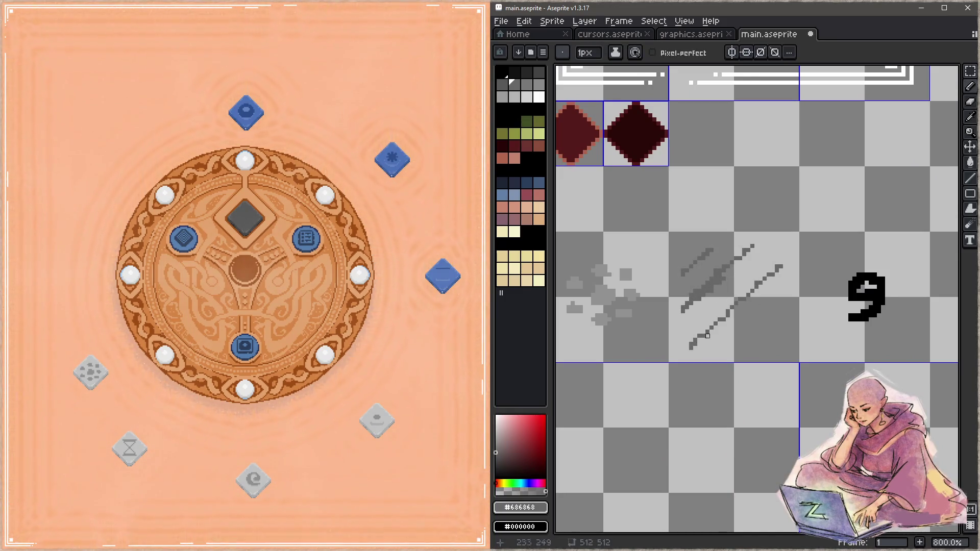
pyautogui.moveTo(778, 320)
pyautogui.mouseDown()
pyautogui.moveTo(752, 340)
pyautogui.moveTo(684, 346)
pyautogui.moveTo(673, 317)
pyautogui.moveTo(715, 225)
pyautogui.moveTo(693, 240)
pyautogui.mouseUp()
pyautogui.hotkey('ctrl', 's')
# - Erase the lower-right grey stroke, trim both ends of the lower stroke, and save
pyautogui.press('e')
pyautogui.moveTo(780, 343); pyautogui.dragTo(791, 376)
pyautogui.hotkey('ctrl', 's')
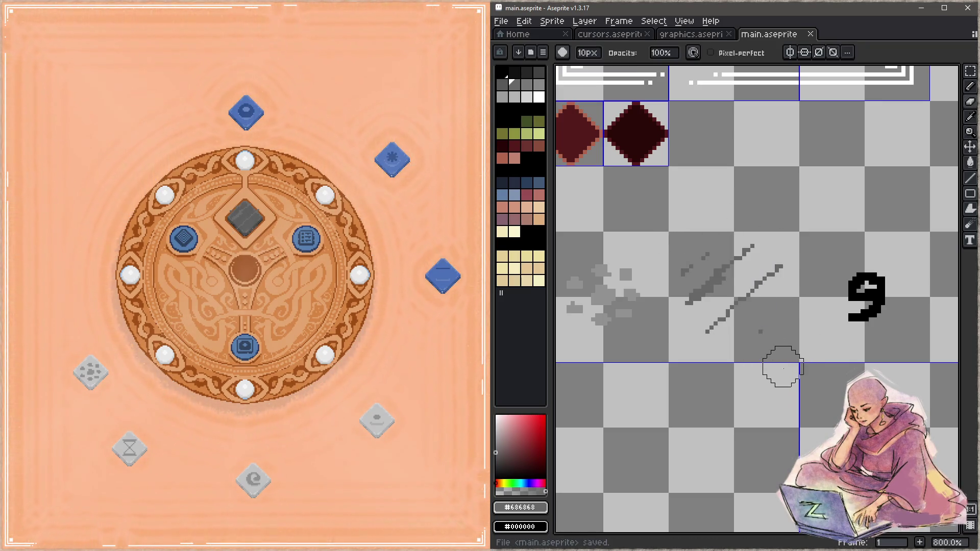
pyautogui.hotkey('ctrl', 's')
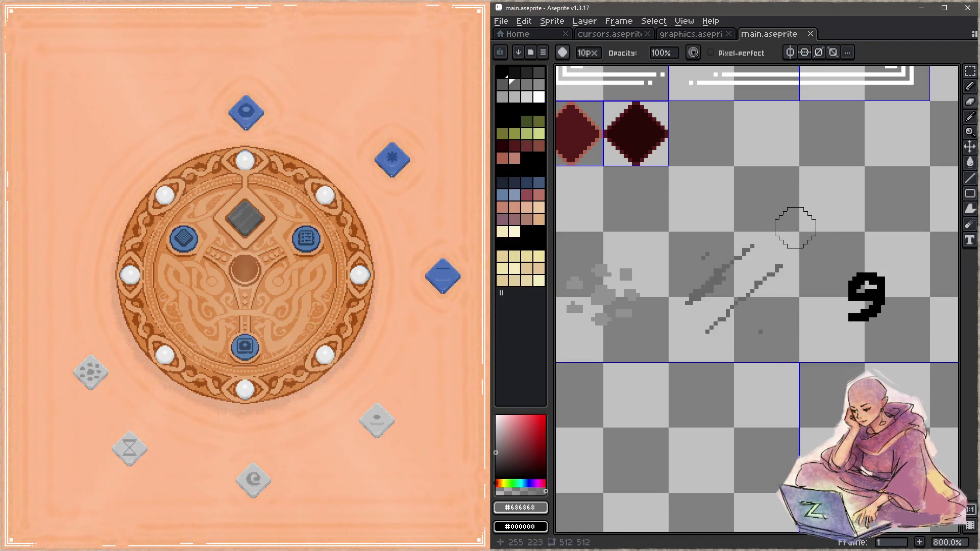
pyautogui.moveTo(803, 253); pyautogui.dragTo(799, 260)
pyautogui.click(703, 344)
pyautogui.hotkey('ctrl', 's')
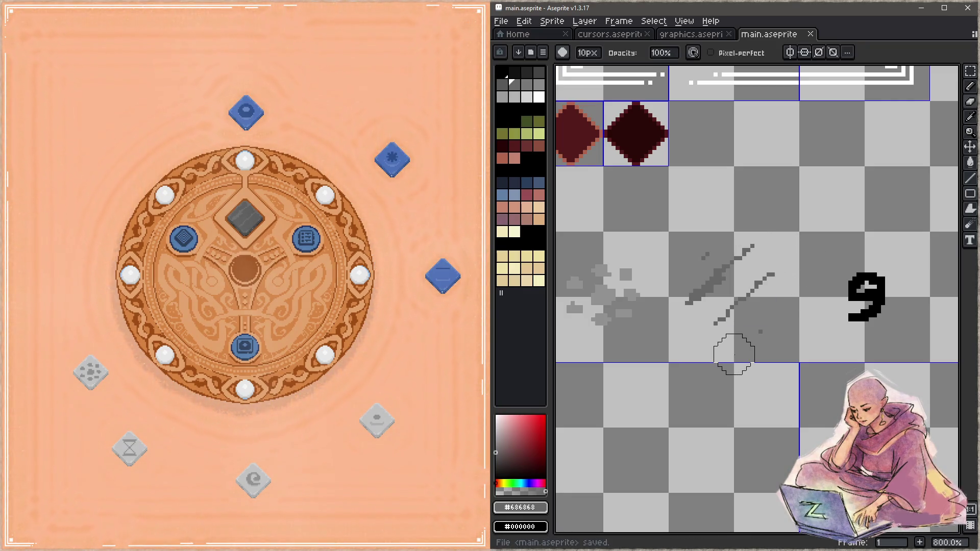
# - Add a short dark-grey diagonal stroke, trim it, save, and pull the dark tile from the socket
pyautogui.press('b')
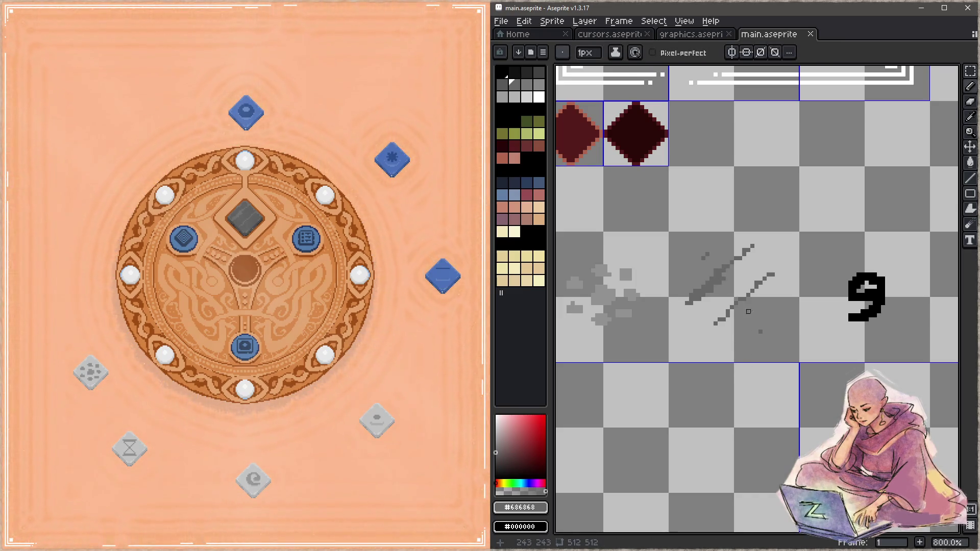
pyautogui.moveTo(756, 328)
pyautogui.mouseDown()
pyautogui.moveTo(740, 338)
pyautogui.moveTo(768, 317)
pyautogui.moveTo(753, 334)
pyautogui.moveTo(760, 340)
pyautogui.mouseUp()
pyautogui.hotkey('ctrl', 's')
pyautogui.press('e')
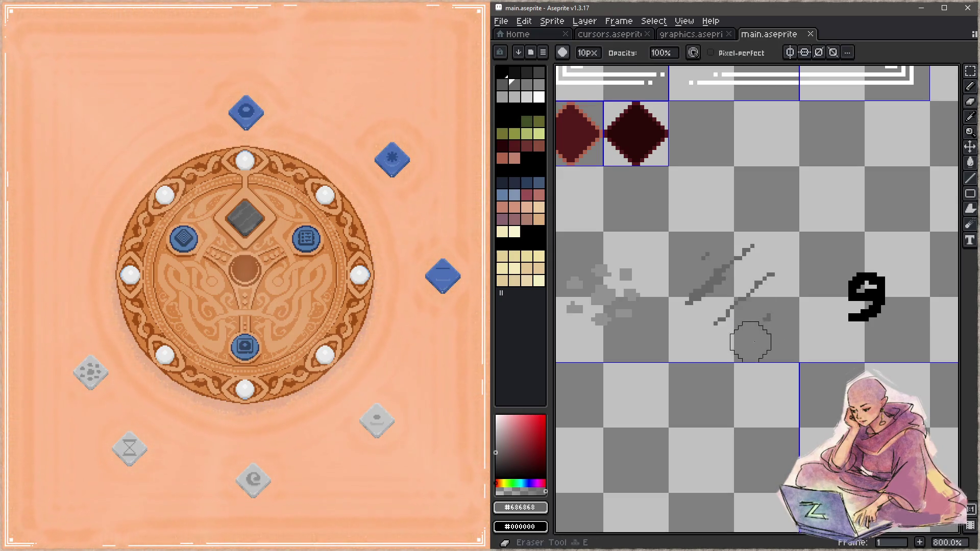
pyautogui.click(755, 337)
pyautogui.press('h')
pyautogui.press('b')
pyautogui.hotkey('ctrl', 's')
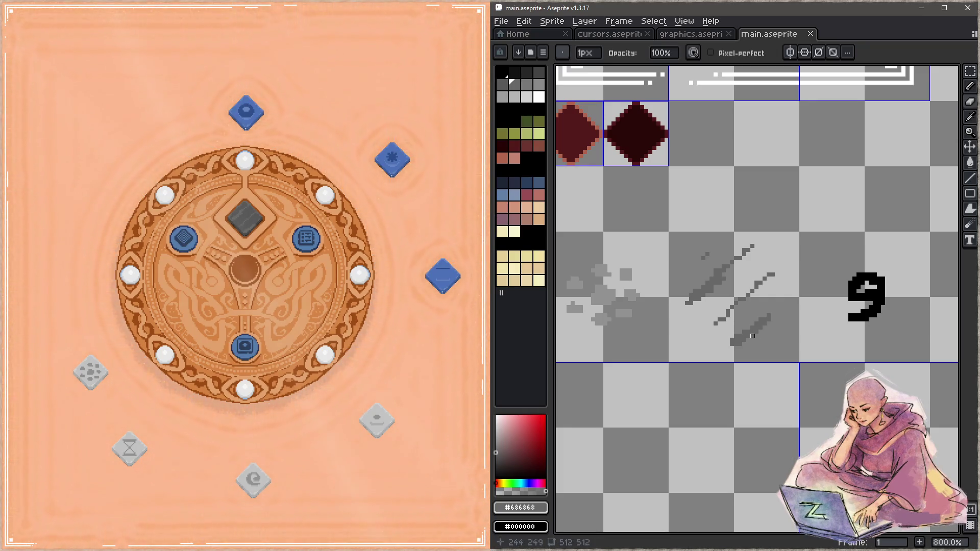
pyautogui.moveTo(226, 217)
pyautogui.mouseDown()
pyautogui.moveTo(234, 178)
pyautogui.moveTo(50, 259)
pyautogui.moveTo(53, 275)
pyautogui.mouseUp()
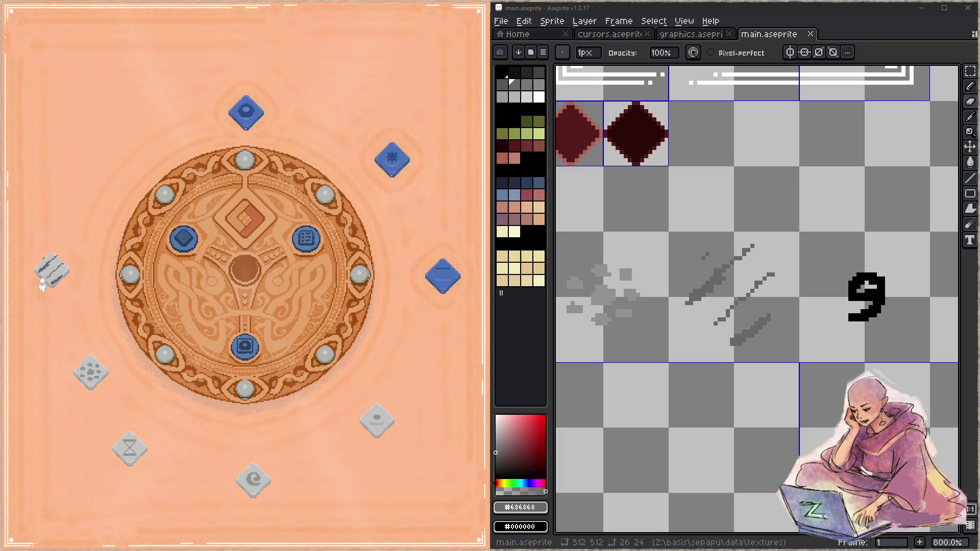
# - Return the dark tile to the game's central socket and navigate to the grey diamond sprite
pyautogui.moveTo(39, 270); pyautogui.dragTo(40, 271)
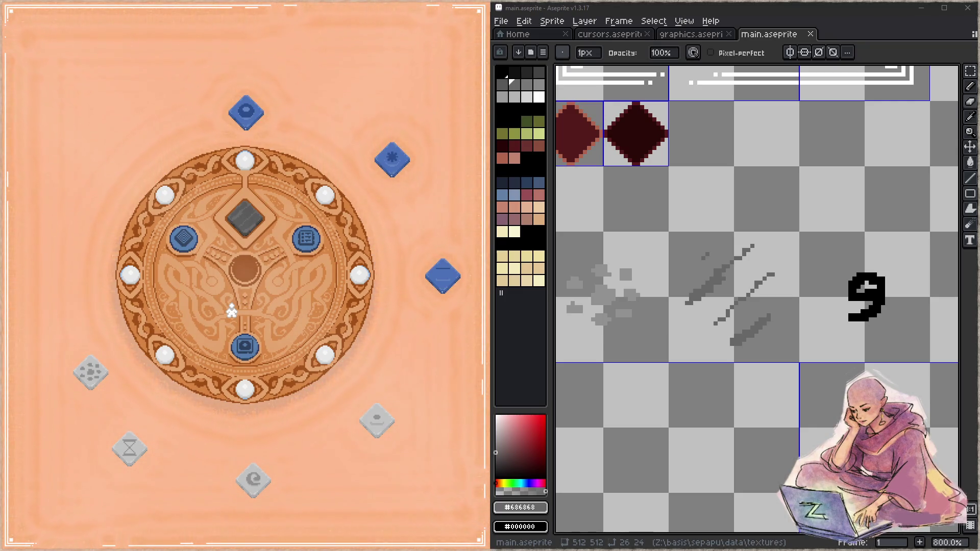
pyautogui.scroll(3, 774, 310)
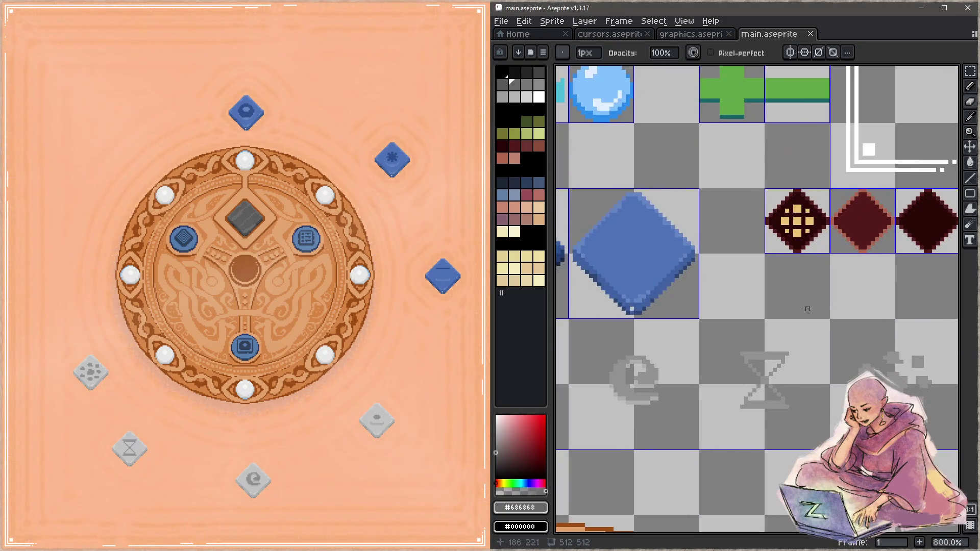
pyautogui.press('z')
pyautogui.scroll(-1, 774, 310)
pyautogui.scroll(-1, 774, 310)
pyautogui.hscroll(-5, 791, 306)
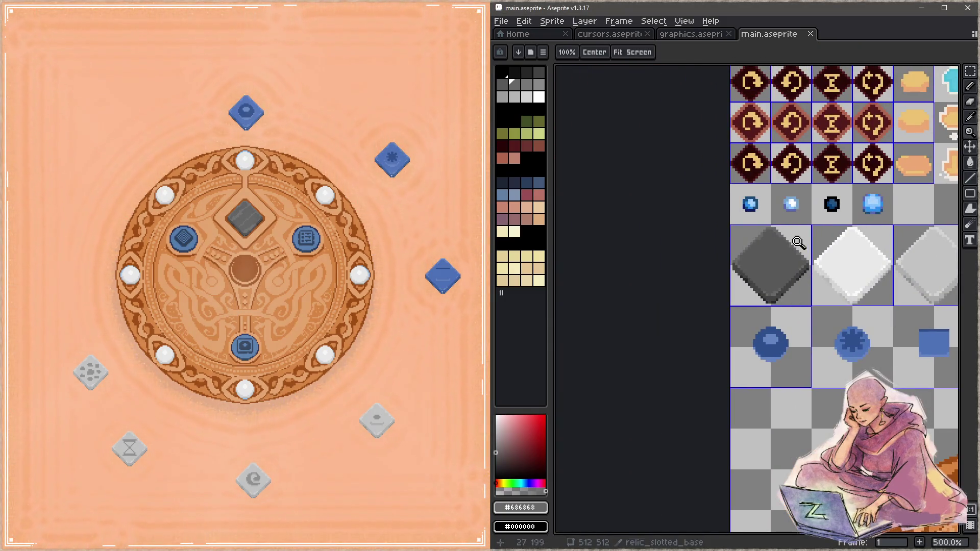
pyautogui.scroll(1, 793, 248)
pyautogui.scroll(1, 781, 306)
# - Touch up a pixel on the grey relic_slotted_base diamond with the pencil and show the layers list
pyautogui.press('b')
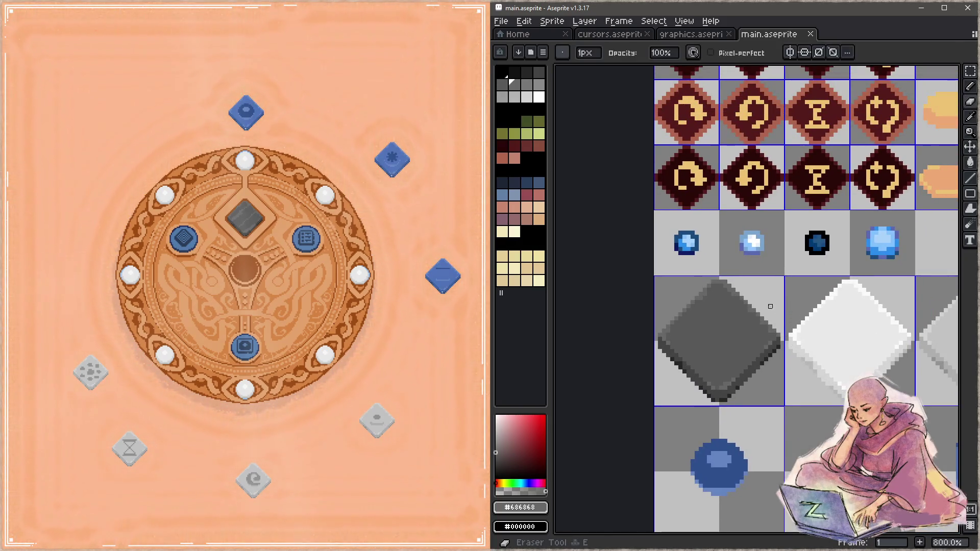
pyautogui.click(750, 306)
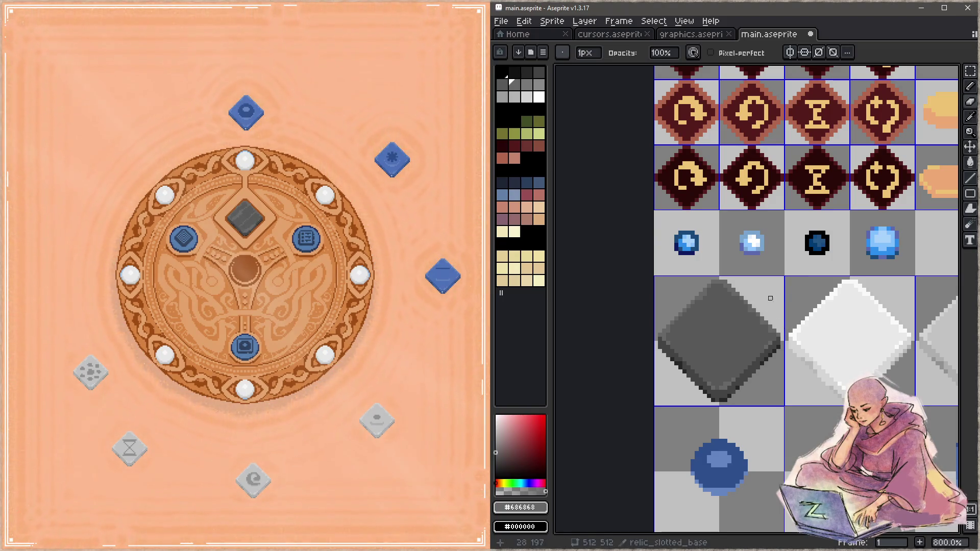
pyautogui.press('Tab')
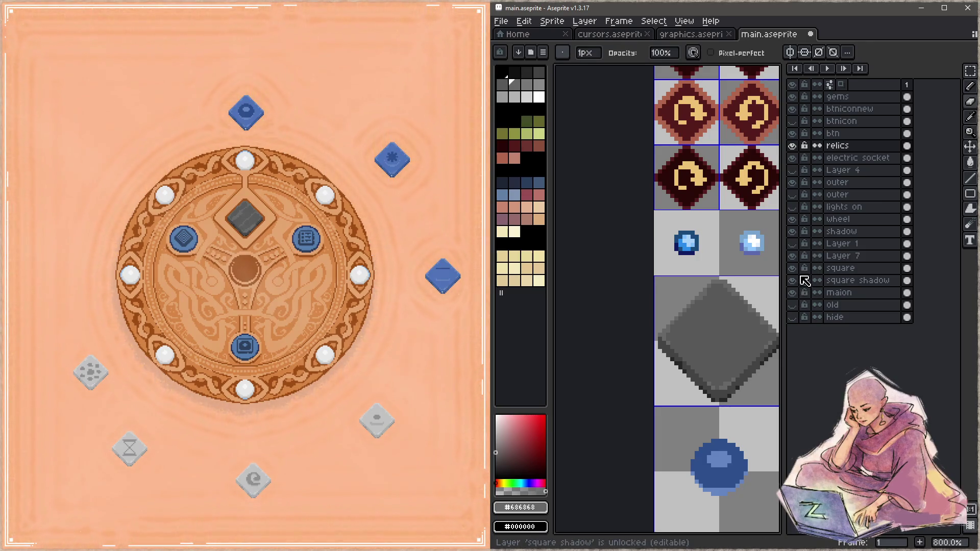
# - Hide and reshow the relics and maion layers, confirm the maion layer name, and save
pyautogui.click(792, 146)
pyautogui.click(792, 146)
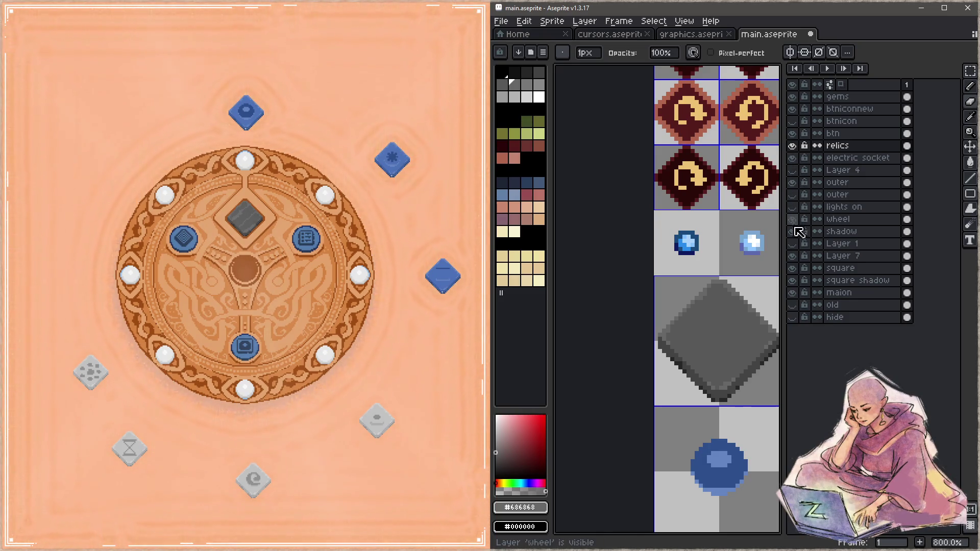
pyautogui.click(792, 293)
pyautogui.click(792, 292)
pyautogui.click(838, 293)
pyautogui.moveTo(730, 326); pyautogui.dragTo(661, 327)
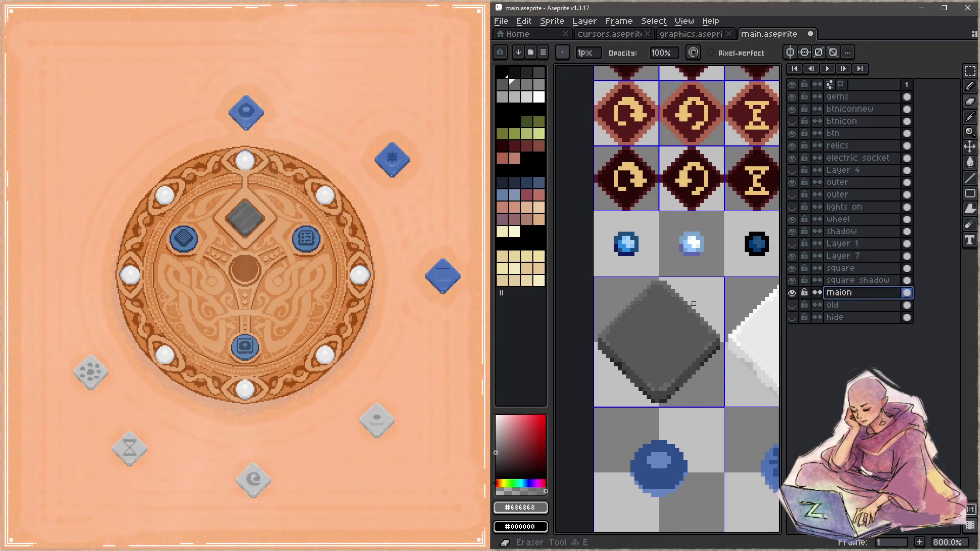
pyautogui.press('Return')
pyautogui.hotkey('ctrl', 's')
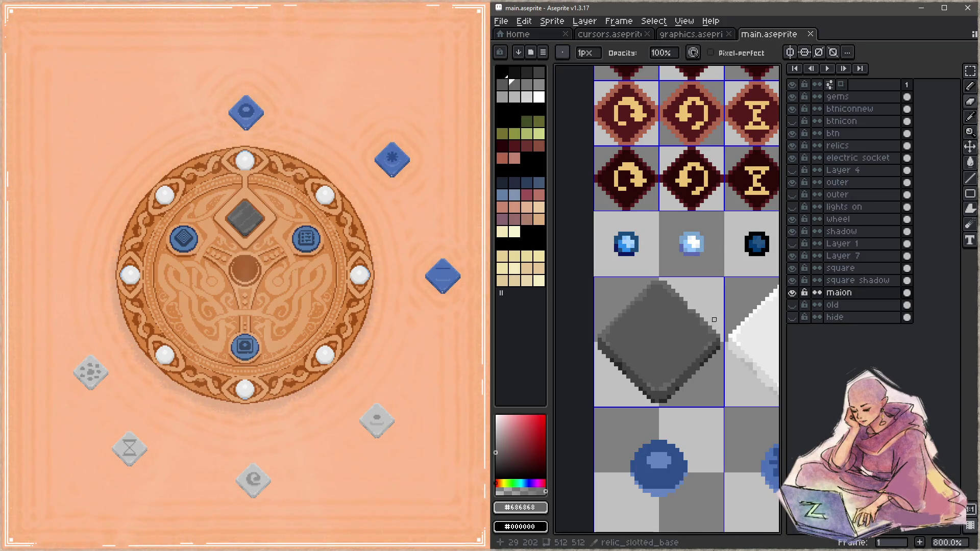
# - Select the maion cel and save main.aseprite again
pyautogui.keyDown('ctrl'); pyautogui.click(711, 319); pyautogui.keyUp('ctrl')
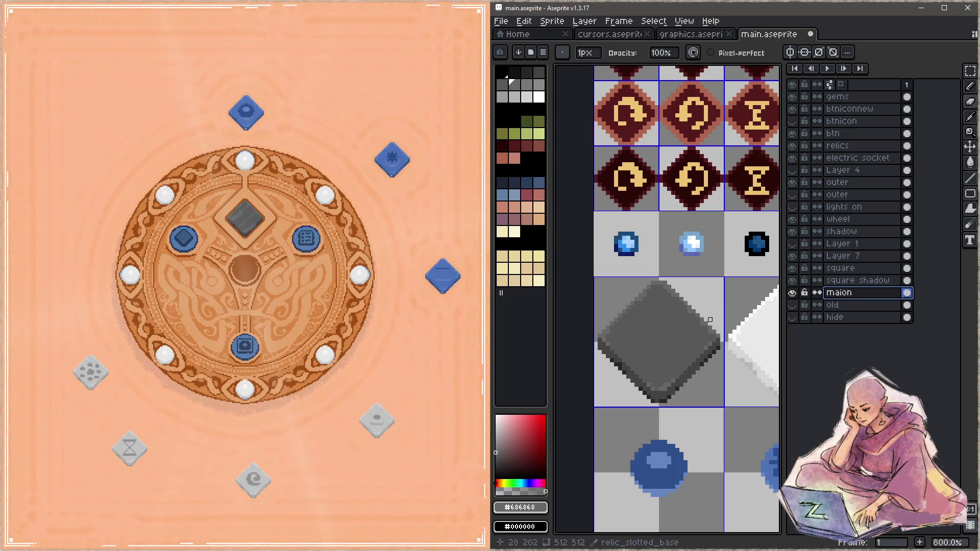
pyautogui.hotkey('ctrl', 's')
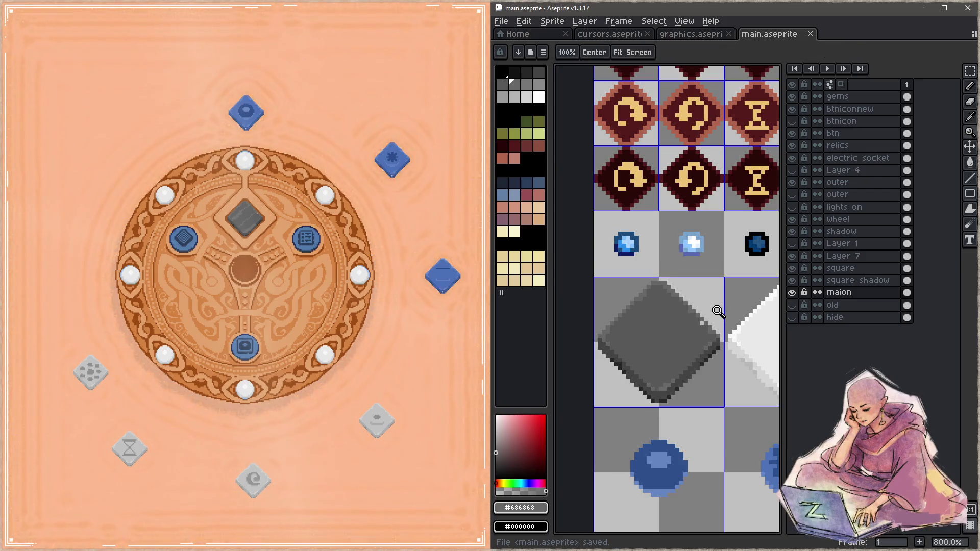
pyautogui.keyDown('ctrl'); pyautogui.click(705, 316); pyautogui.keyUp('ctrl')
pyautogui.hotkey('ctrl', 's')
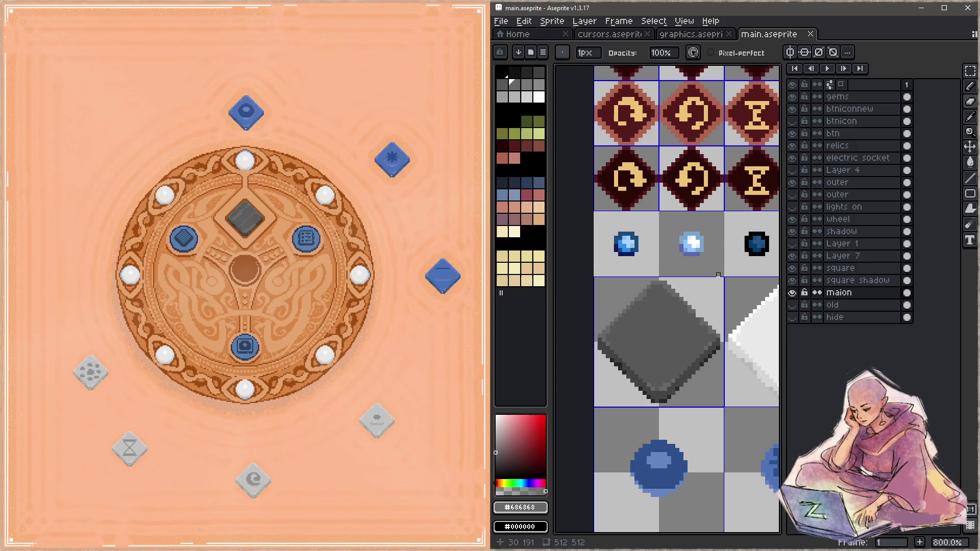
# - Bring the grey diamond into view and draw a short grey stroke on it
pyautogui.hotkey('ctrl', 's')
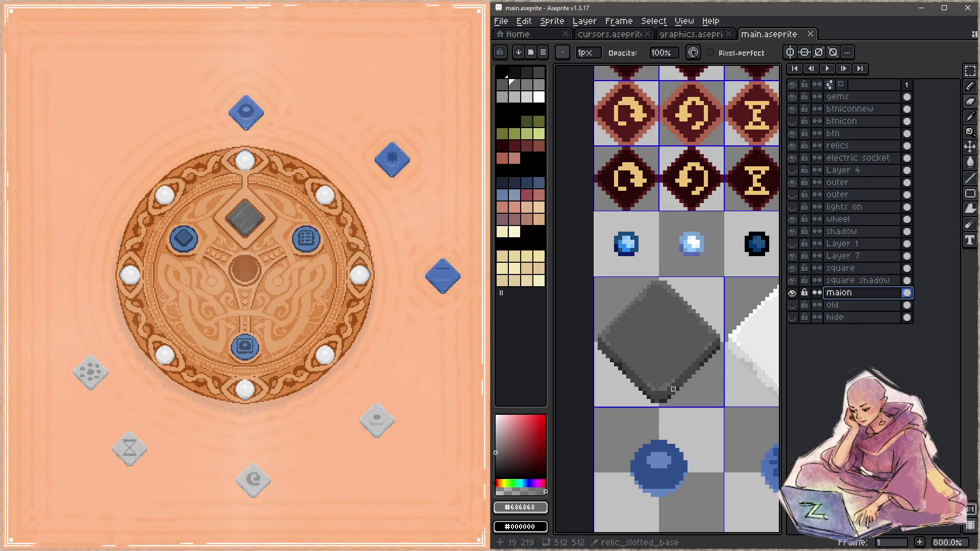
pyautogui.press('i')
pyautogui.press('b')
pyautogui.moveTo(689, 369); pyautogui.dragTo(698, 324)
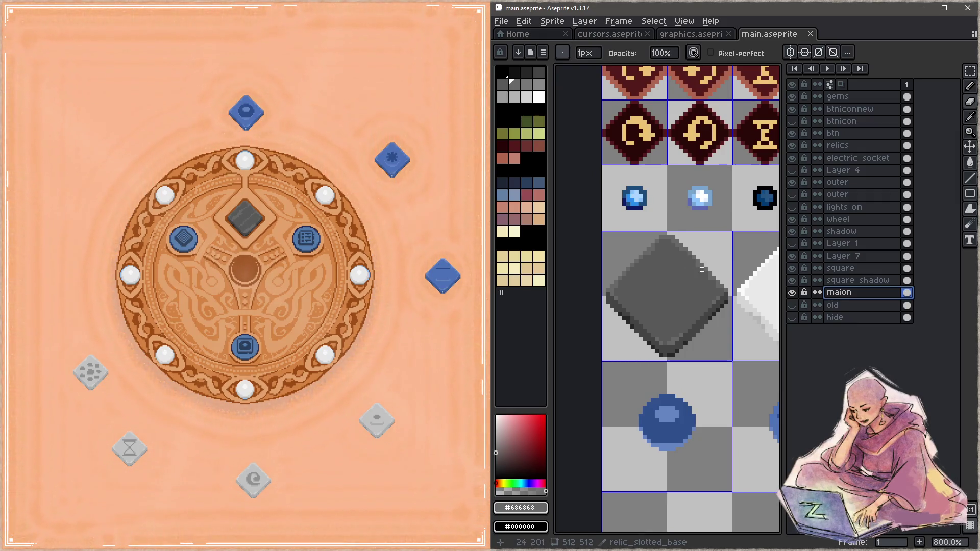
pyautogui.press('i')
pyautogui.press('b')
pyautogui.moveTo(700, 275); pyautogui.dragTo(696, 283)
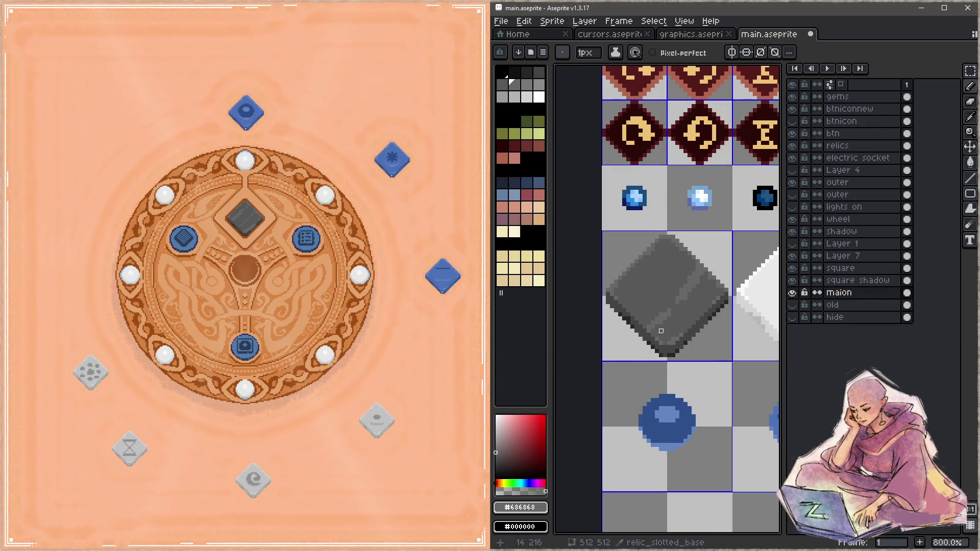
# - Draw a darker #585858 stroke and a light #686868 diagonal highlight on the diamond
pyautogui.keyDown('alt'); pyautogui.click(656, 318); pyautogui.keyUp('alt')
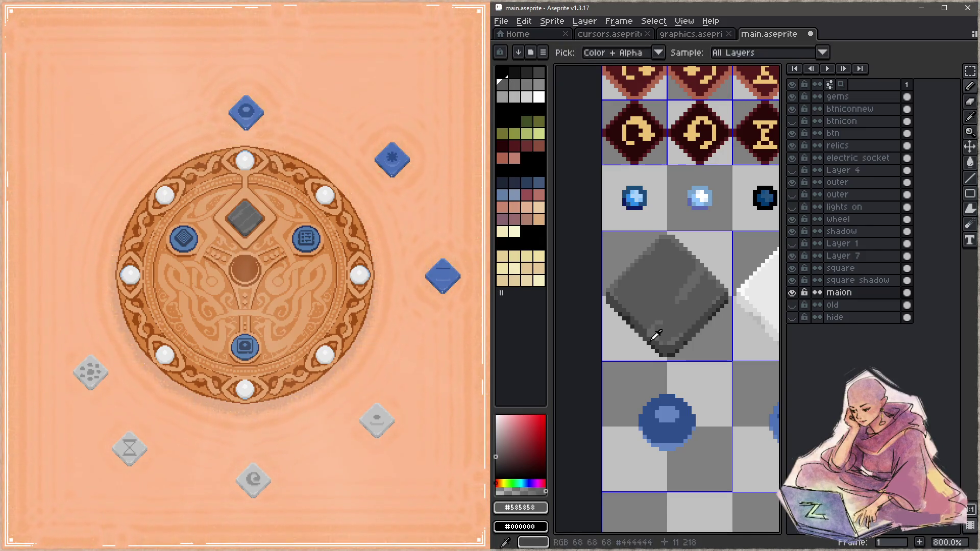
pyautogui.keyDown('alt'); pyautogui.click(677, 330); pyautogui.keyUp('alt')
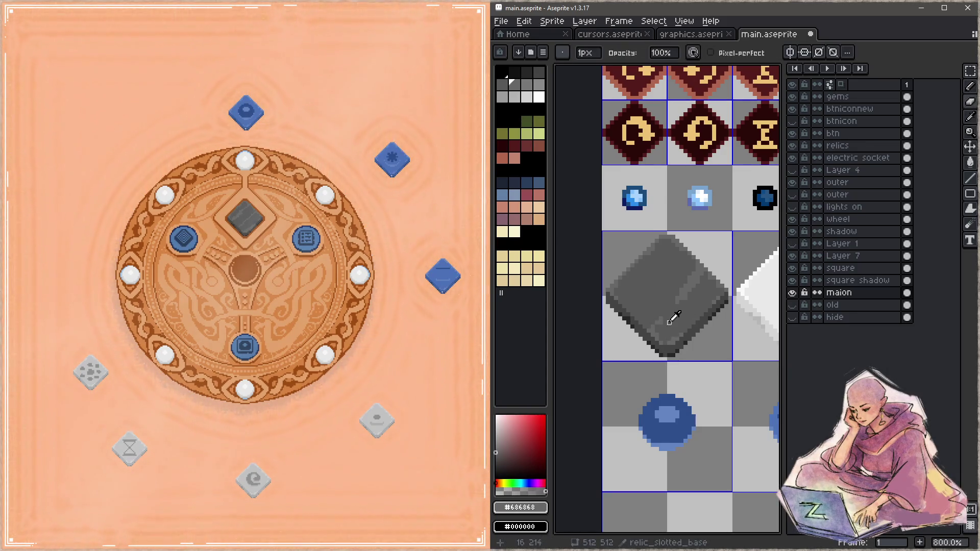
pyautogui.keyDown('alt'); pyautogui.click(669, 324); pyautogui.keyUp('alt')
pyautogui.moveTo(693, 315); pyautogui.dragTo(698, 294)
pyautogui.keyDown('alt'); pyautogui.click(695, 274); pyautogui.keyUp('alt')
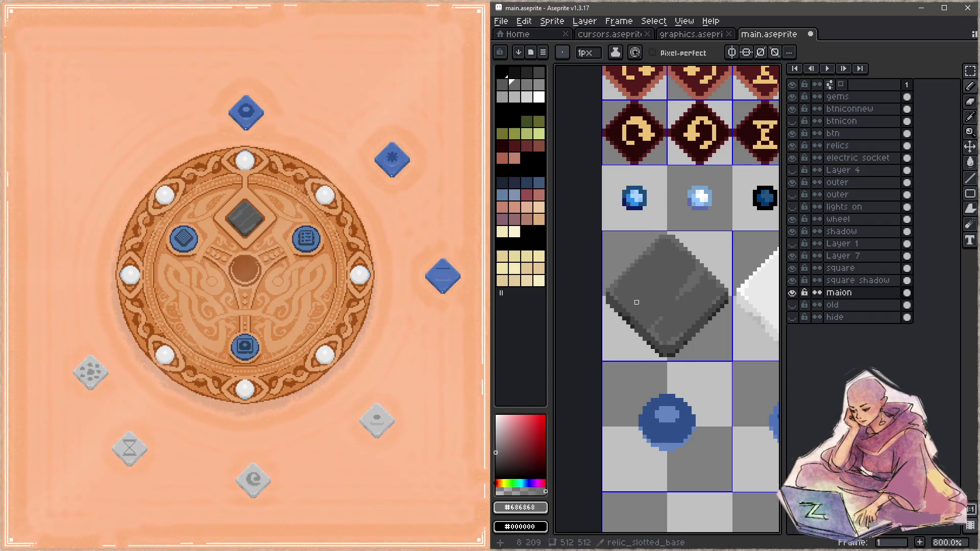
pyautogui.moveTo(678, 252); pyautogui.dragTo(665, 264)
# - Sample the #585858 and #686868 greys again and save the diamond edits
pyautogui.press('alt')
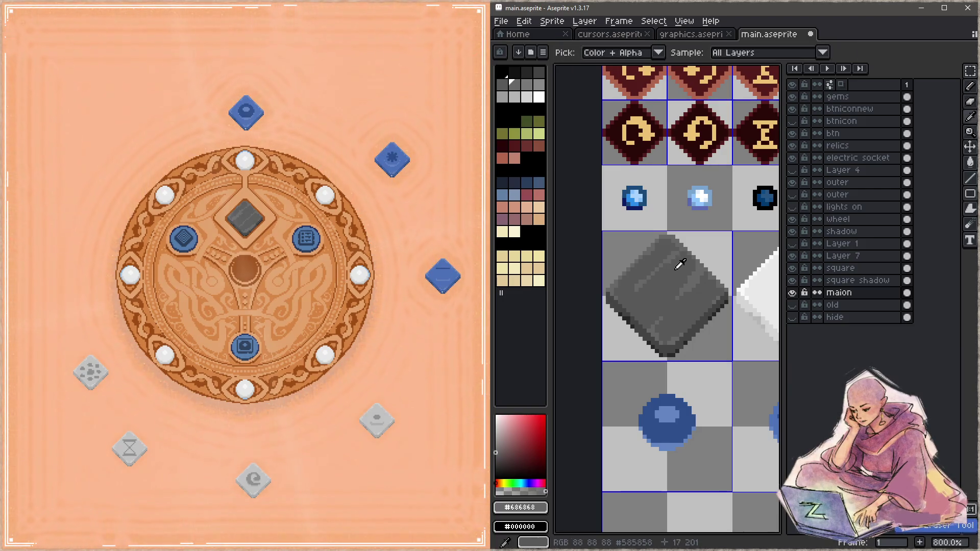
pyautogui.keyDown('alt'); pyautogui.click(678, 264); pyautogui.keyUp('alt')
pyautogui.keyDown('alt'); pyautogui.click(663, 261); pyautogui.keyUp('alt')
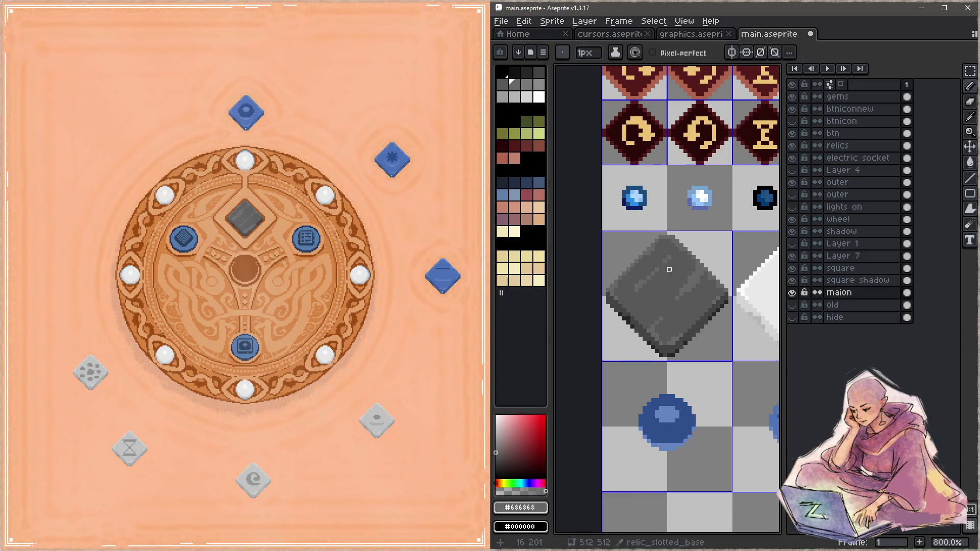
pyautogui.press('alt')
pyautogui.hotkey('ctrl', 's')
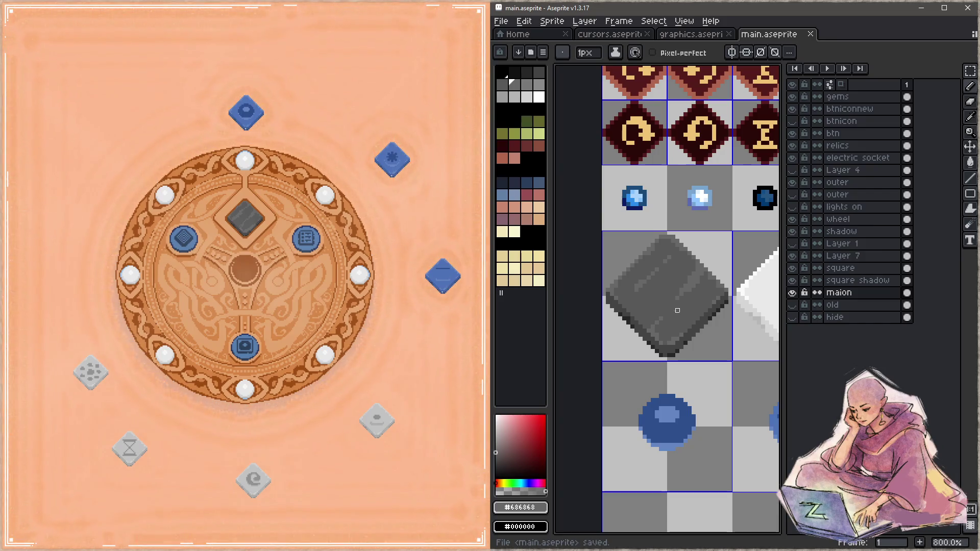
pyautogui.scroll(-3, 677, 310)
# - Erase the grey diagonal marks near the 9 on the relics layer and save
pyautogui.scroll(2, 611, 196)
pyautogui.scroll(10, 611, 195)
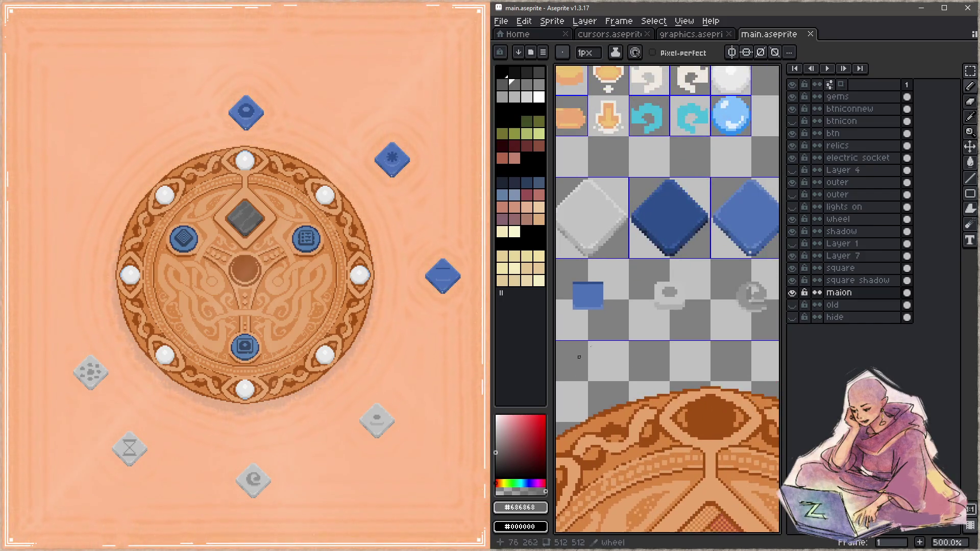
pyautogui.scroll(1, 600, 292)
pyautogui.moveTo(600, 292); pyautogui.dragTo(631, 296)
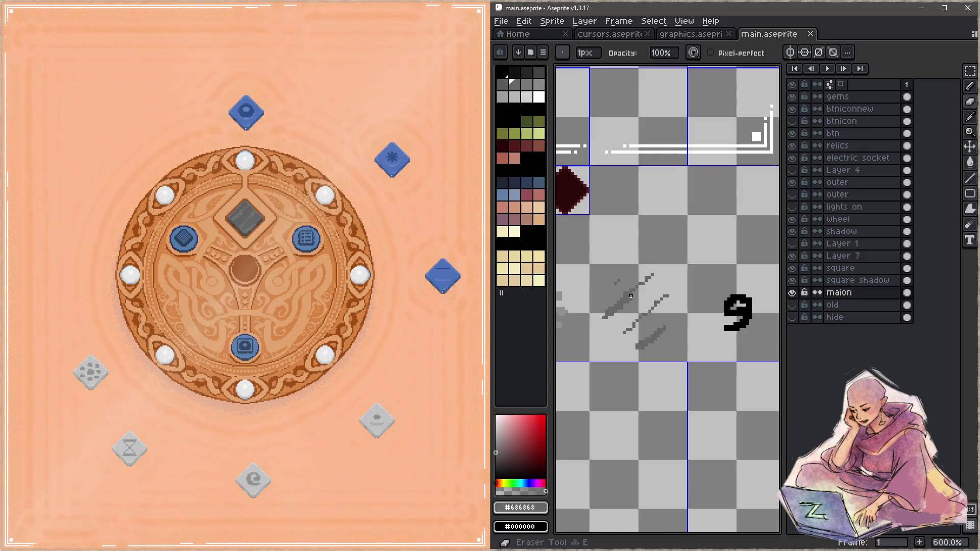
pyautogui.press('e')
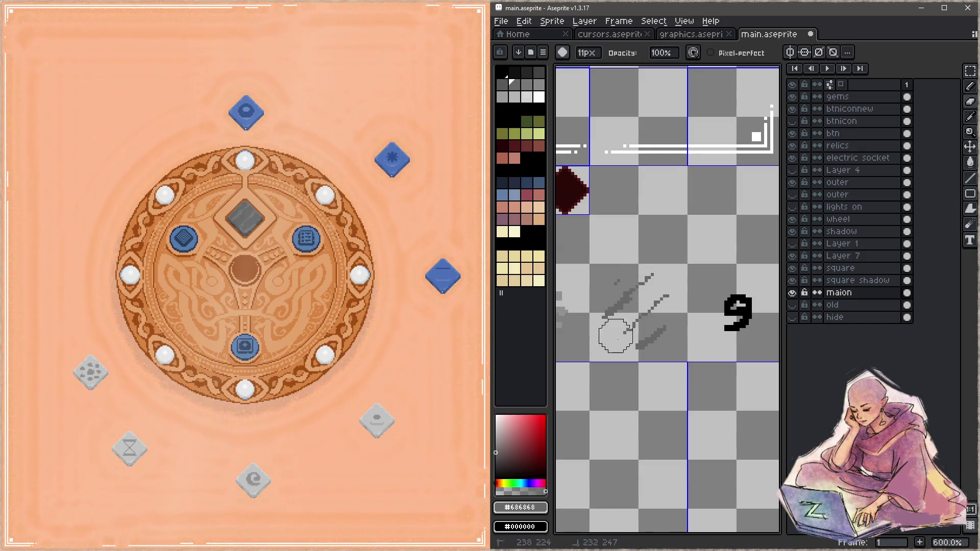
pyautogui.click(837, 145)
pyautogui.moveTo(638, 286)
pyautogui.mouseDown()
pyautogui.moveTo(656, 328)
pyautogui.moveTo(619, 278)
pyautogui.moveTo(671, 290)
pyautogui.mouseUp()
pyautogui.hotkey('ctrl', 's')
# - Select the maion layer, then the relics layer again, and save main.aseprite
pyautogui.scroll(-2, 606, 296)
pyautogui.scroll(5, 616, 278)
pyautogui.keyDown('ctrl'); pyautogui.click(628, 278); pyautogui.keyUp('ctrl')
pyautogui.scroll(5, 643, 225)
pyautogui.hscroll(5, 643, 225)
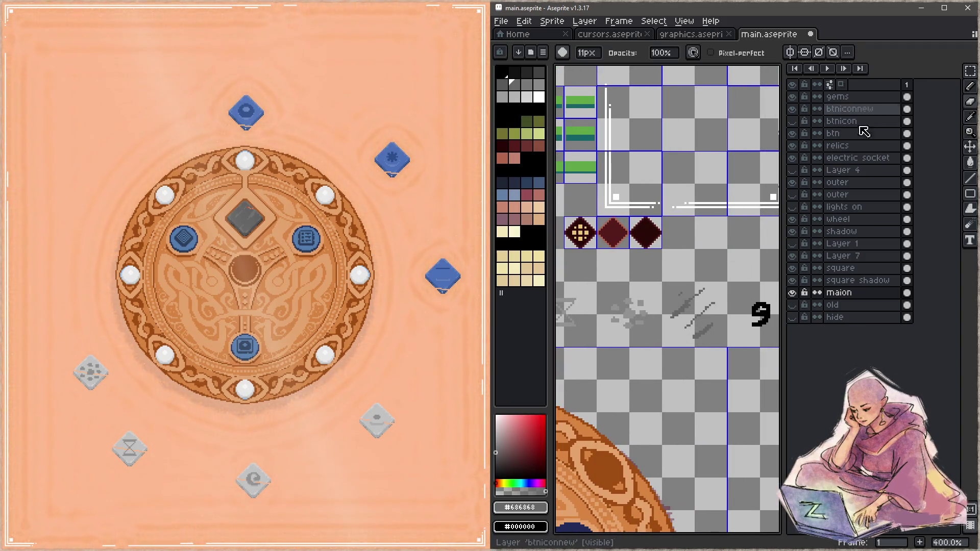
pyautogui.click(857, 146)
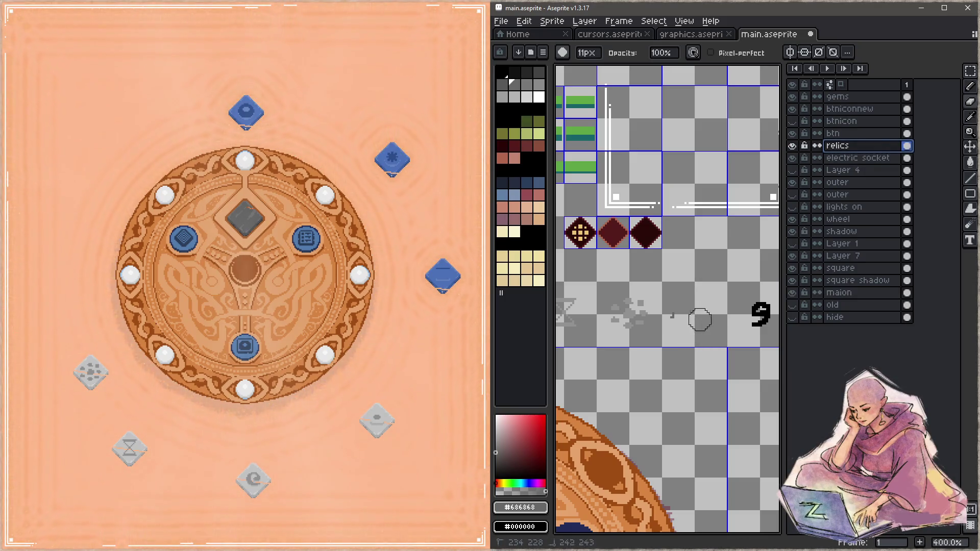
pyautogui.press('z')
pyautogui.hotkey('ctrl', 's')
pyautogui.press('b')
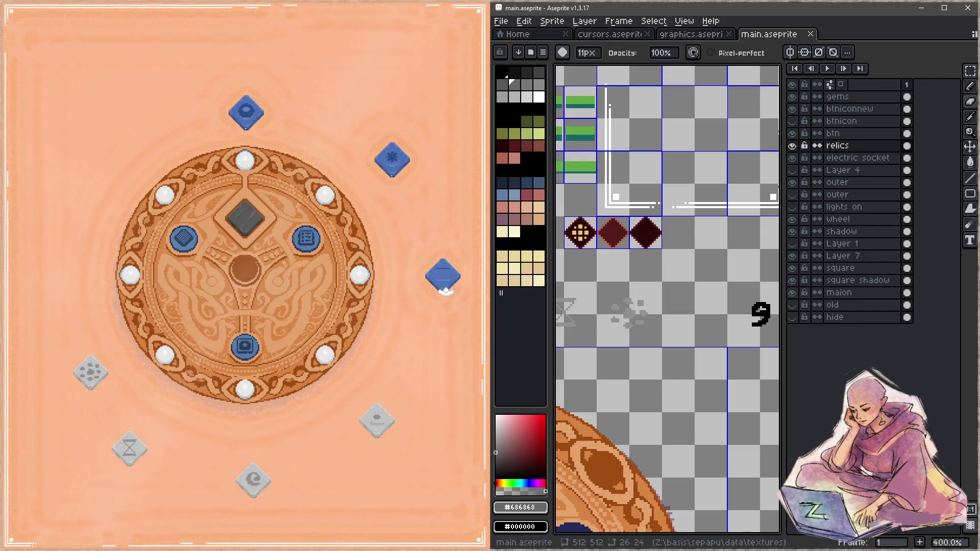
pyautogui.scroll(8, 593, 284)
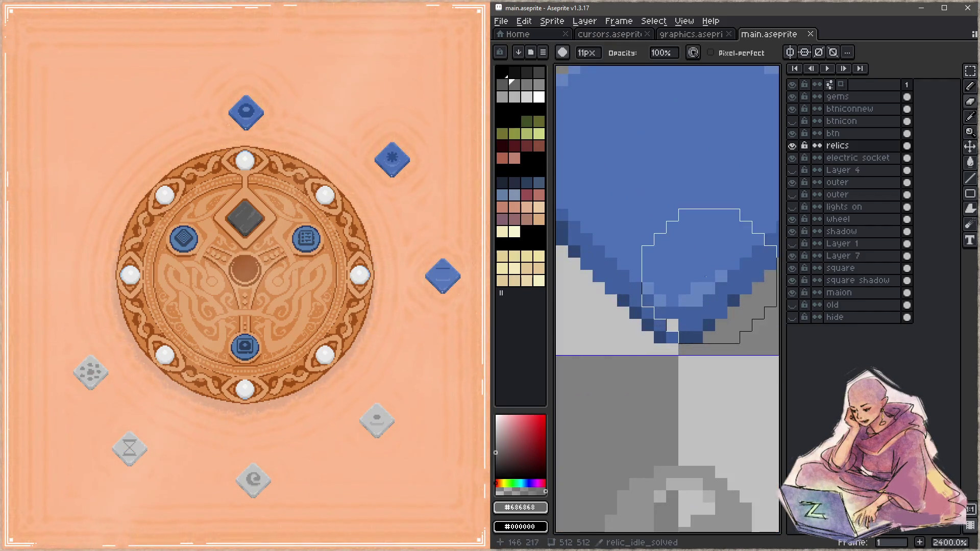
# - Recolour the stray tip pixels of the blue diamond with sampled blue and dark-blue outline, and save
pyautogui.keyDown('alt'); pyautogui.click(678, 316); pyautogui.keyUp('alt')
pyautogui.click(672, 325)
pyautogui.hotkey('ctrl', 's')
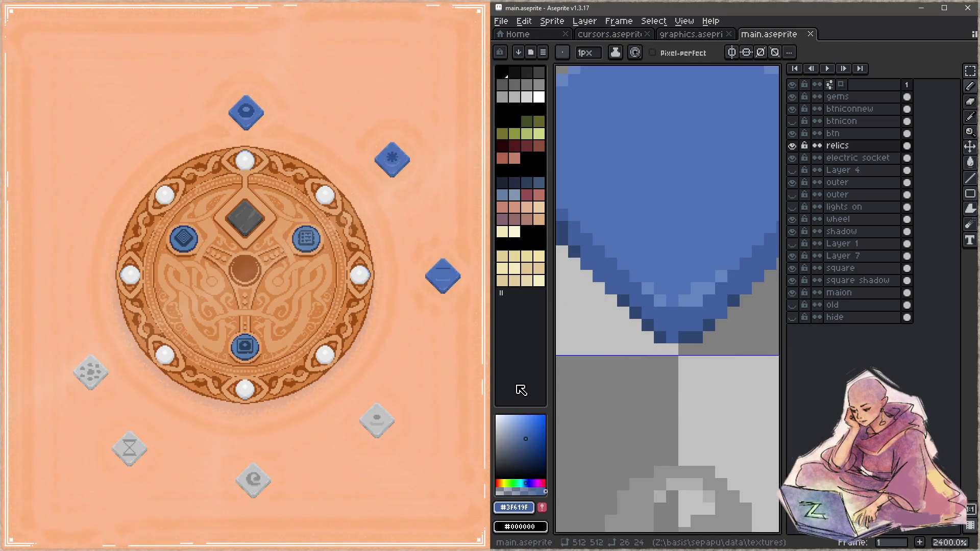
pyautogui.keyDown('alt'); pyautogui.click(694, 333); pyautogui.keyUp('alt')
pyautogui.click(672, 337)
pyautogui.scroll(-3, 621, 394)
pyautogui.scroll(-2, 621, 394)
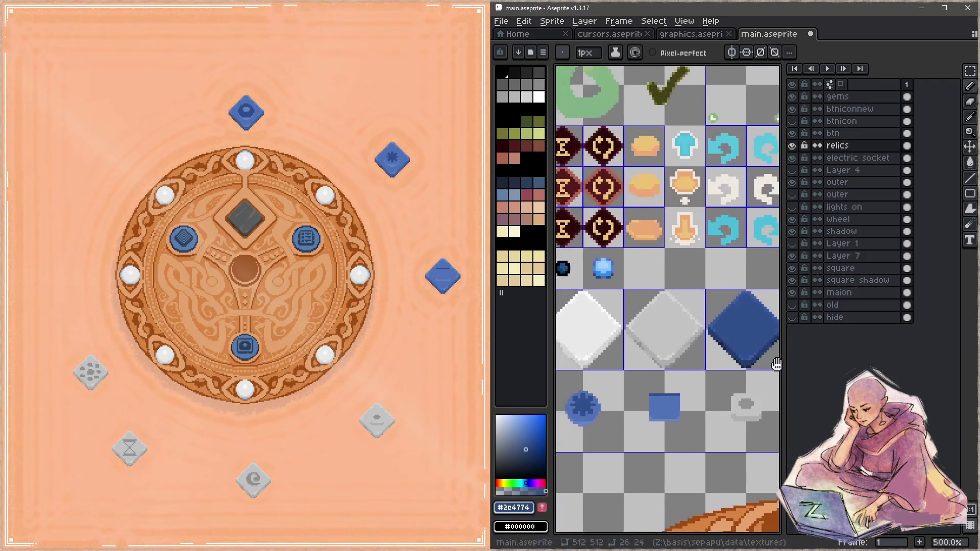
pyautogui.hotkey('ctrl', 's')
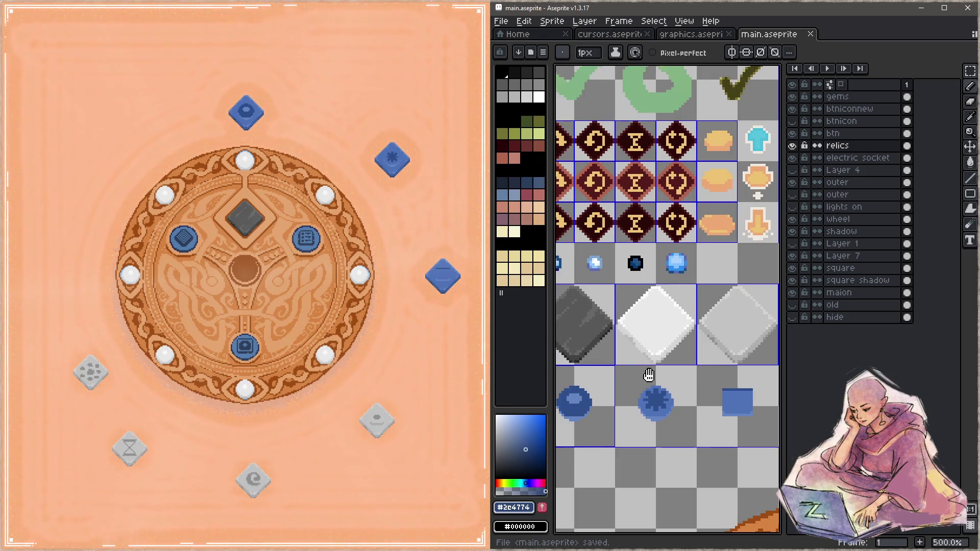
# - Darken the light pixel at the grey diamond's bottom tip with its dark grey, and save
pyautogui.moveTo(648, 375); pyautogui.dragTo(760, 375)
pyautogui.scroll(4, 701, 366)
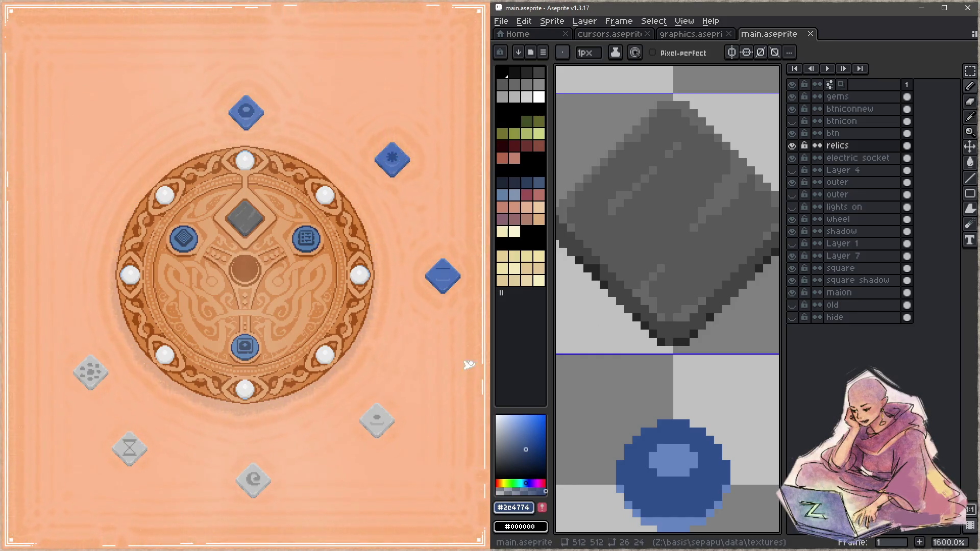
pyautogui.scroll(-1, 681, 306)
pyautogui.keyDown('alt'); pyautogui.click(669, 329); pyautogui.keyUp('alt')
pyautogui.click(669, 330)
pyautogui.hotkey('ctrl', 's')
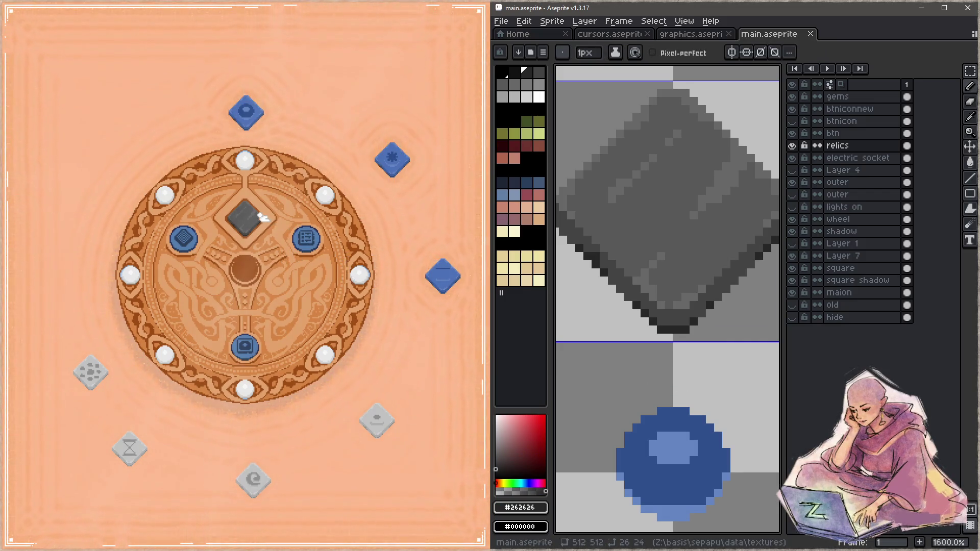
# - Pick the light grey #919191 and zoom in on an empty tile with the pencil ready
pyautogui.scroll(-3, 718, 240)
pyautogui.hscroll(10, 715, 291)
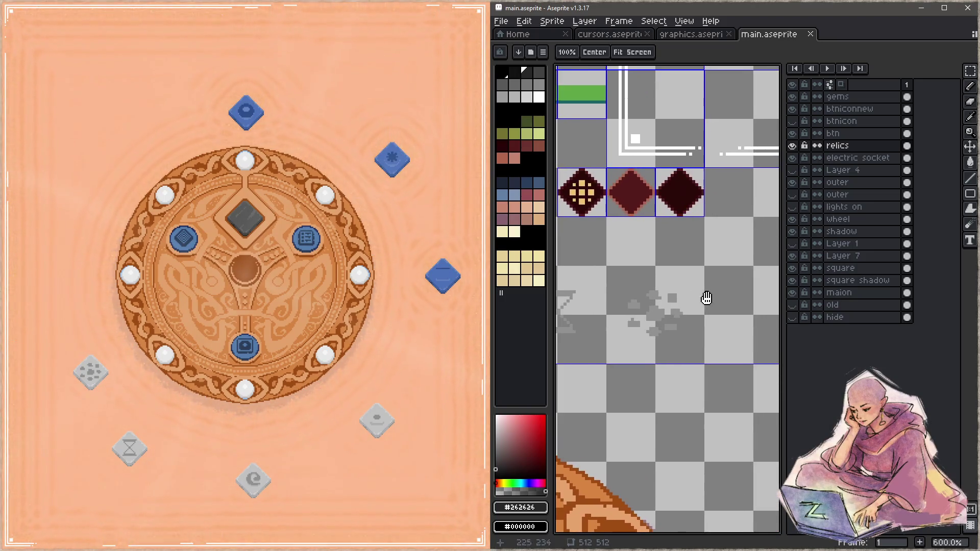
pyautogui.hscroll(2, 707, 298)
pyautogui.keyDown('alt'); pyautogui.click(602, 302); pyautogui.keyUp('alt')
pyautogui.press('z')
pyautogui.click(717, 308)
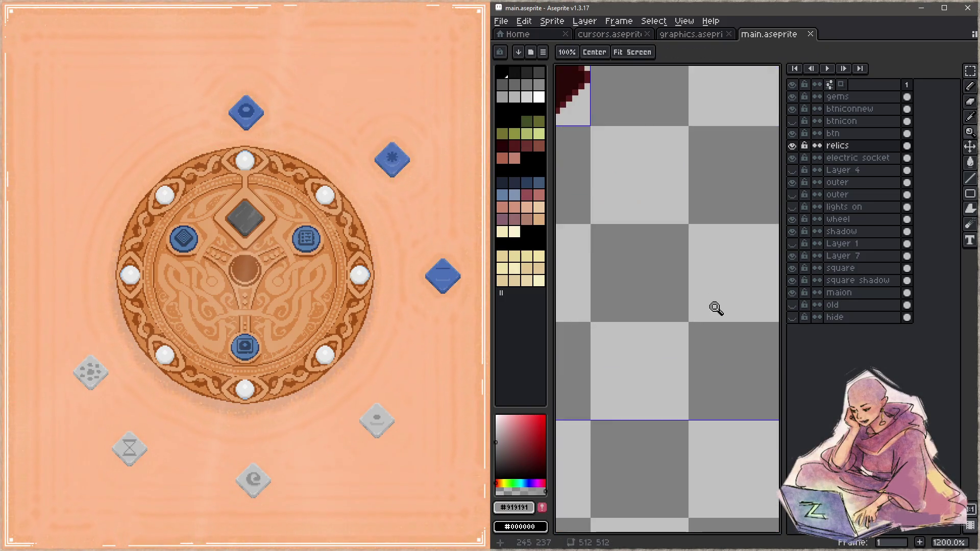
pyautogui.scroll(-1, 712, 308)
pyautogui.press('b')
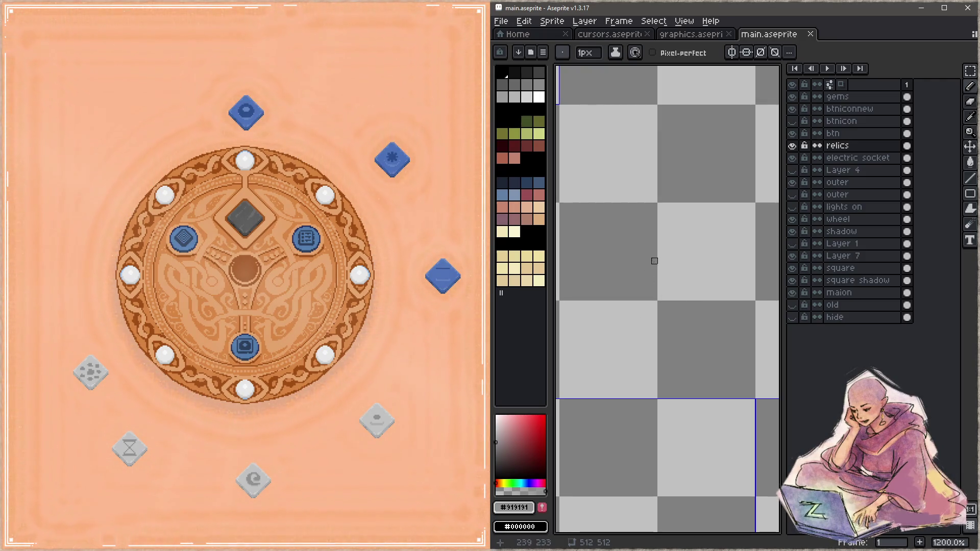
# - Draw a grey circle on the empty tile, redo it, and save
pyautogui.moveTo(658, 240)
pyautogui.mouseDown()
pyautogui.moveTo(634, 234)
pyautogui.moveTo(667, 224)
pyautogui.moveTo(717, 314)
pyautogui.moveTo(696, 273)
pyautogui.moveTo(656, 252)
pyautogui.moveTo(697, 267)
pyautogui.moveTo(668, 248)
pyautogui.mouseUp()
pyautogui.hotkey('ctrl', 's')
pyautogui.hotkey('ctrl', 'z')
pyautogui.hotkey('ctrl', 'z')
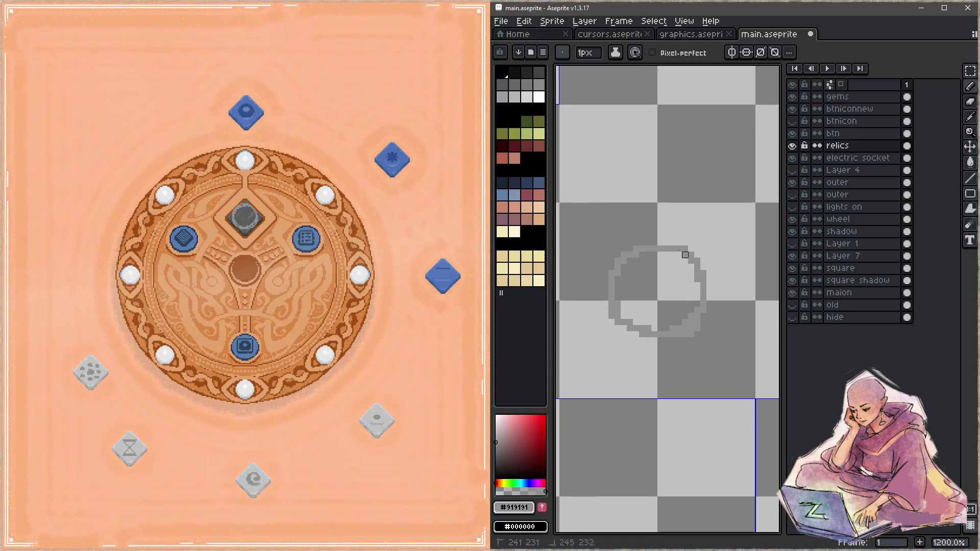
pyautogui.hotkey('ctrl', 's')
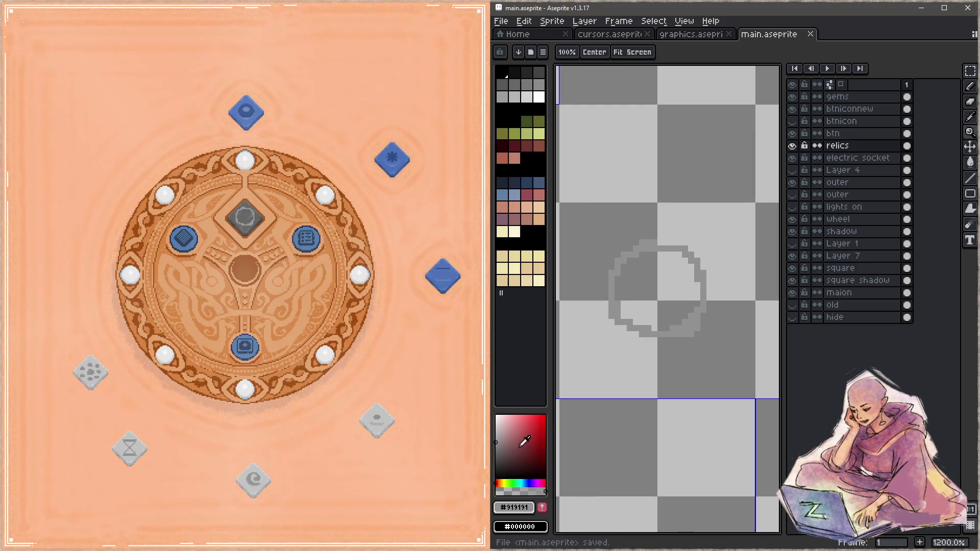
# - Erase the circle's upper-right arc with a 3px eraser, thicken the inner left arc, and save
pyautogui.press('e')
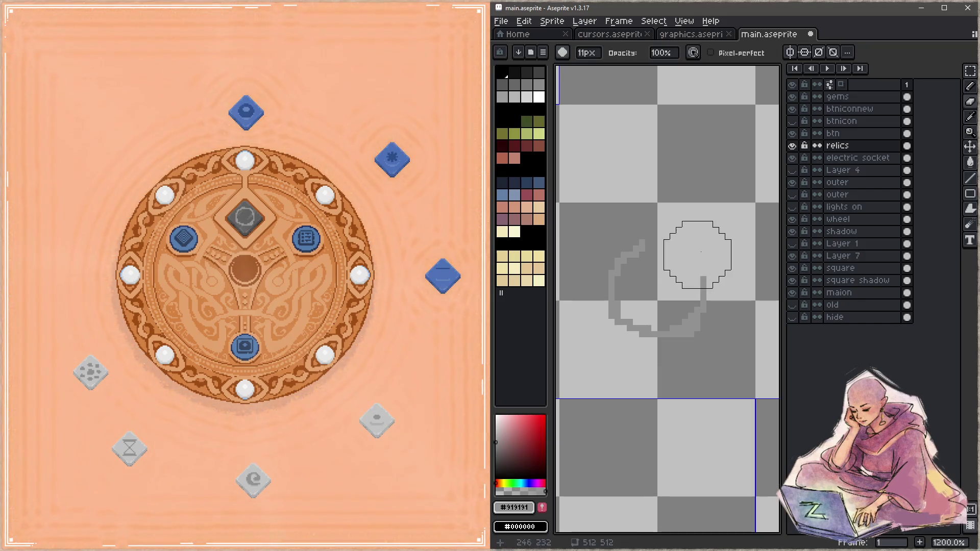
pyautogui.press('-')
pyautogui.press('-')
pyautogui.press('-')
pyautogui.moveTo(685, 256)
pyautogui.mouseDown()
pyautogui.moveTo(697, 278)
pyautogui.moveTo(678, 273)
pyautogui.moveTo(697, 286)
pyautogui.moveTo(690, 310)
pyautogui.moveTo(630, 323)
pyautogui.moveTo(617, 285)
pyautogui.mouseUp()
pyautogui.press('b')
pyautogui.moveTo(635, 322); pyautogui.dragTo(630, 263)
pyautogui.press('e')
pyautogui.press('b')
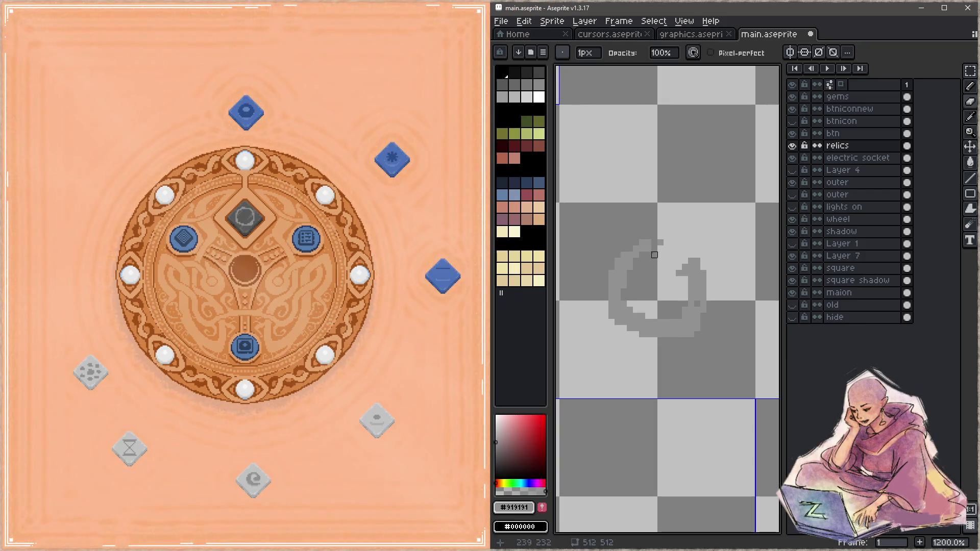
pyautogui.press('e')
pyautogui.press('b')
pyautogui.hotkey('ctrl', 's')
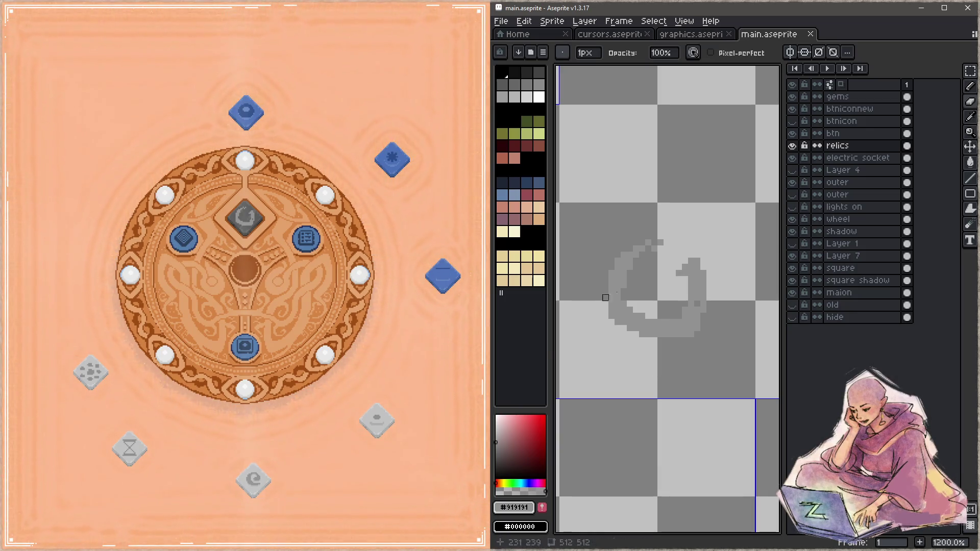
# - Add a pixel to the swirl's left side and save main.aseprite
pyautogui.press('i')
pyautogui.press('b')
pyautogui.click(678, 316)
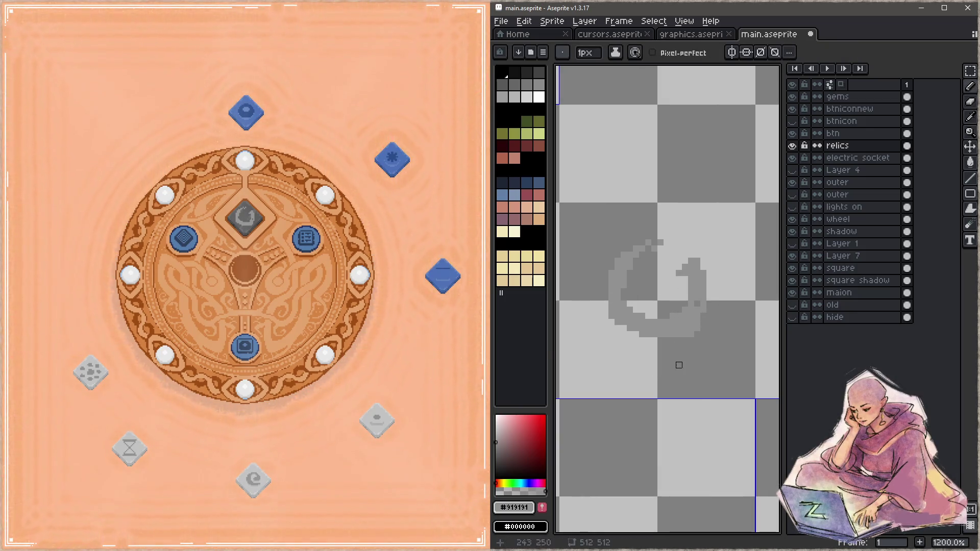
pyautogui.press('alt')
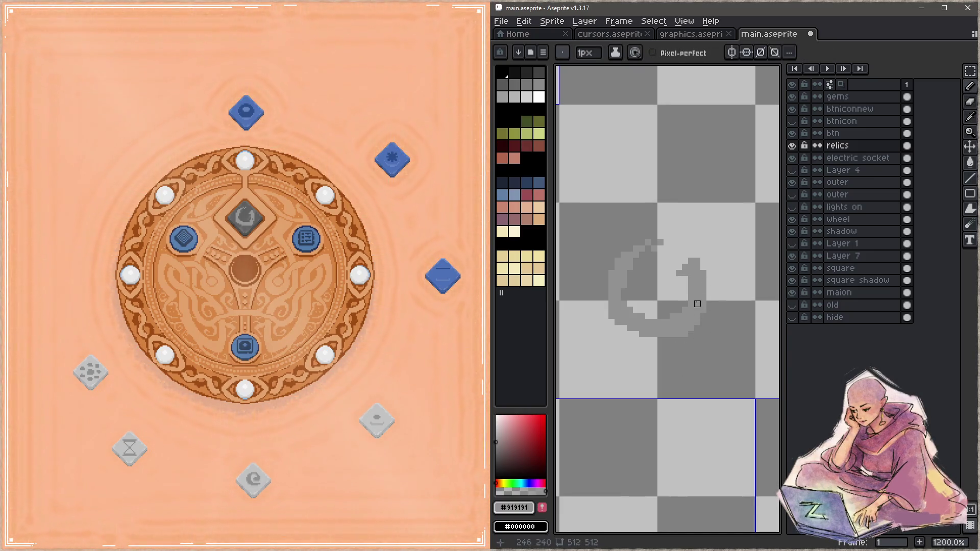
pyautogui.hotkey('ctrl', 's')
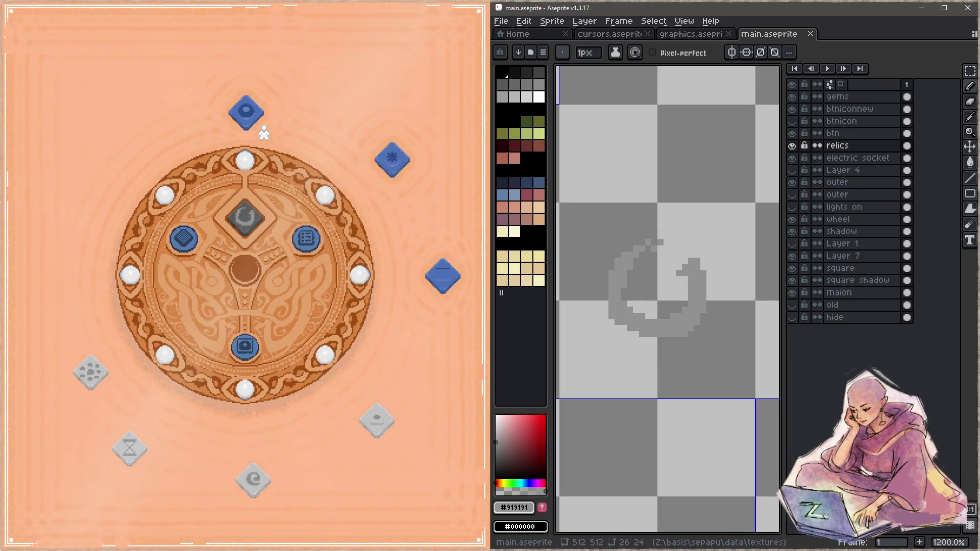
# - Drag the swirl relic from the game wheel's central socket to the upper left
pyautogui.moveTo(247, 217)
pyautogui.mouseDown()
pyautogui.moveTo(109, 115)
pyautogui.moveTo(112, 139)
pyautogui.mouseUp()
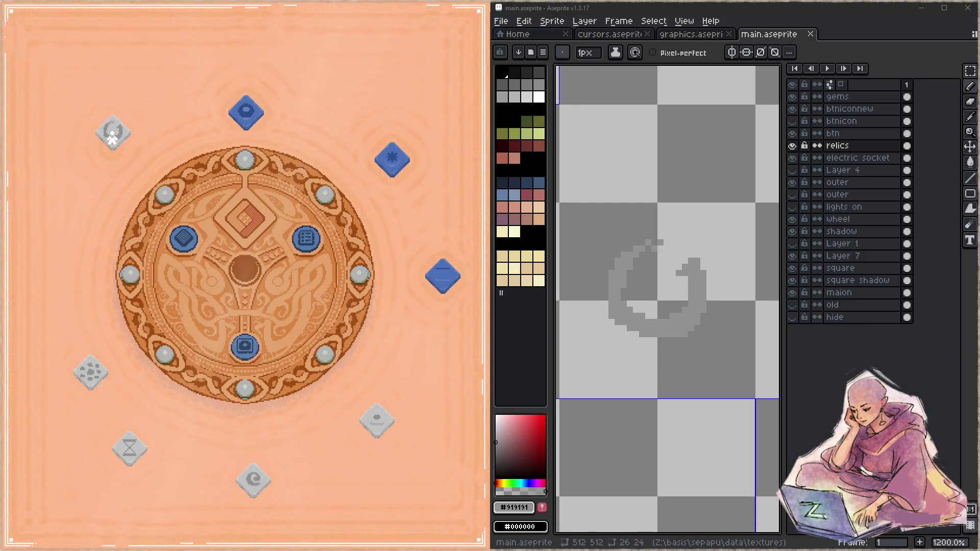
# - Bring the scattered grey squares into view, save, then add a pixel and erase a grey block
pyautogui.moveTo(630, 230); pyautogui.dragTo(664, 188)
pyautogui.moveTo(595, 197)
pyautogui.mouseDown()
pyautogui.moveTo(615, 228)
pyautogui.moveTo(721, 206)
pyautogui.mouseUp()
pyautogui.hotkey('ctrl', 's')
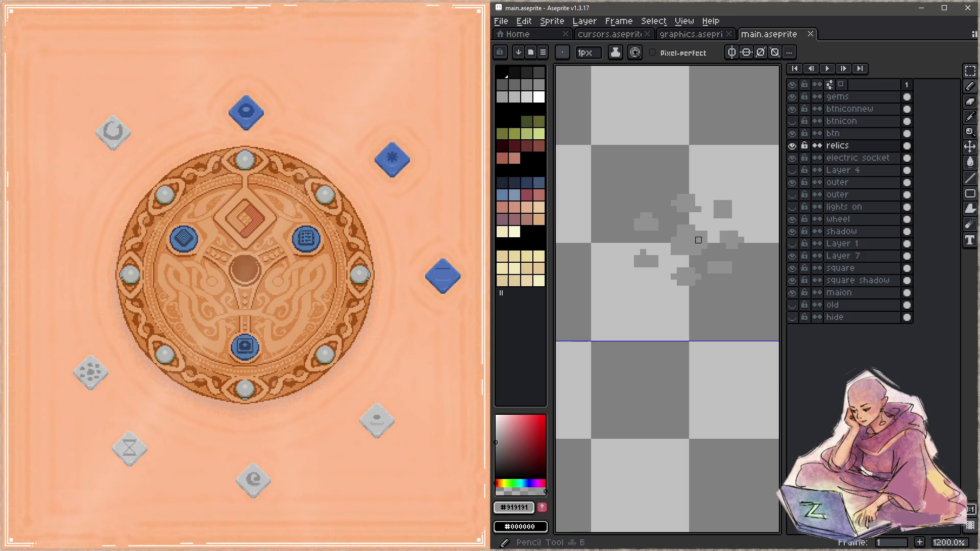
pyautogui.click(671, 255)
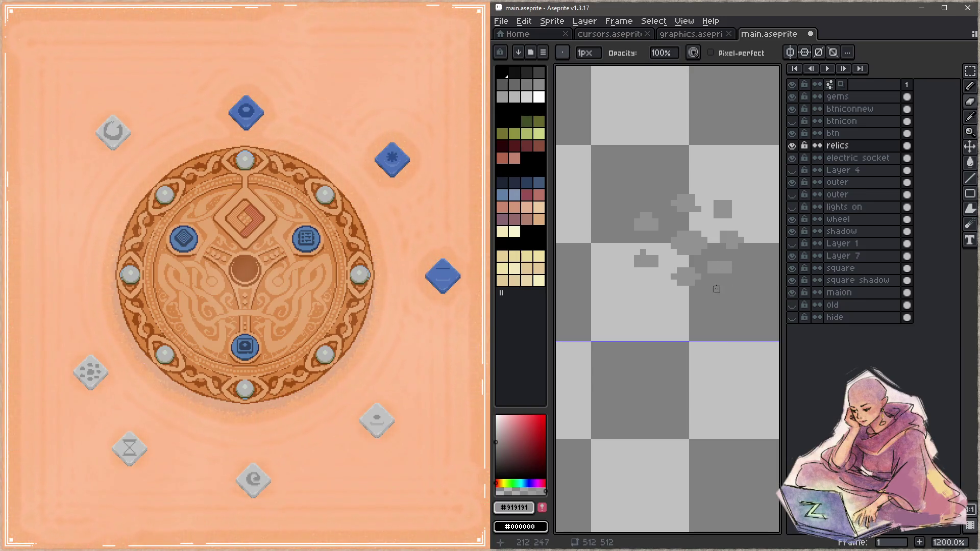
pyautogui.press('e')
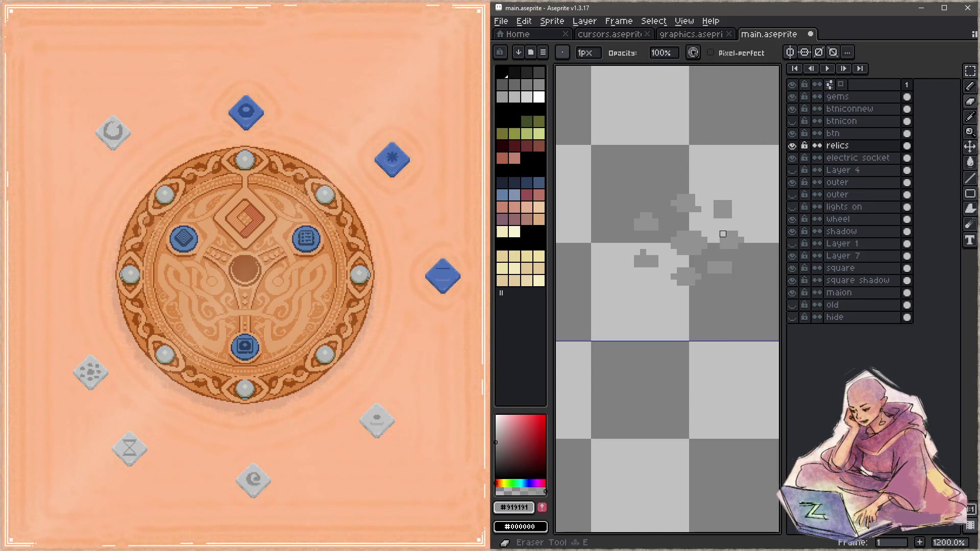
pyautogui.press('b')
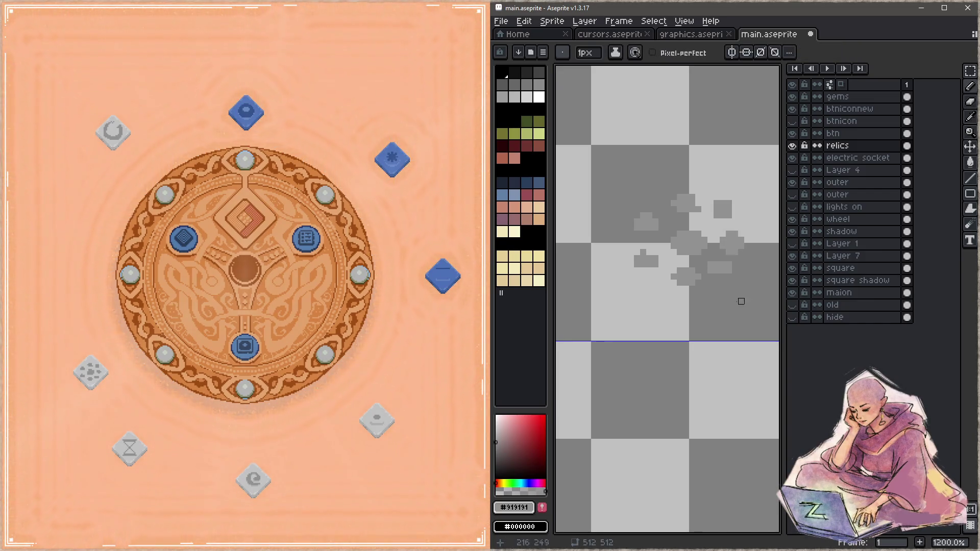
pyautogui.press('e')
pyautogui.moveTo(723, 276)
pyautogui.mouseDown()
pyautogui.moveTo(711, 265)
pyautogui.moveTo(735, 252)
pyautogui.moveTo(741, 227)
pyautogui.moveTo(739, 255)
pyautogui.mouseUp()
# - Erase the lower part of the grey blob, paint a grey patch to its left, and save
pyautogui.press('b')
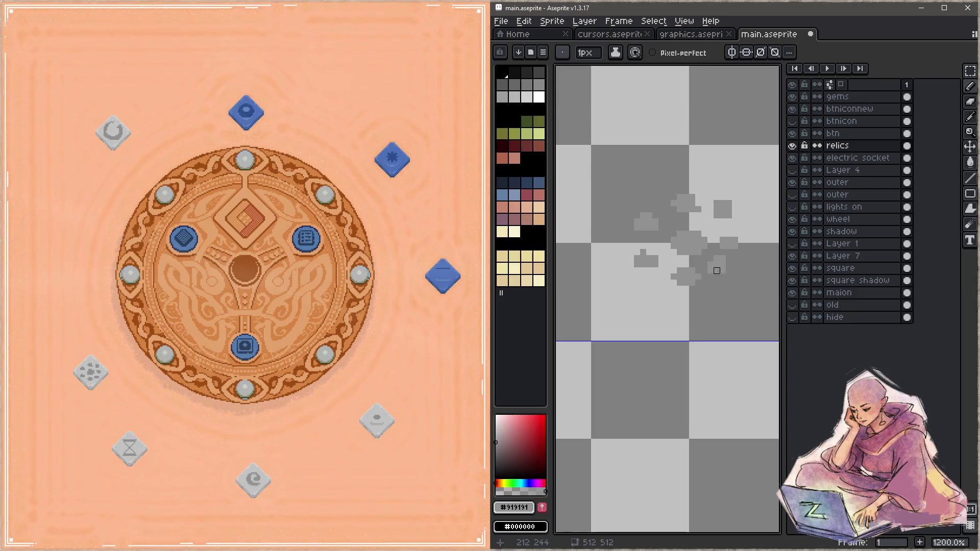
pyautogui.press('e')
pyautogui.press('b')
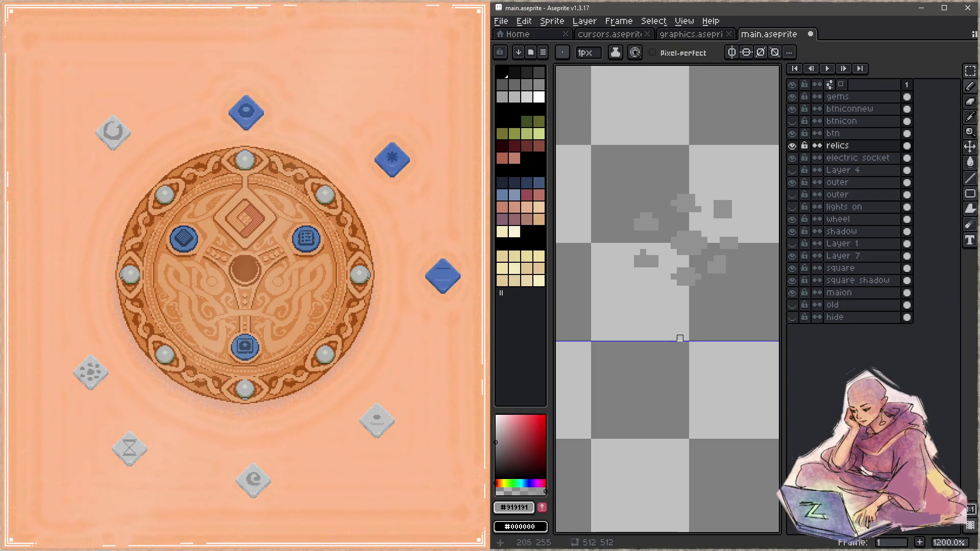
pyautogui.press('e')
pyautogui.moveTo(692, 283)
pyautogui.mouseDown()
pyautogui.moveTo(680, 269)
pyautogui.moveTo(696, 274)
pyautogui.moveTo(685, 282)
pyautogui.mouseUp()
pyautogui.press('b')
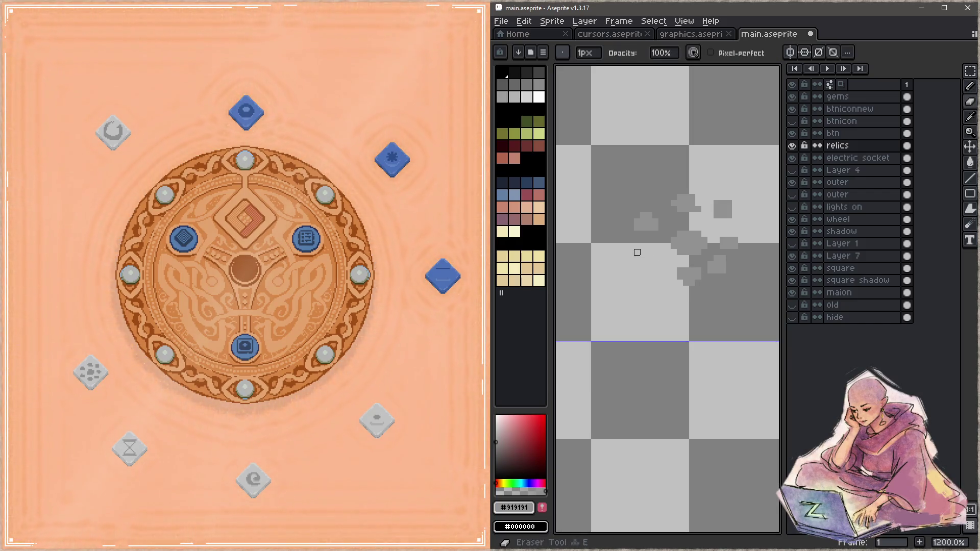
pyautogui.moveTo(668, 264); pyautogui.dragTo(649, 259)
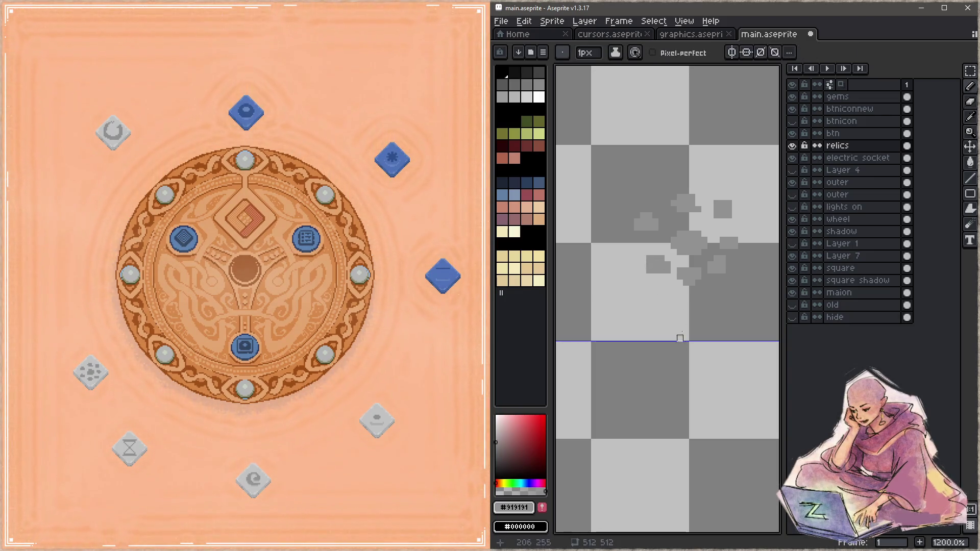
pyautogui.press('e')
pyautogui.hotkey('ctrl', 's')
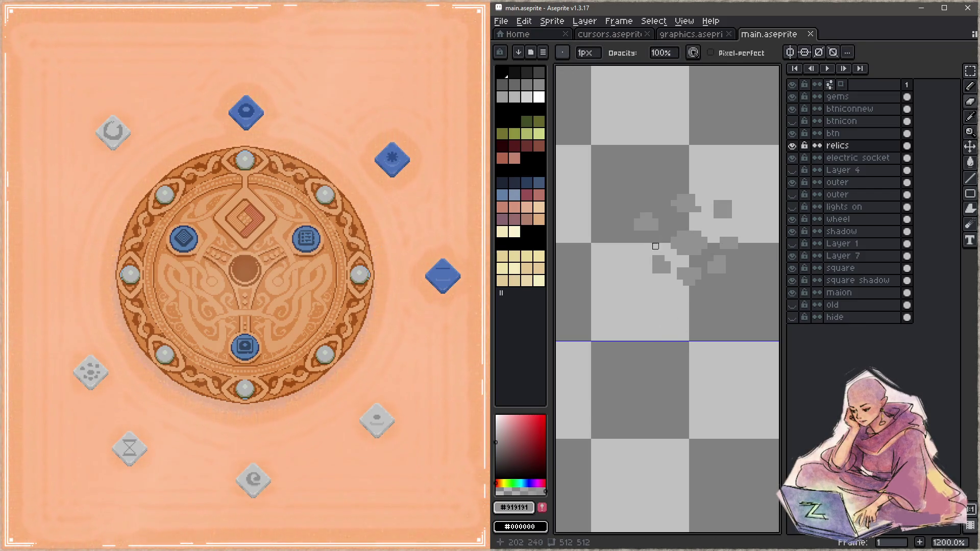
pyautogui.press('b')
# - Draw a short grey stroke on the blob and try extra grey blocks, undoing the misplaced ones
pyautogui.moveTo(655, 240); pyautogui.dragTo(643, 246)
pyautogui.press('b')
pyautogui.press('alt')
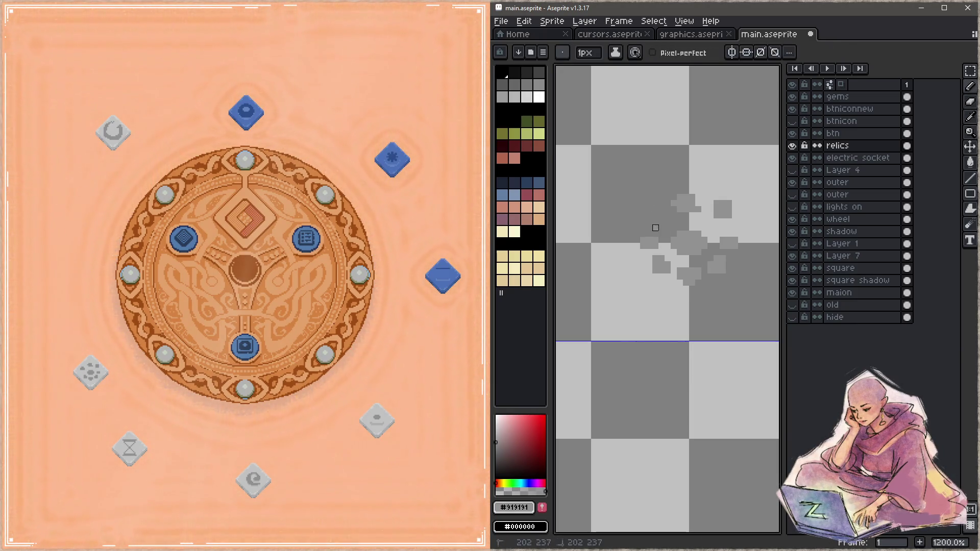
pyautogui.click(660, 219)
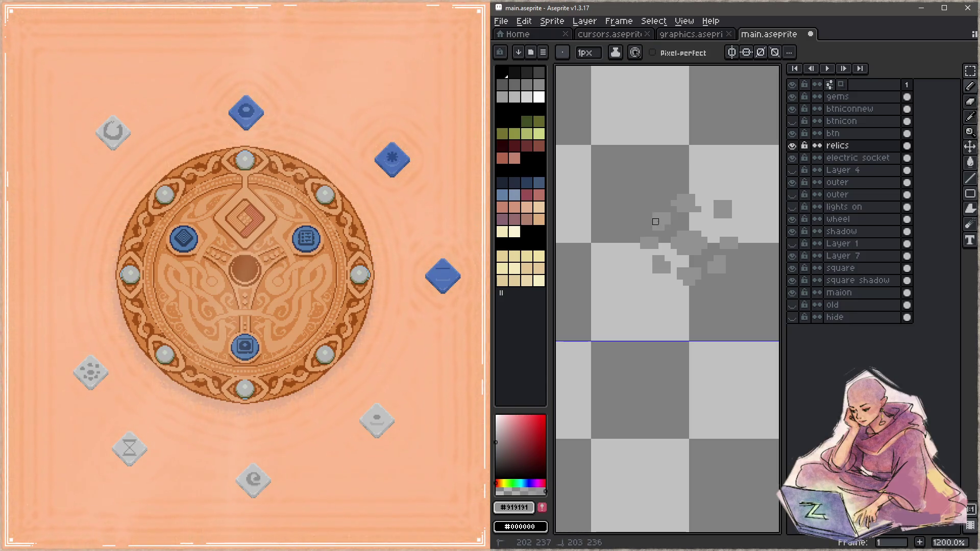
pyautogui.hotkey('ctrl', 'z')
pyautogui.hotkey('ctrl', 'z')
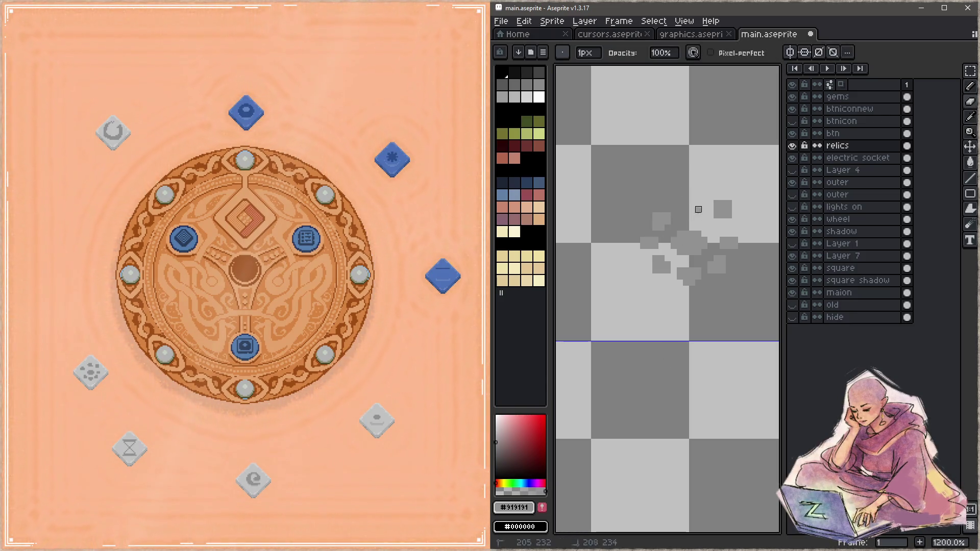
pyautogui.click(693, 212)
pyautogui.hotkey('ctrl', 'z')
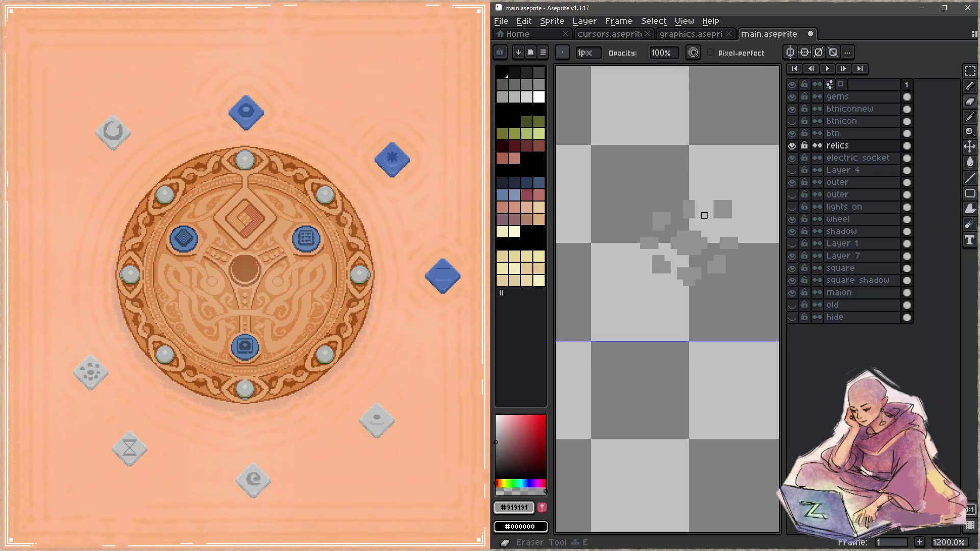
pyautogui.hotkey('ctrl', 'z')
# - Add dark grey pixels along the gem's top, then save main.aseprite
pyautogui.click(715, 224)
pyautogui.moveTo(710, 221)
pyautogui.mouseDown()
pyautogui.moveTo(716, 209)
pyautogui.moveTo(728, 221)
pyautogui.mouseUp()
pyautogui.press('b')
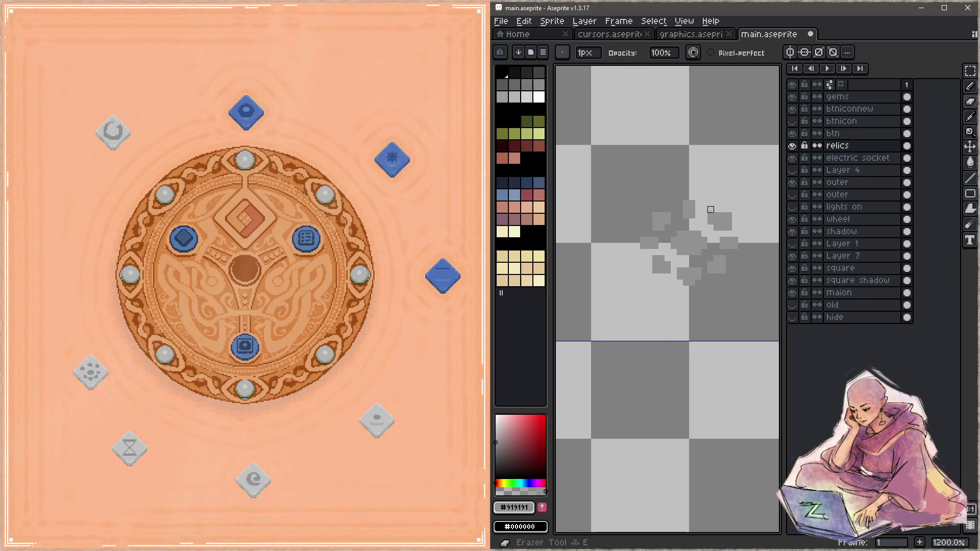
pyautogui.hotkey('ctrl', 's')
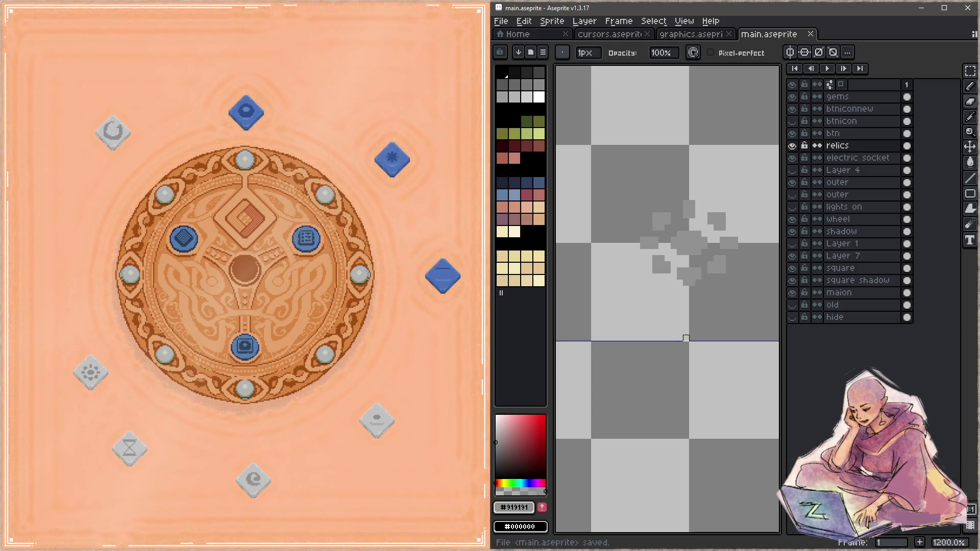
pyautogui.click(692, 215)
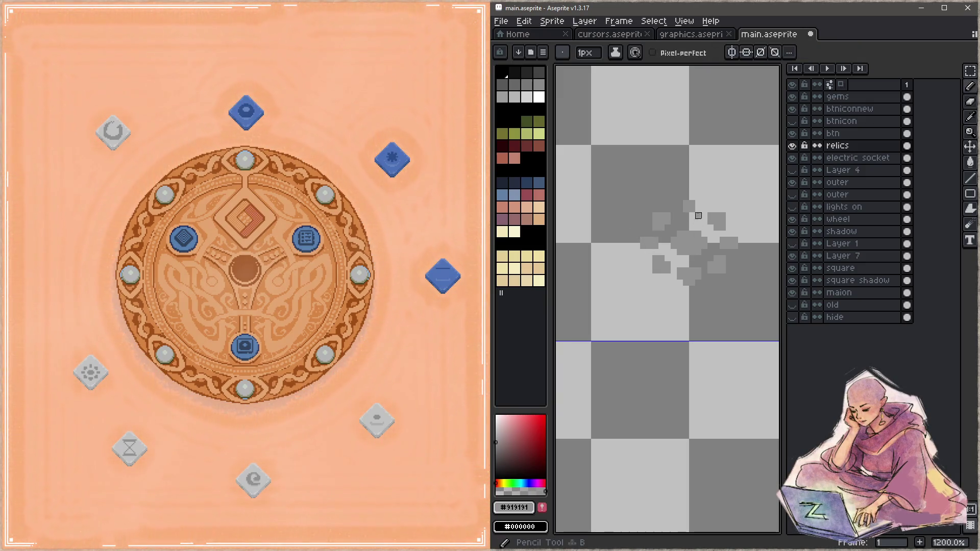
pyautogui.hotkey('ctrl', 's')
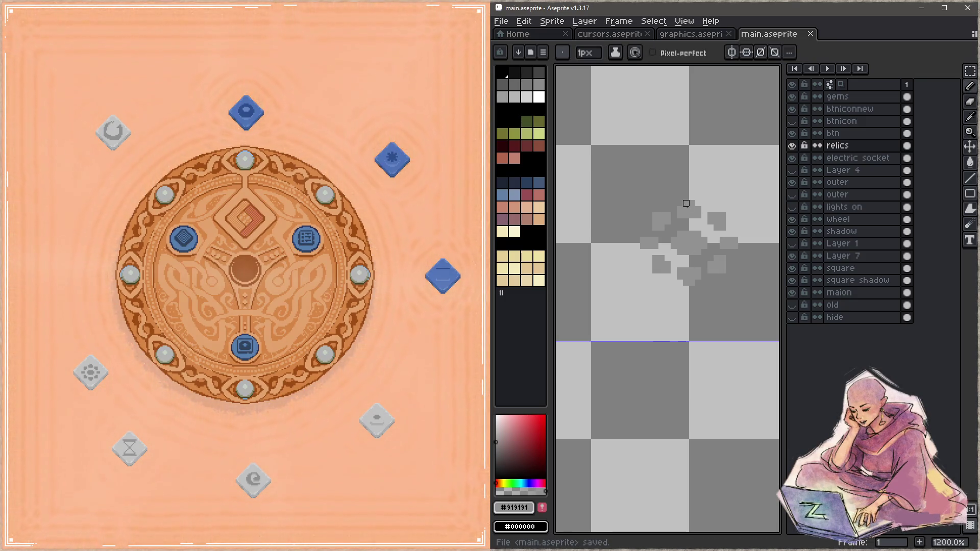
# - Select the whole gem shape, nudge it up two pixels, commit and save
pyautogui.press('m')
pyautogui.moveTo(620, 175)
pyautogui.mouseDown()
pyautogui.moveTo(689, 258)
pyautogui.moveTo(758, 312)
pyautogui.mouseUp()
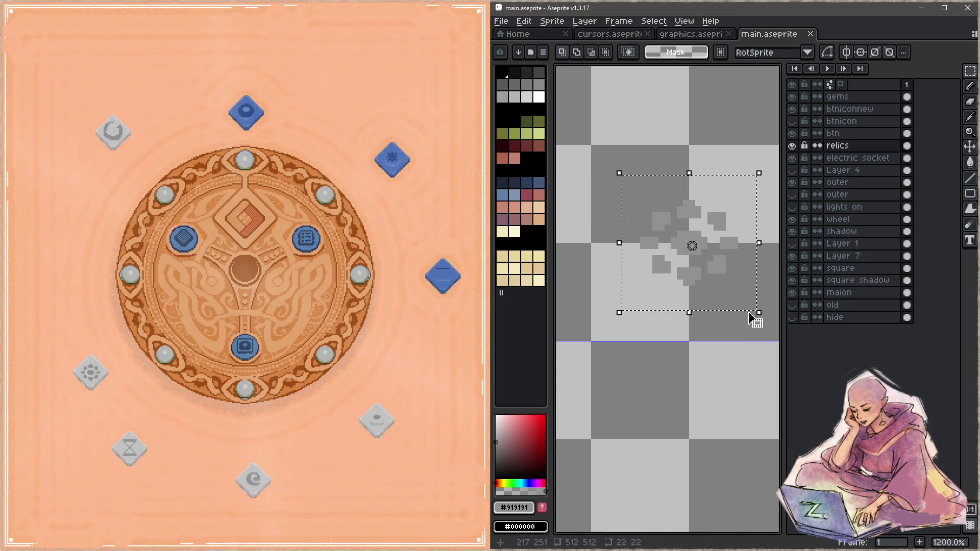
pyautogui.press('Up')
pyautogui.press('Up')
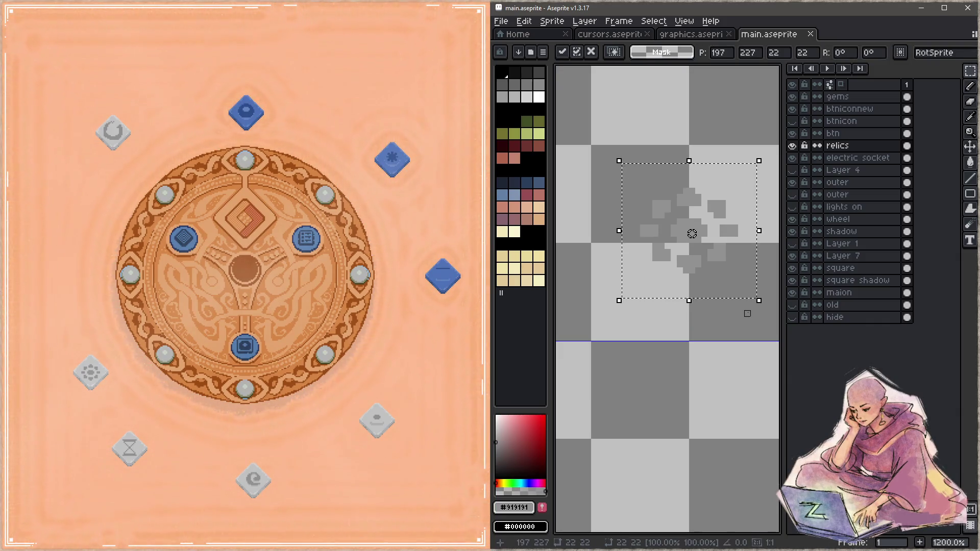
pyautogui.hotkey('ctrl', 'd')
pyautogui.hotkey('ctrl', 's')
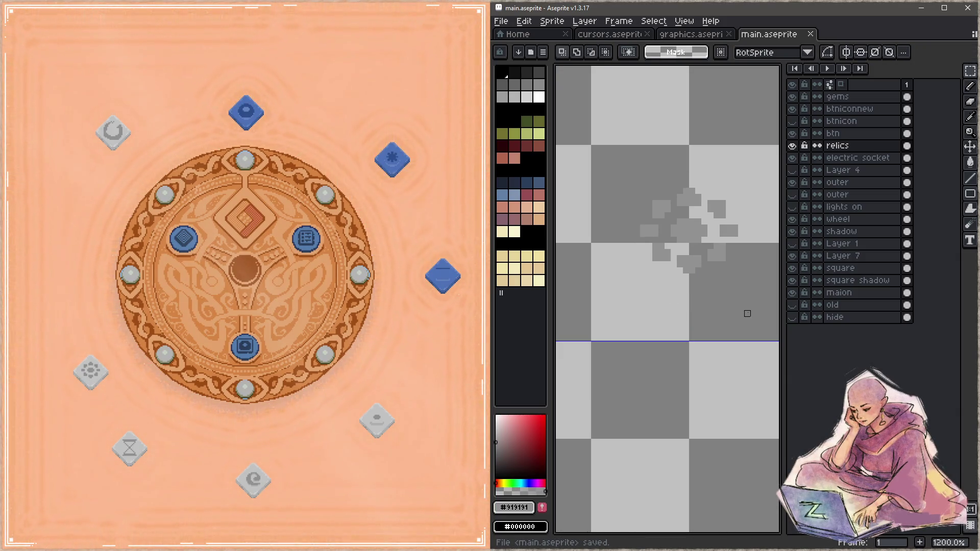
# - Reselect the gem, clear the selection, save, and pick up the grey colour for drawing
pyautogui.moveTo(764, 173); pyautogui.dragTo(625, 301)
pyautogui.hotkey('ctrl', 'd')
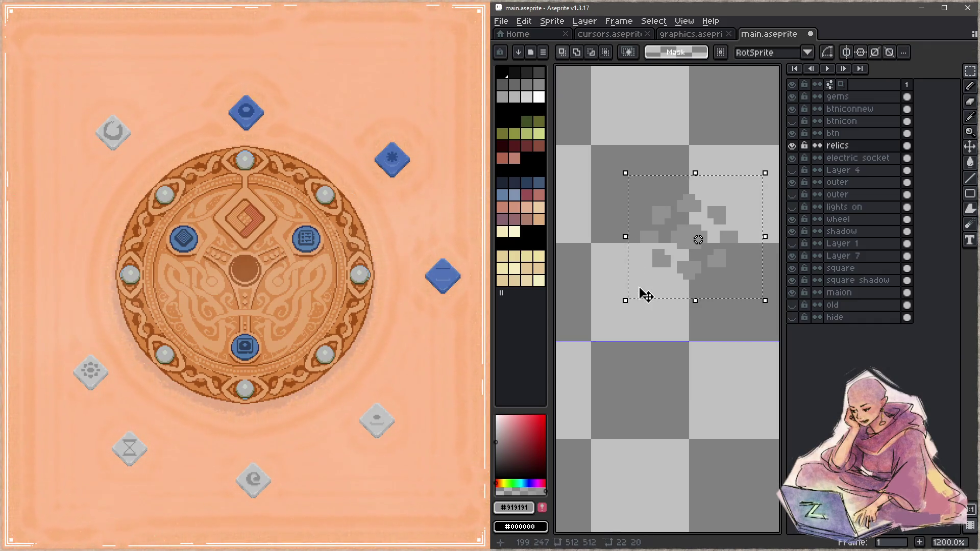
pyautogui.hotkey('ctrl', 's')
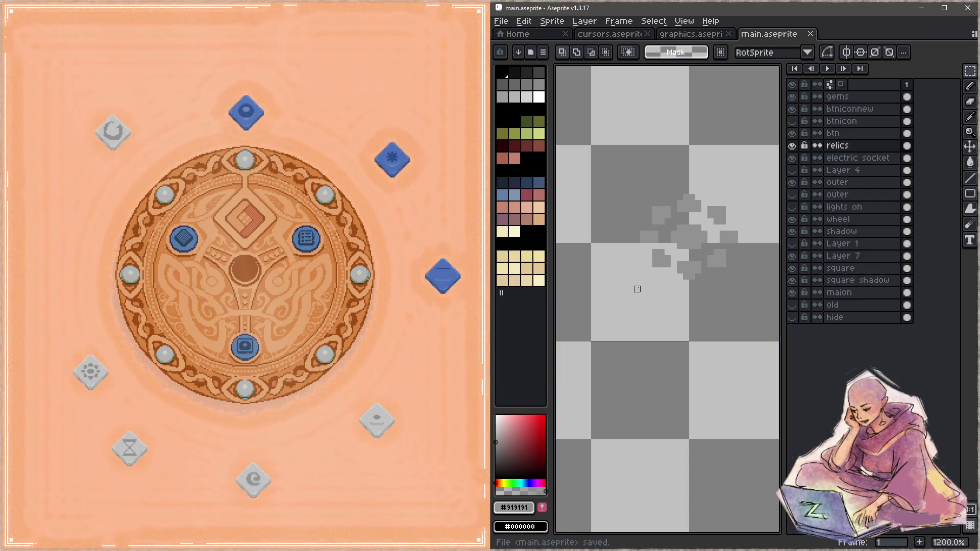
pyautogui.press('i')
pyautogui.press('b')
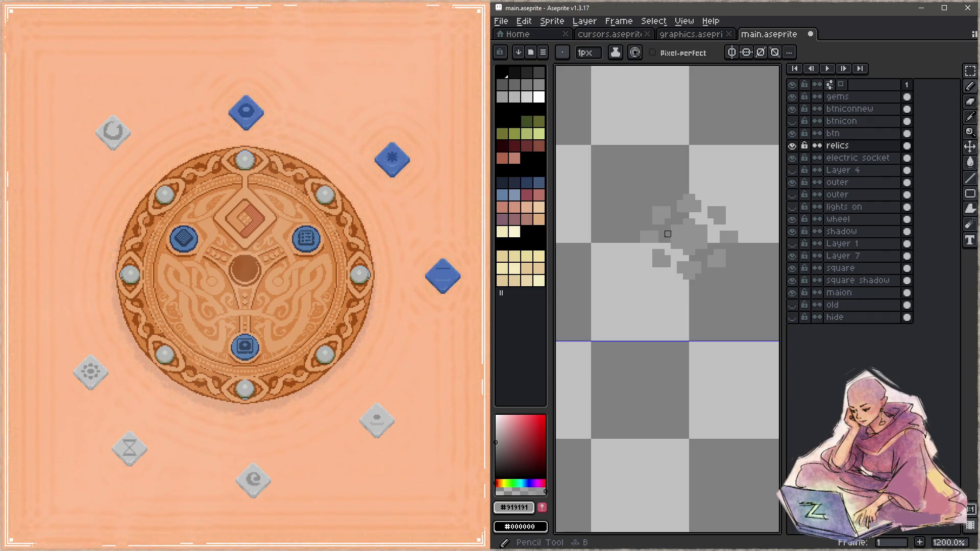
# - Sample the splat's grey colour and add a grey pixel at its right edge, saving
pyautogui.press('e')
pyautogui.hotkey('ctrl', 's')
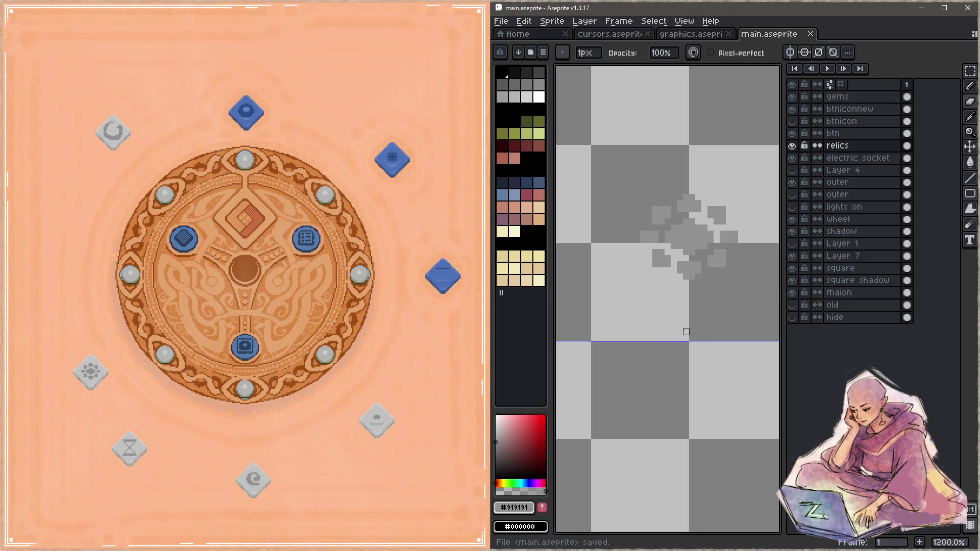
pyautogui.press('i')
pyautogui.press('b')
pyautogui.click(698, 222)
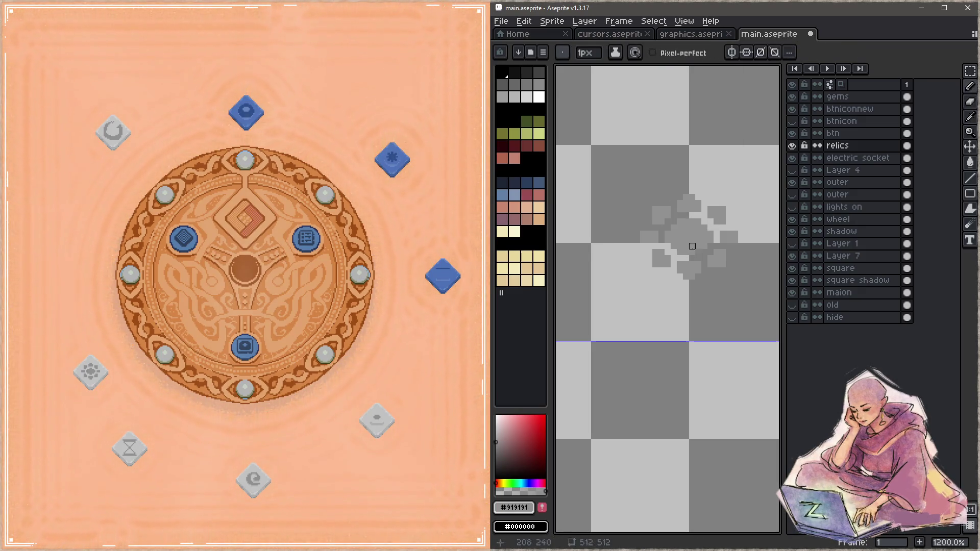
pyautogui.hotkey('ctrl', 's')
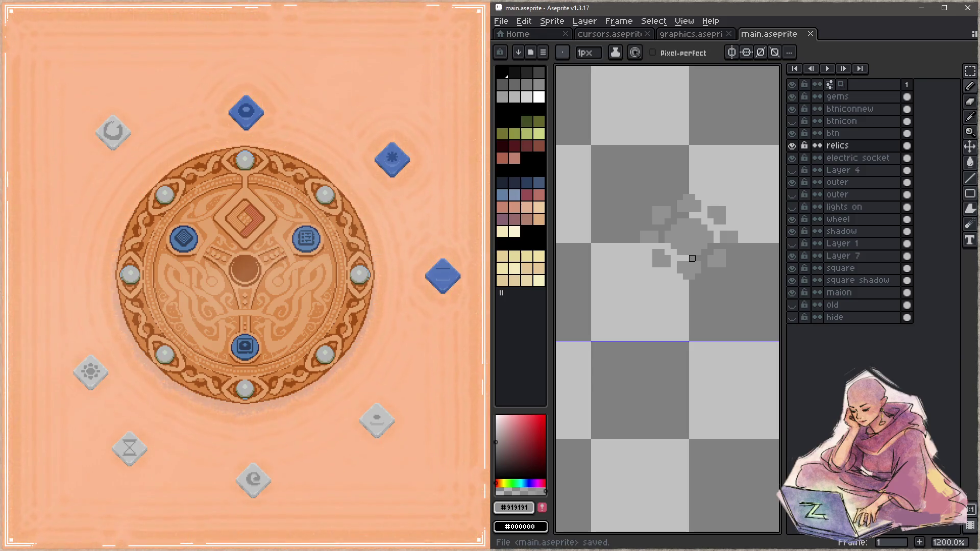
pyautogui.click(746, 240)
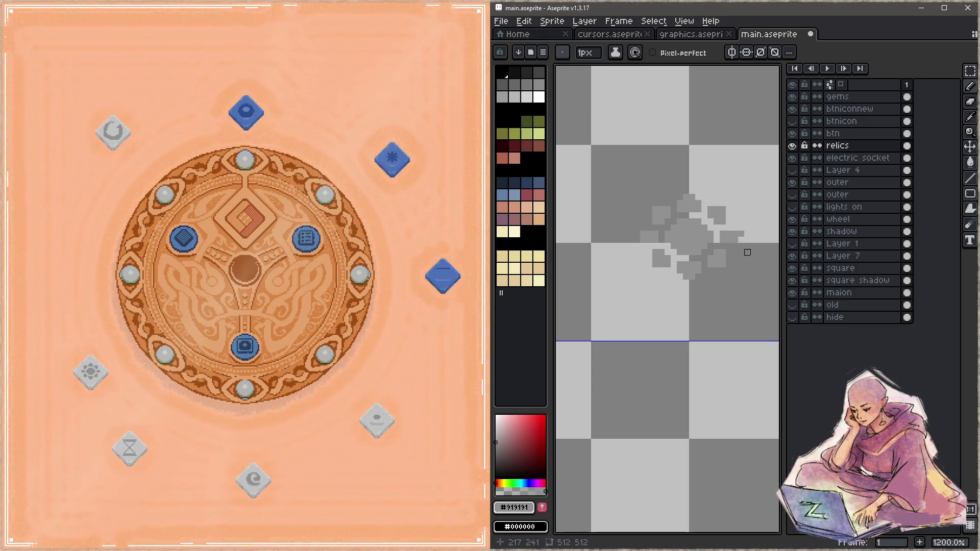
pyautogui.press('b')
pyautogui.hotkey('ctrl', 's')
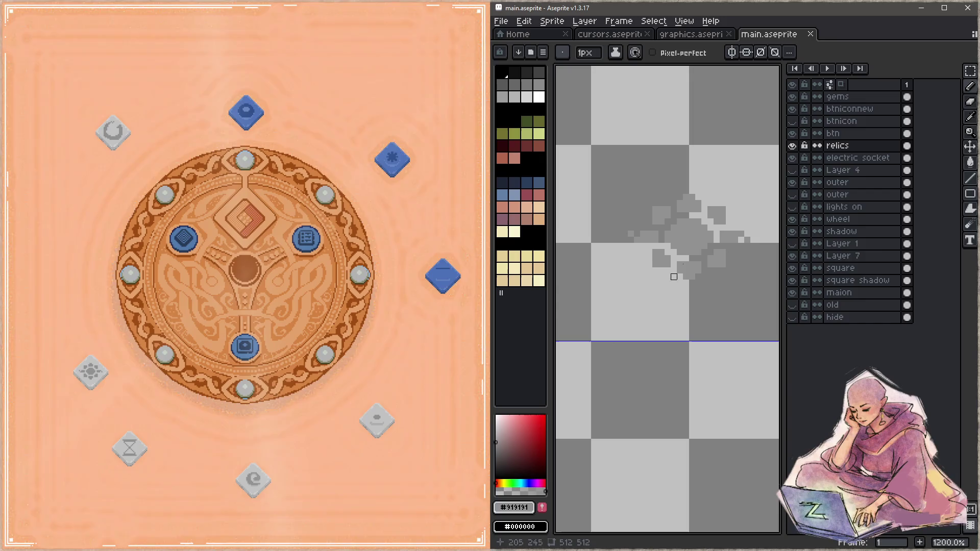
# - Add grey pixels around the splat's top, right, bottom and left edges, then save
pyautogui.click(686, 191)
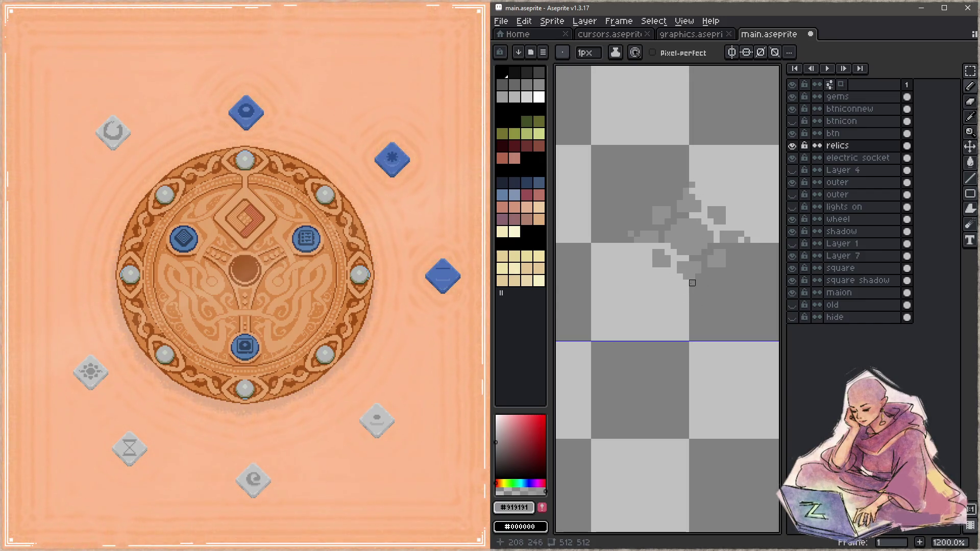
pyautogui.press('b')
pyautogui.click(744, 235)
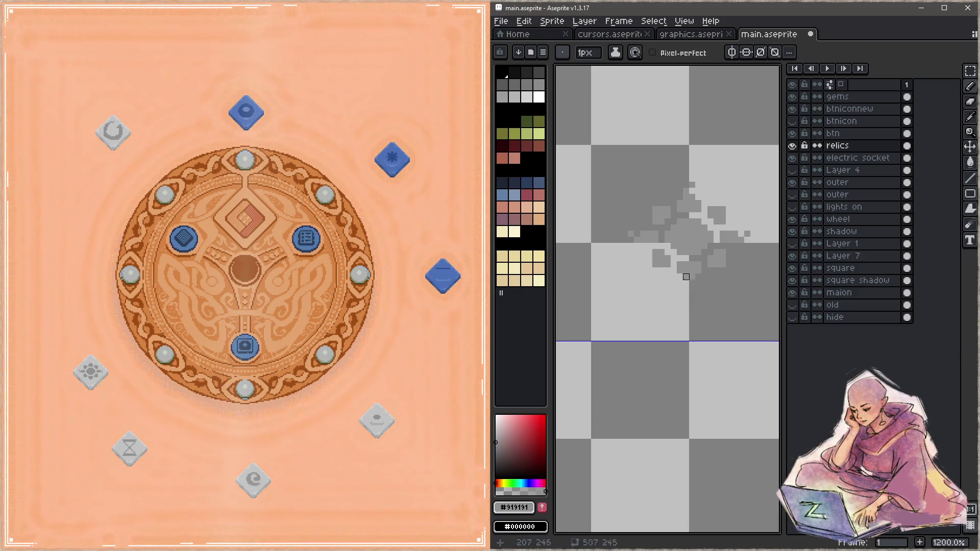
pyautogui.click(689, 282)
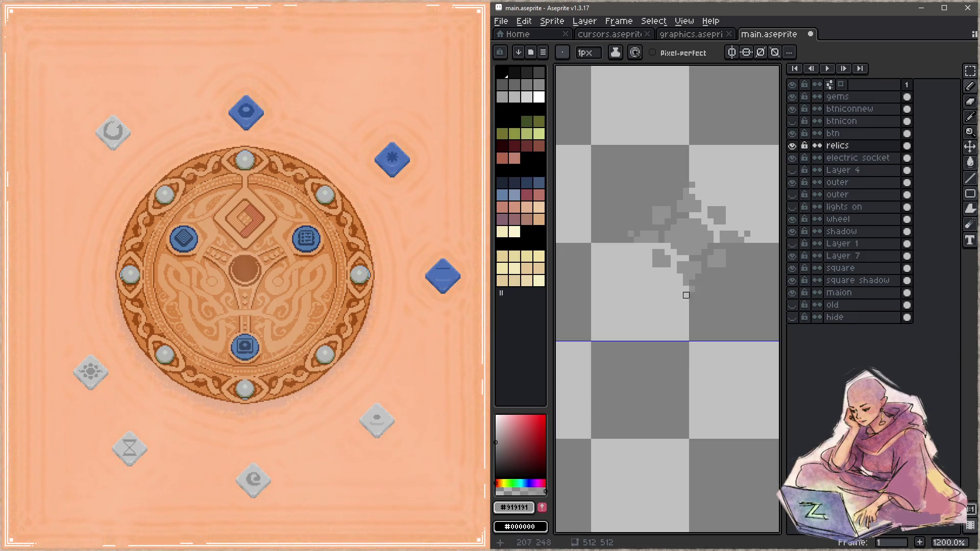
pyautogui.click(637, 240)
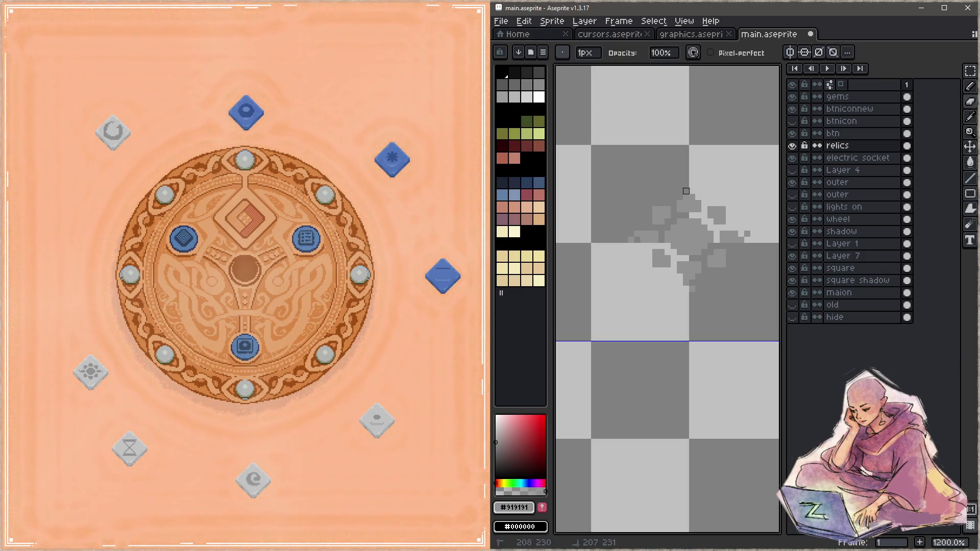
pyautogui.click(685, 188)
pyautogui.hotkey('ctrl', 's')
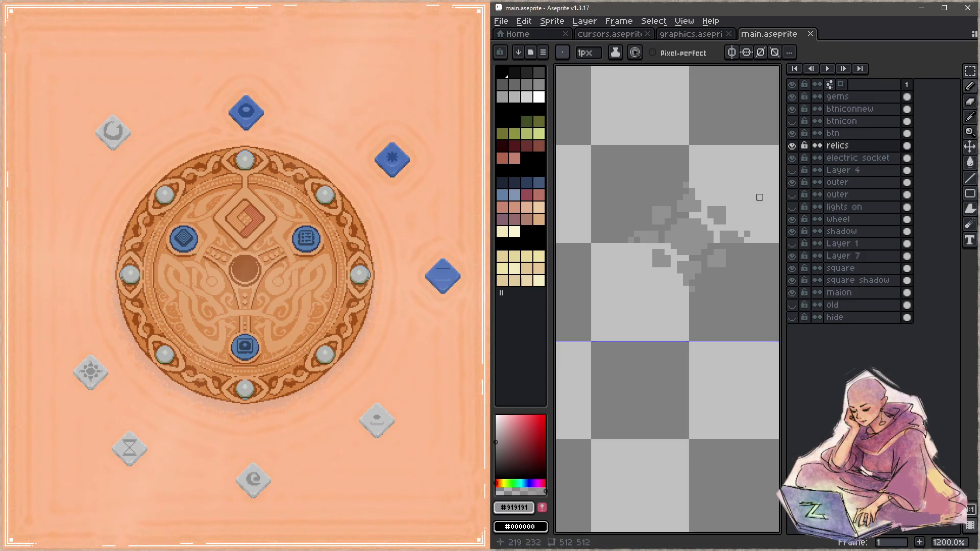
# - Extend the splat's diagonal up-right, add a lower-left pixel, erase a stray pixel, and save
pyautogui.click(735, 197)
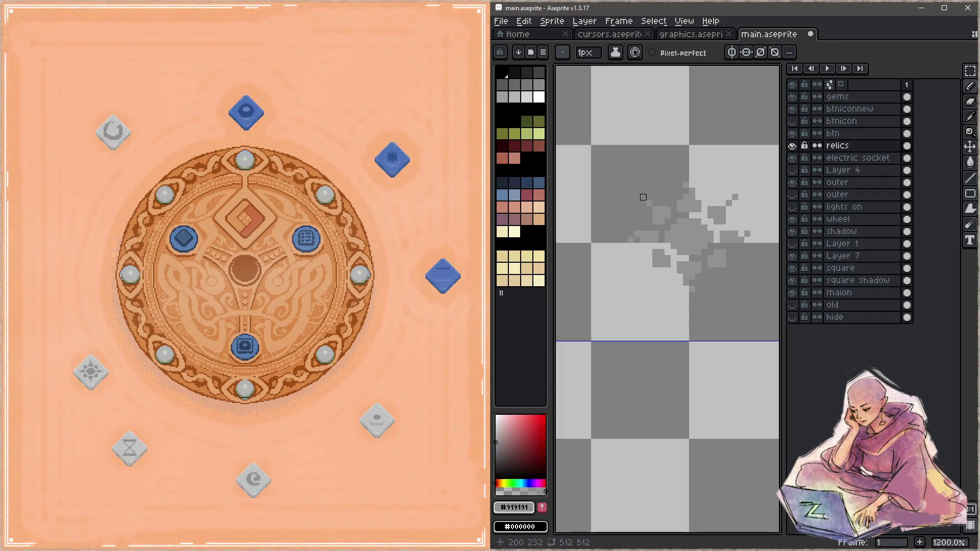
pyautogui.hotkey('ctrl', 'z')
pyautogui.click(729, 196)
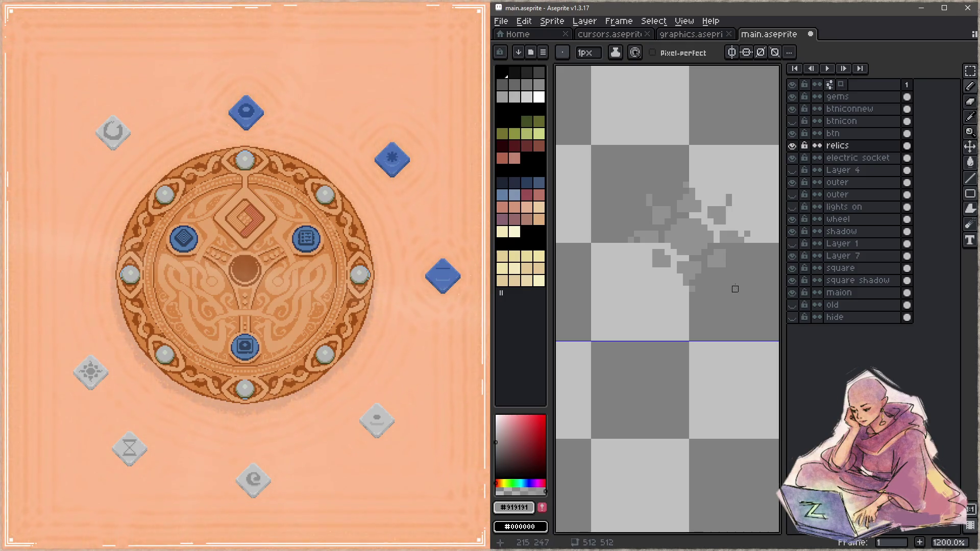
pyautogui.click(649, 271)
pyautogui.hotkey('ctrl', 's')
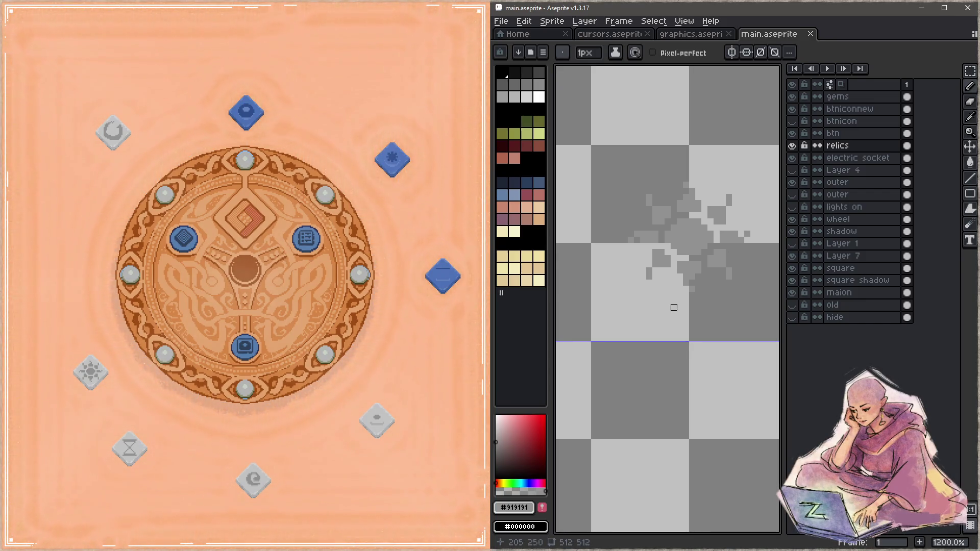
pyautogui.press('e')
pyautogui.click(729, 277)
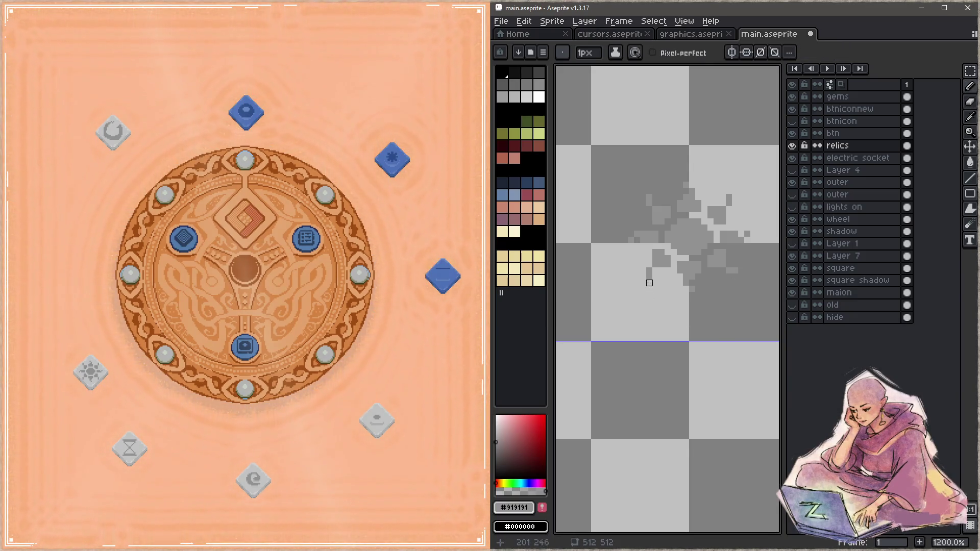
pyautogui.hotkey('ctrl', 's')
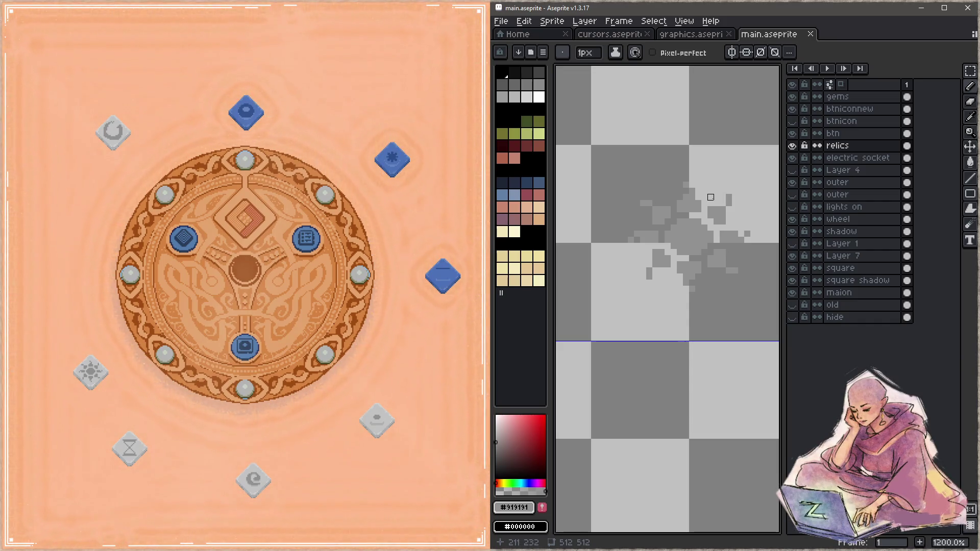
# - Erase grey pixels on the splat's right side and lower left, then add one on its left
pyautogui.press('shift')
pyautogui.click(728, 199)
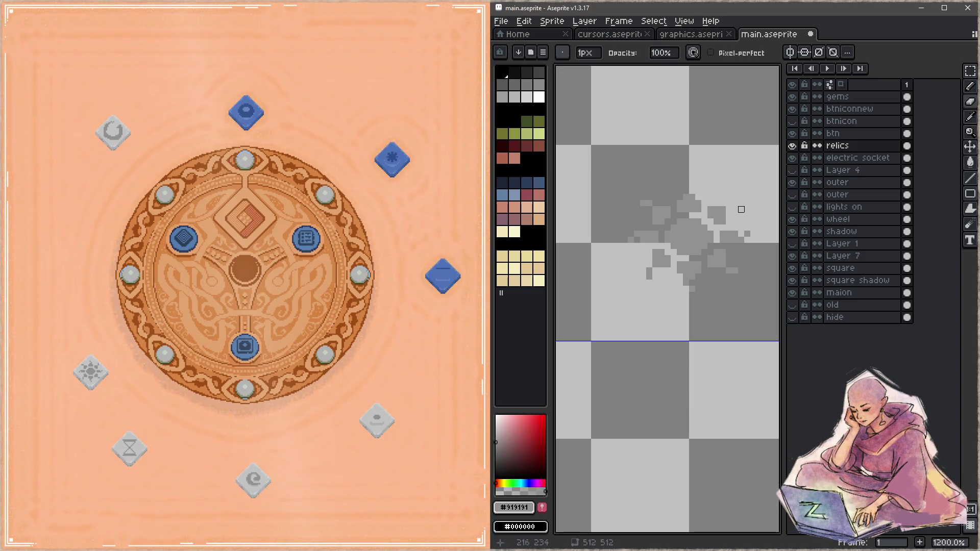
pyautogui.press('shift')
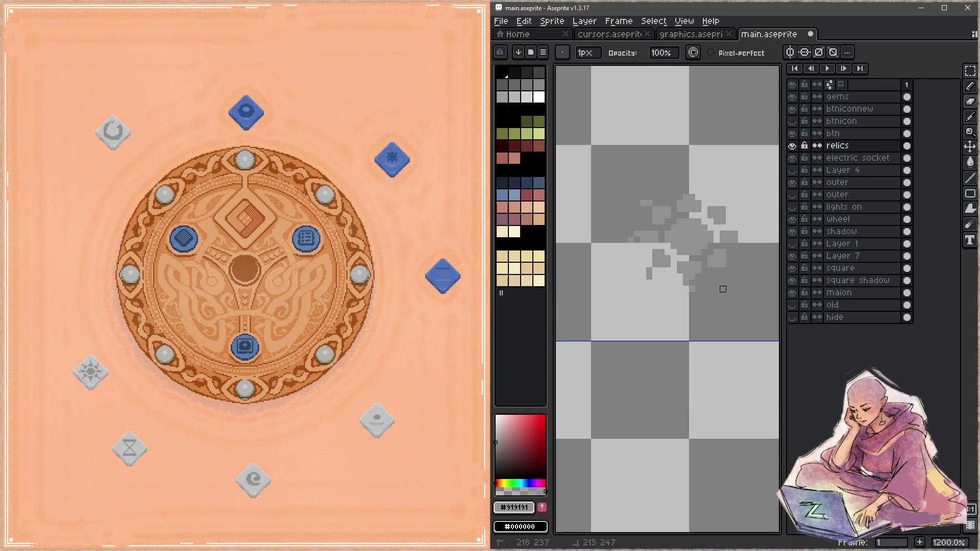
pyautogui.click(648, 274)
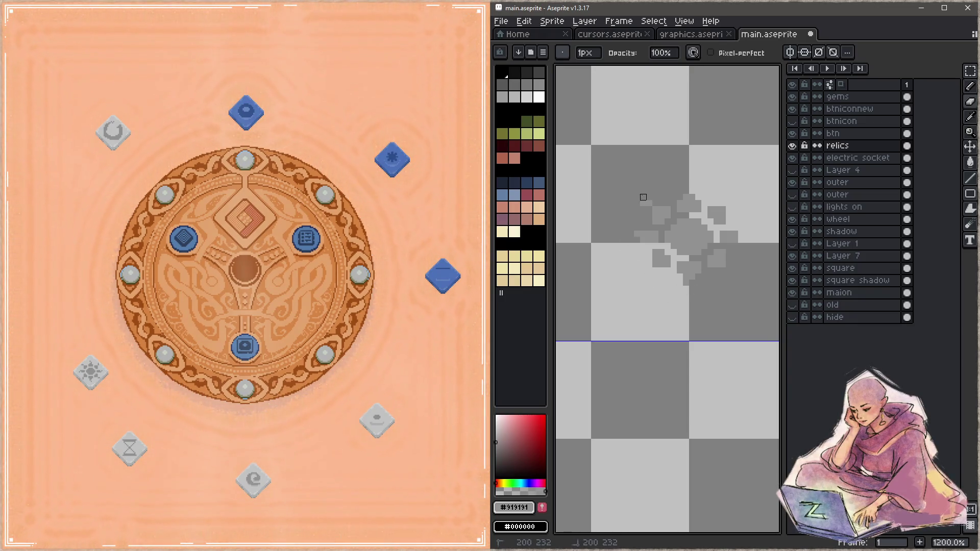
pyautogui.press('b')
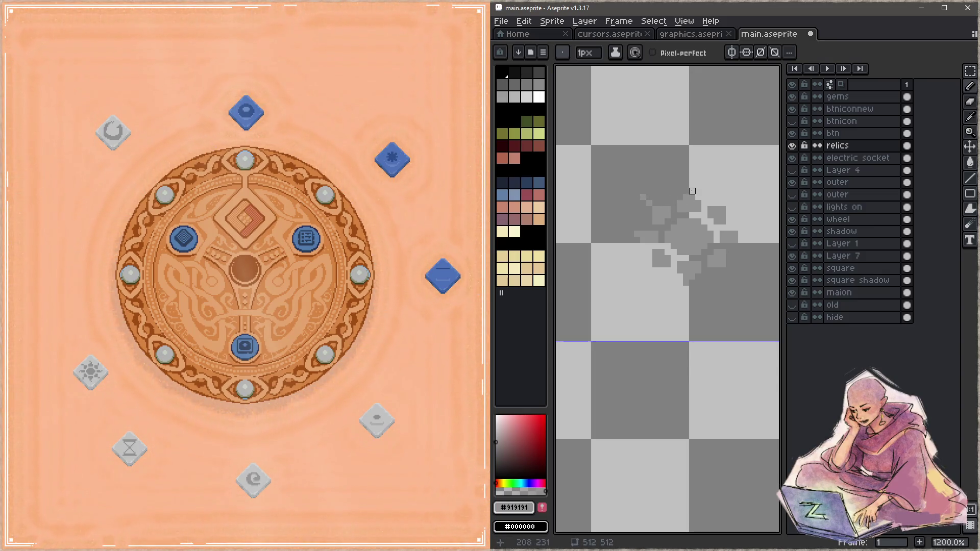
pyautogui.press('e')
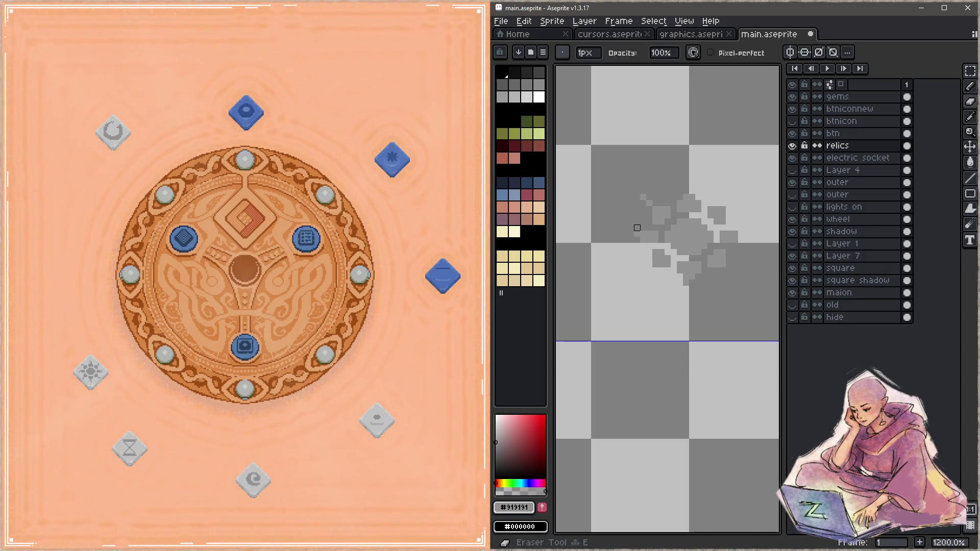
pyautogui.press('b')
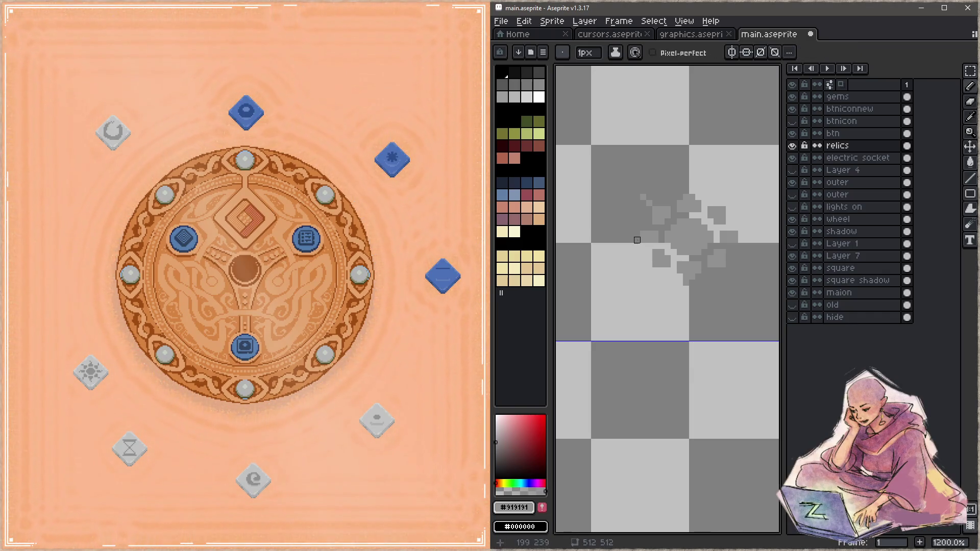
pyautogui.click(637, 233)
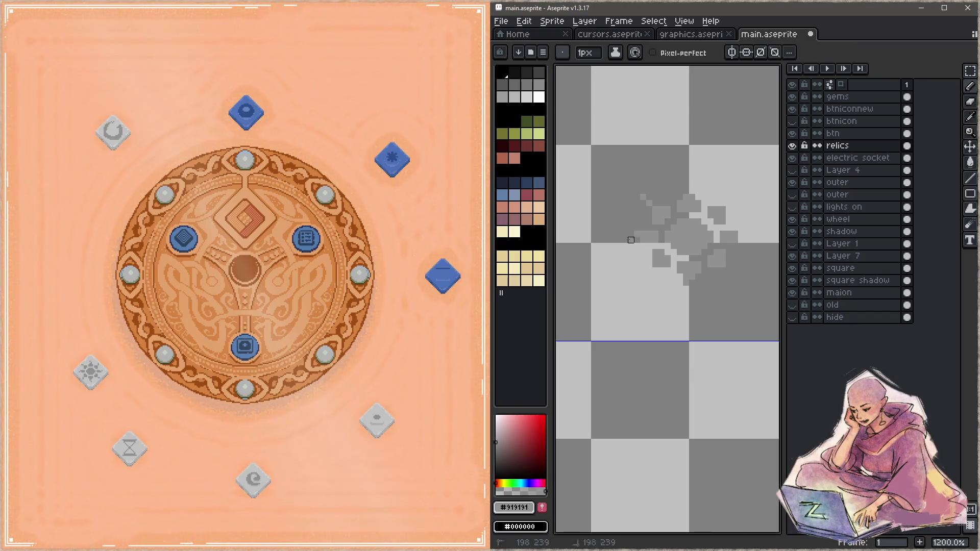
# - Try extending the splat rightward with grey pixels, then erase them back along the right edge, saving
pyautogui.press('e')
pyautogui.press('b')
pyautogui.click(747, 234)
pyautogui.click(759, 234)
pyautogui.hotkey('ctrl', 's')
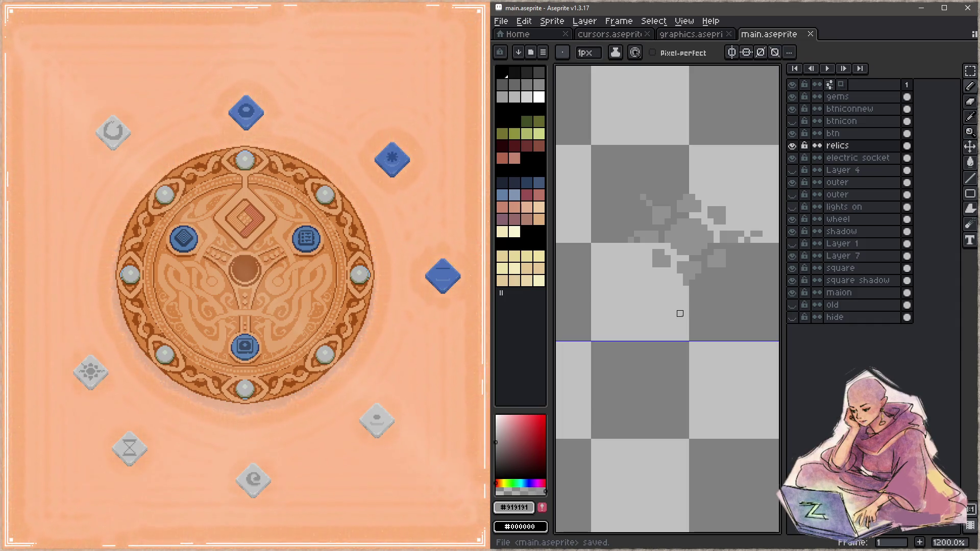
pyautogui.press('e')
pyautogui.moveTo(759, 234); pyautogui.dragTo(741, 233)
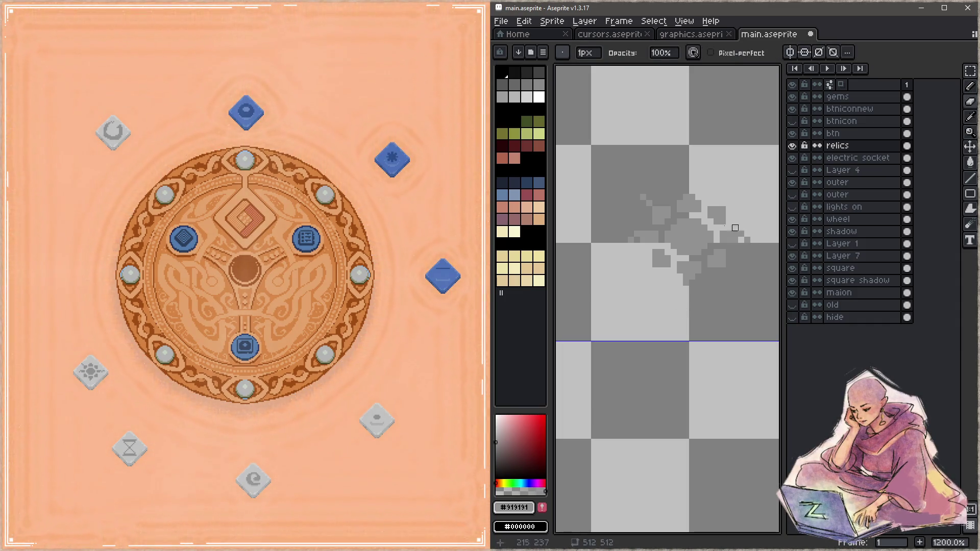
pyautogui.press('b')
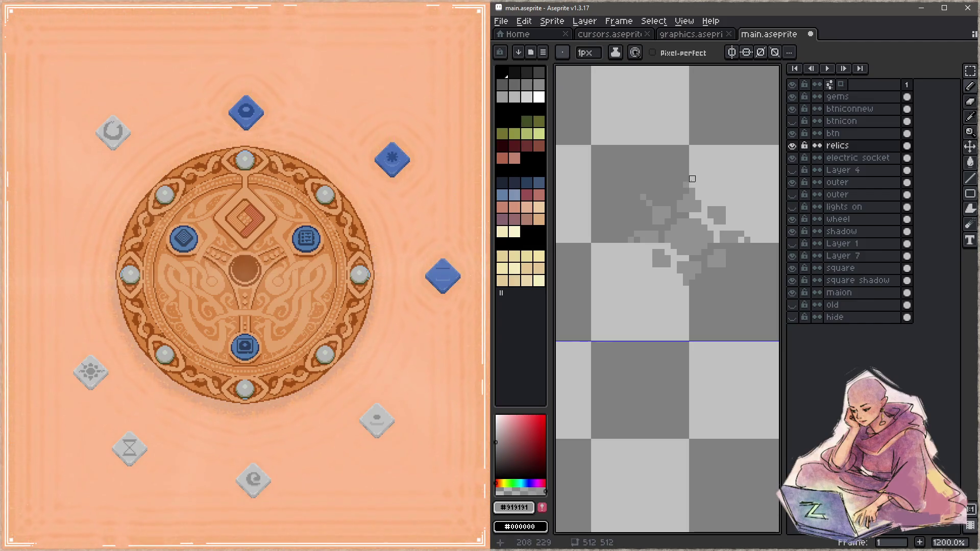
pyautogui.hotkey('ctrl', 's')
# - Erase a pixel on the splat's right side, undoing and re-saving to compare results
pyautogui.press('z')
pyautogui.press('b')
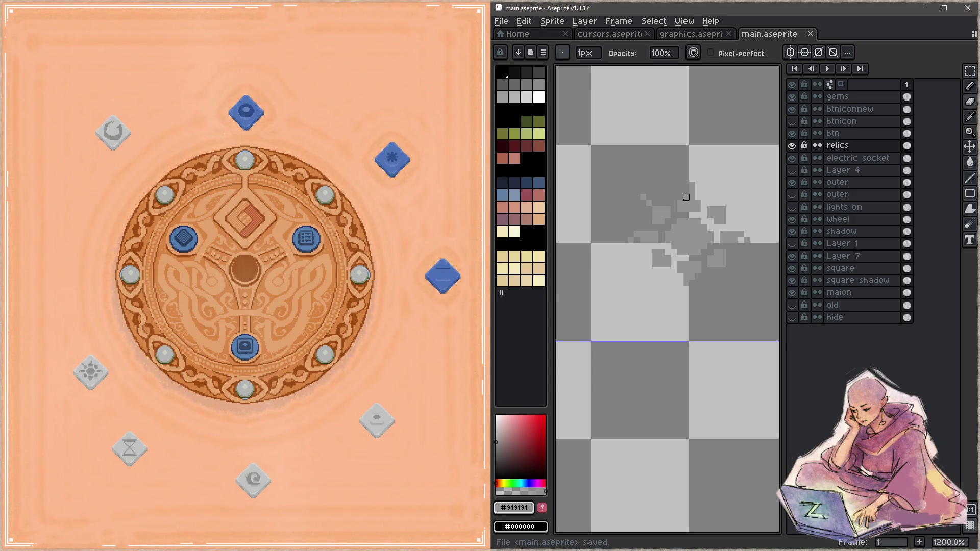
pyautogui.press('e')
pyautogui.click(746, 240)
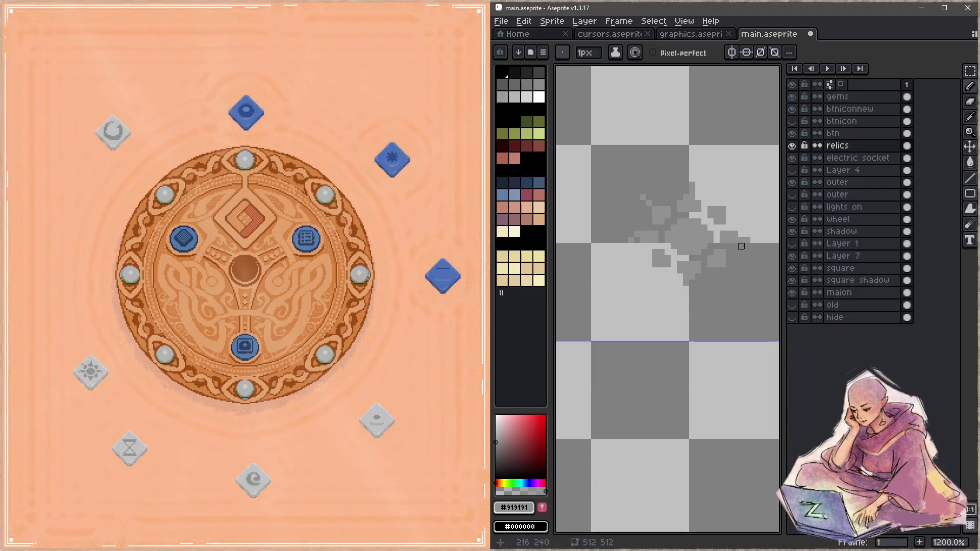
pyautogui.hotkey('ctrl', 's')
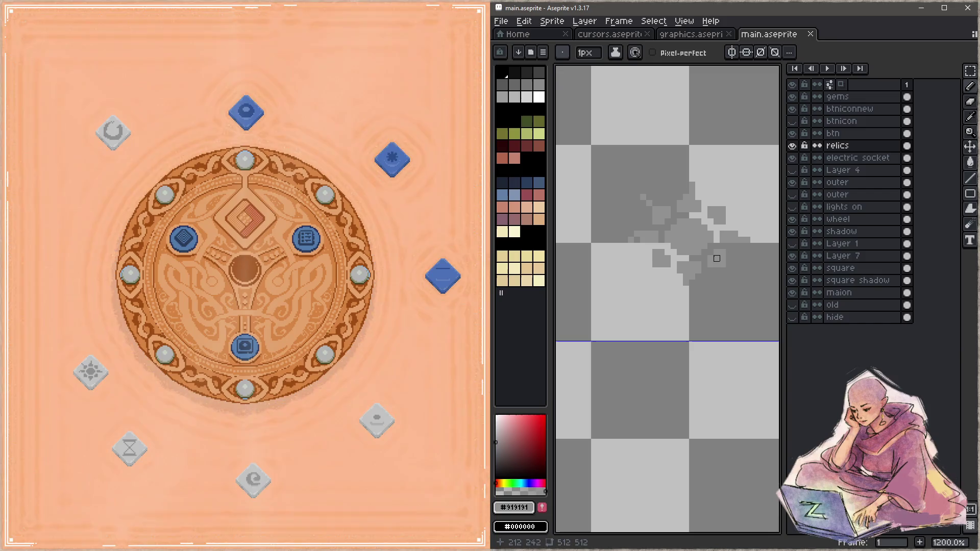
pyautogui.hotkey('ctrl', 'z')
pyautogui.press('z')
pyautogui.hotkey('ctrl', 's')
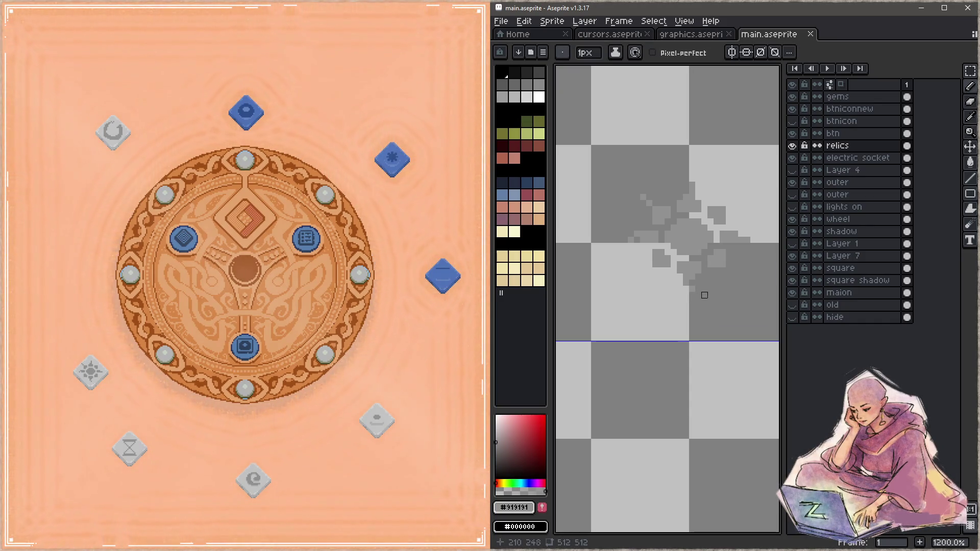
pyautogui.hotkey('ctrl', 'z')
pyautogui.hotkey('ctrl', 's')
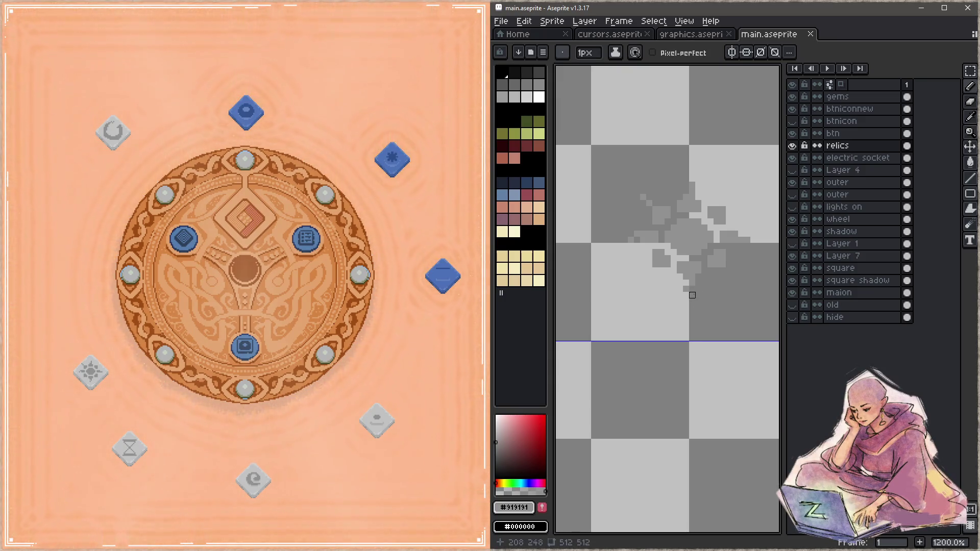
pyautogui.press('z')
# - Replace a pixel below the splat with a dark pixel at its lower left, and save
pyautogui.press('b')
pyautogui.click(728, 276)
pyautogui.hotkey('ctrl', 's')
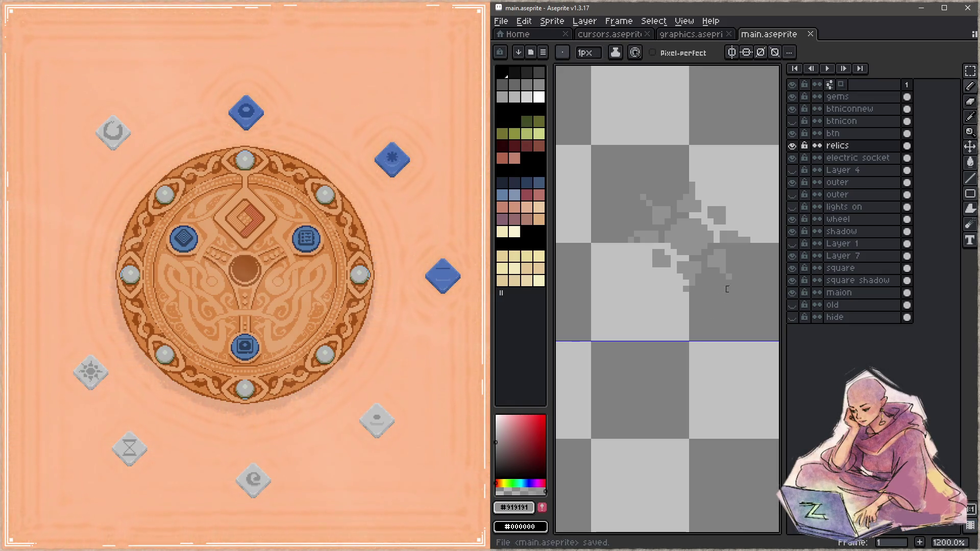
pyautogui.hotkey('ctrl', 'z')
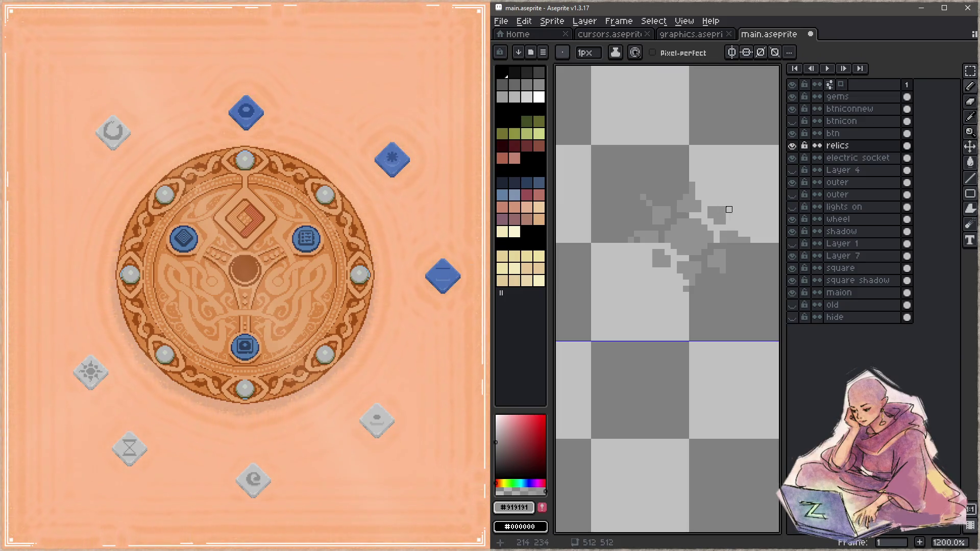
pyautogui.click(650, 267)
pyautogui.hotkey('ctrl', 's')
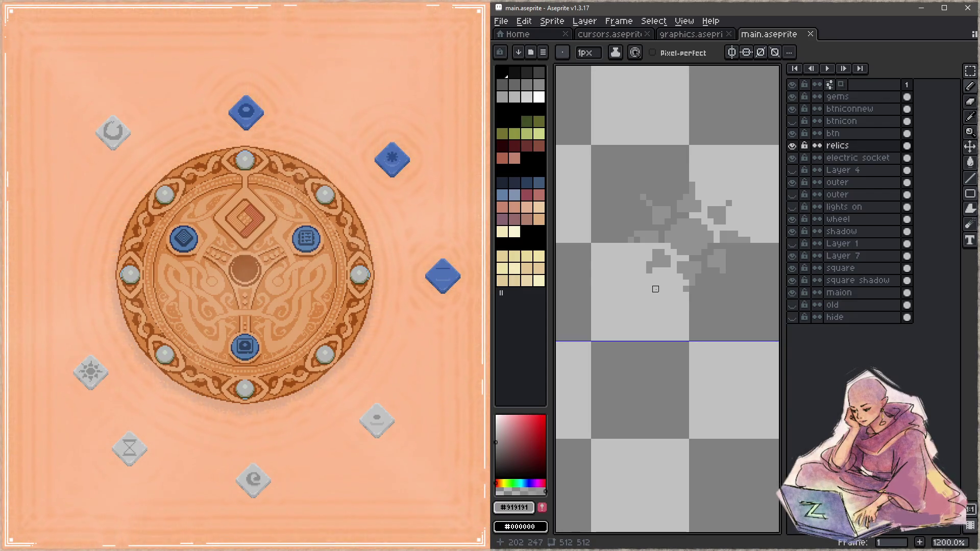
# - In the game window, drag the hourglass relic beside the lower-right relic
pyautogui.click(130, 447)
pyautogui.moveTo(130, 447)
pyautogui.mouseDown()
pyautogui.moveTo(143, 424)
pyautogui.moveTo(153, 444)
pyautogui.moveTo(177, 428)
pyautogui.moveTo(177, 445)
pyautogui.moveTo(200, 422)
pyautogui.moveTo(204, 443)
pyautogui.moveTo(241, 433)
pyautogui.moveTo(334, 439)
pyautogui.mouseUp()
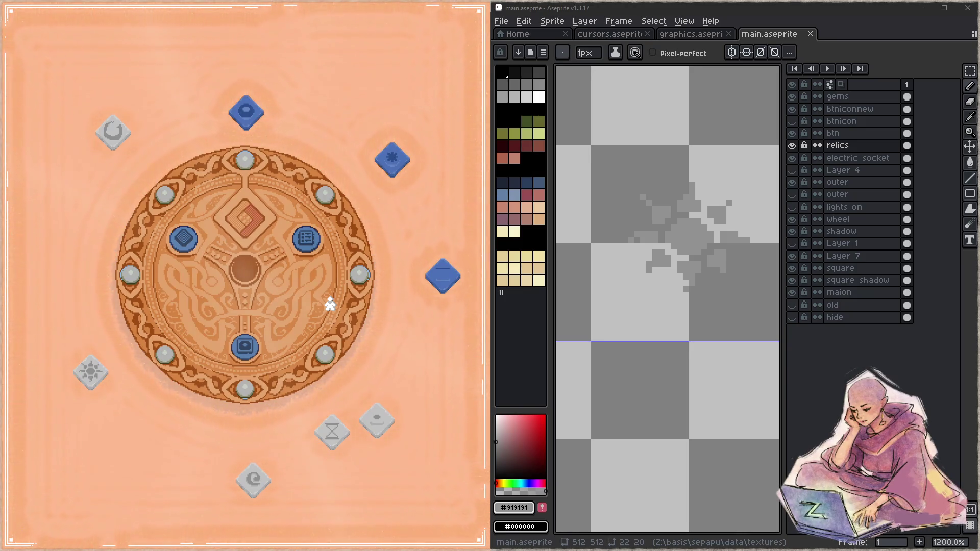
pyautogui.scroll(-2, 765, 270)
# - Hide the timeline and pan around main.aseprite to inspect the grey circle gem icons
pyautogui.press('Tab')
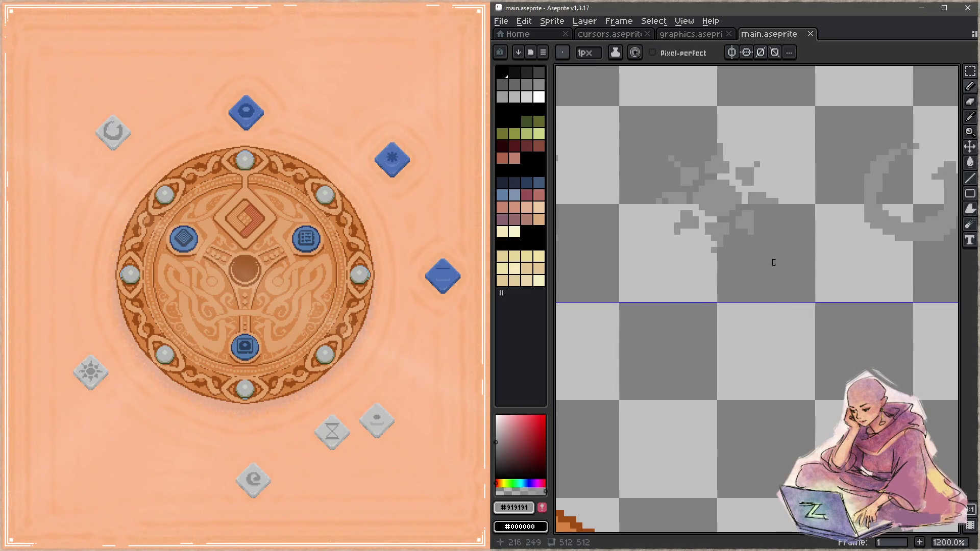
pyautogui.press('z')
pyautogui.scroll(-8, 788, 285)
pyautogui.click(731, 286)
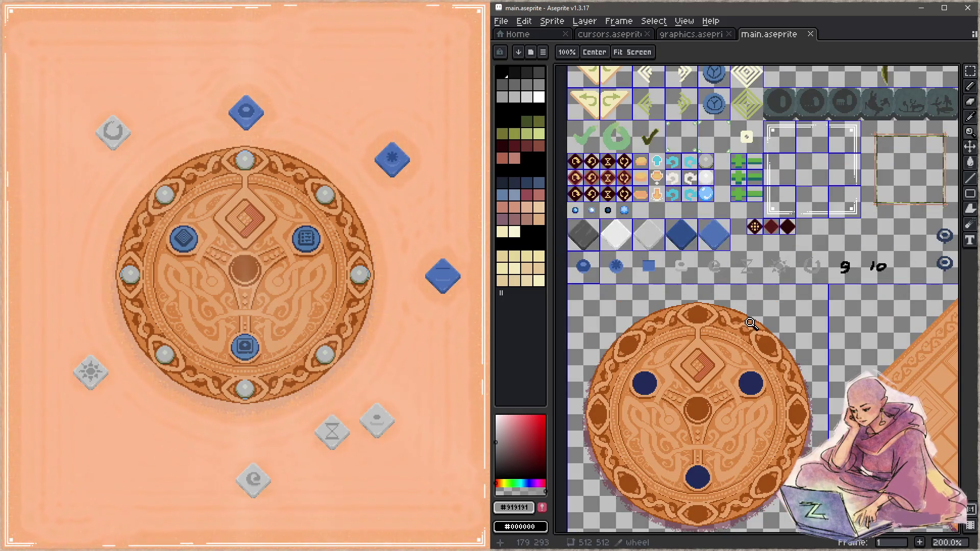
pyautogui.moveTo(821, 284); pyautogui.dragTo(709, 322)
pyautogui.moveTo(822, 292); pyautogui.dragTo(749, 281)
pyautogui.scroll(5, 749, 280)
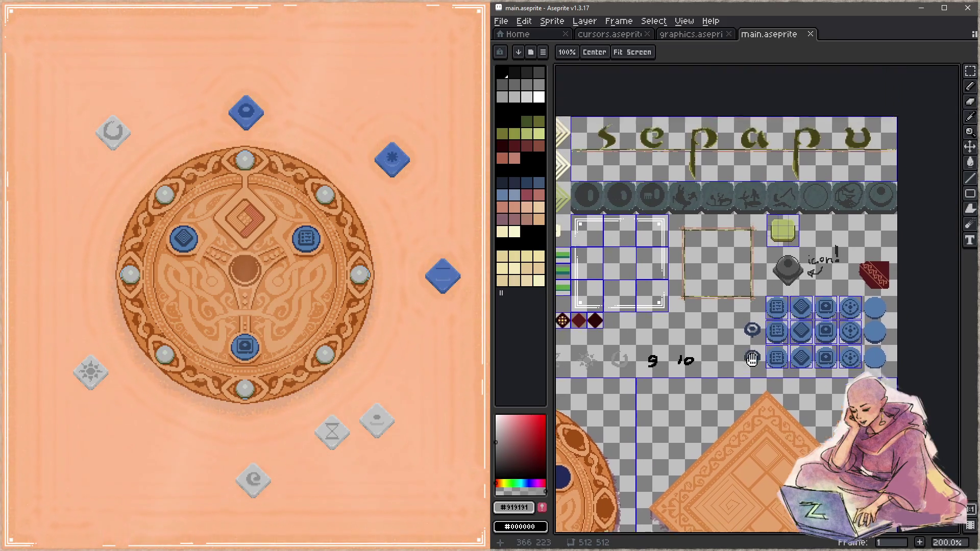
pyautogui.hscroll(-5, 733, 365)
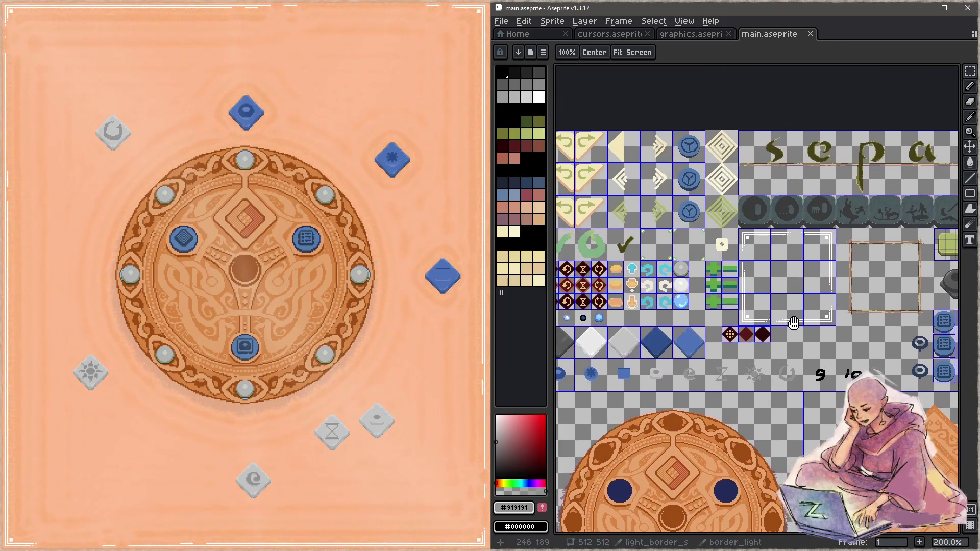
pyautogui.moveTo(783, 318); pyautogui.dragTo(774, 322)
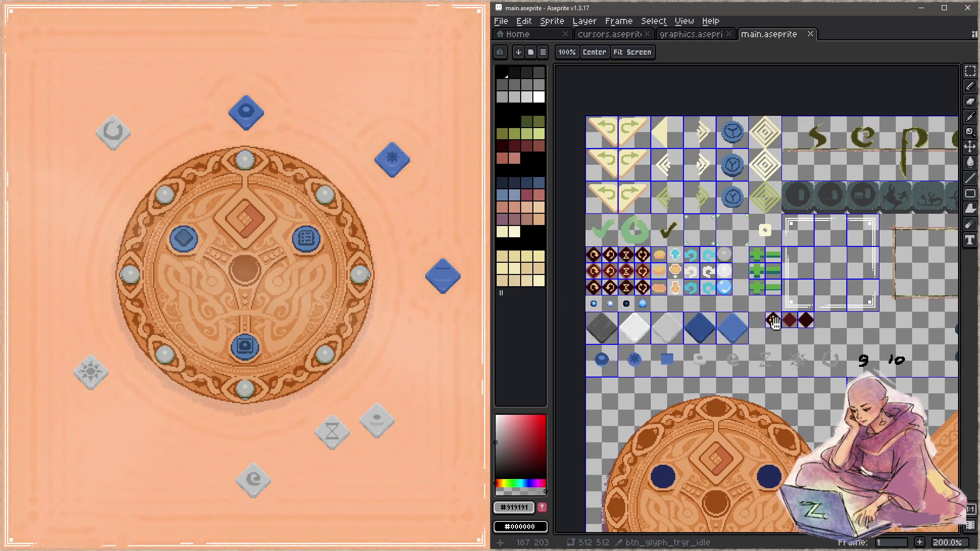
pyautogui.press('z')
pyautogui.moveTo(721, 260); pyautogui.dragTo(789, 276)
pyautogui.press('b')
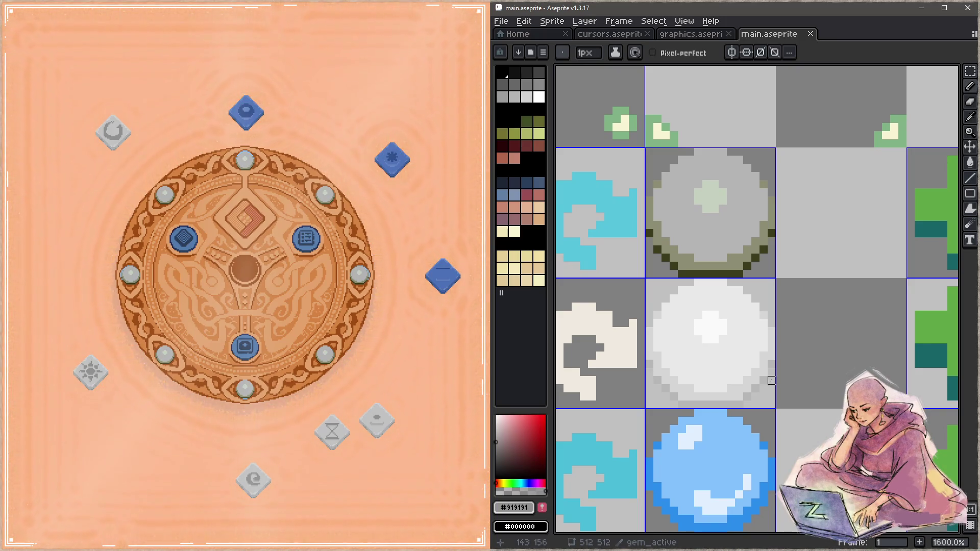
# - In graphics.aseprite, zoom to the wheel's lower gem sockets and sample brown #9f4c14
pyautogui.click(703, 35)
pyautogui.moveTo(790, 243)
pyautogui.mouseDown()
pyautogui.moveTo(768, 265)
pyautogui.moveTo(767, 310)
pyautogui.moveTo(705, 237)
pyautogui.moveTo(739, 328)
pyautogui.mouseUp()
pyautogui.press('z')
pyautogui.click(739, 328)
pyautogui.click(740, 314)
pyautogui.click(748, 312)
pyautogui.press('b')
pyautogui.keyDown('alt'); pyautogui.click(740, 324); pyautogui.keyUp('alt')
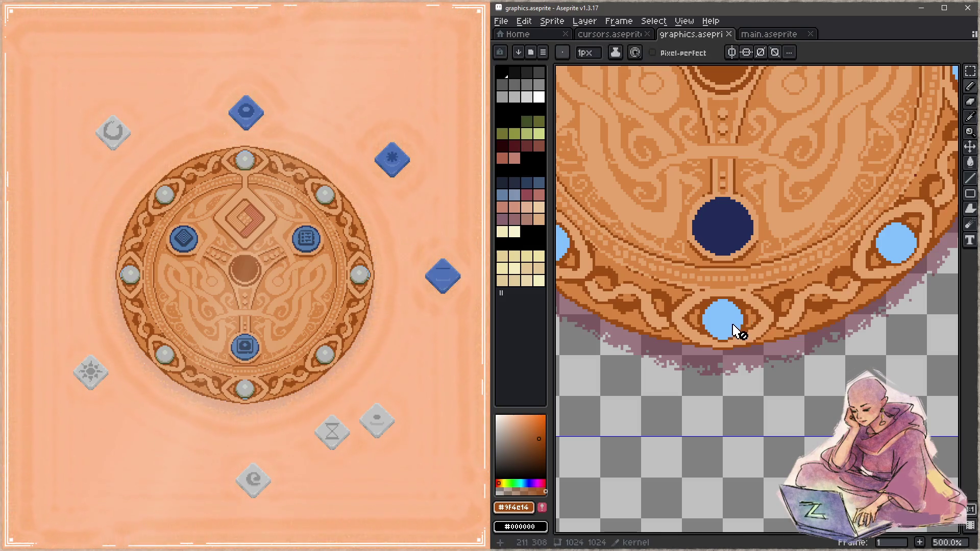
# - Fill the wheel's light-blue sockets with dark navy on the kernel layer of graphics.aseprite
pyautogui.press('g')
pyautogui.press('Tab')
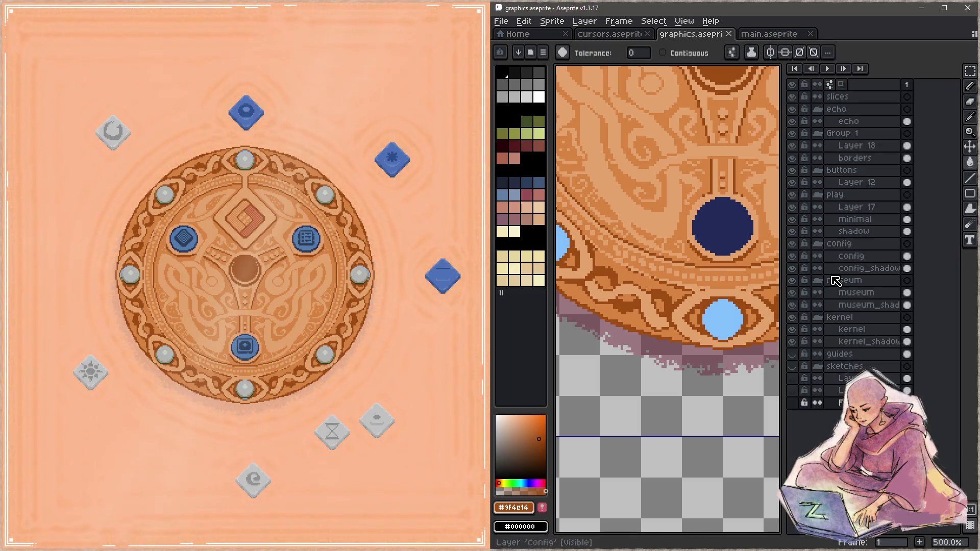
pyautogui.click(857, 330)
pyautogui.press('Tab')
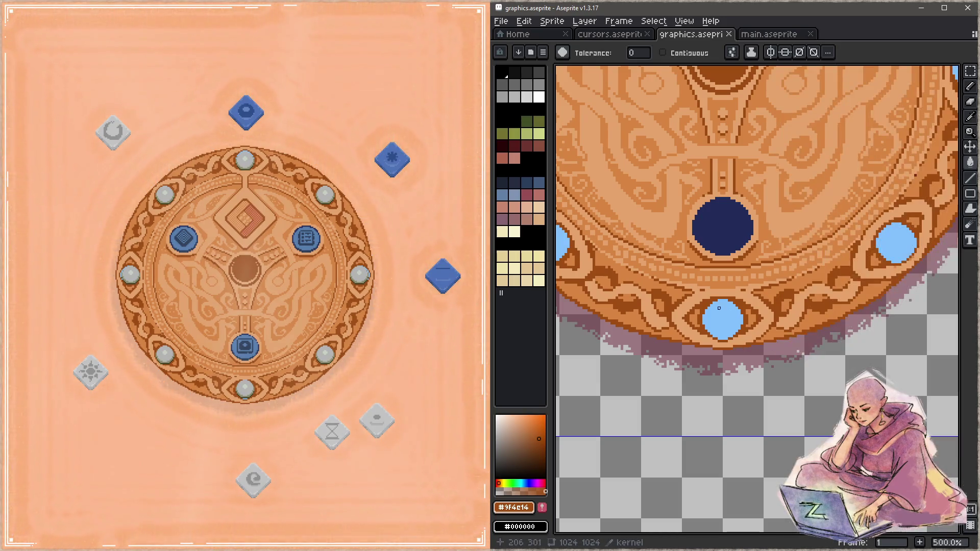
pyautogui.click(717, 308)
pyautogui.scroll(-3, 765, 290)
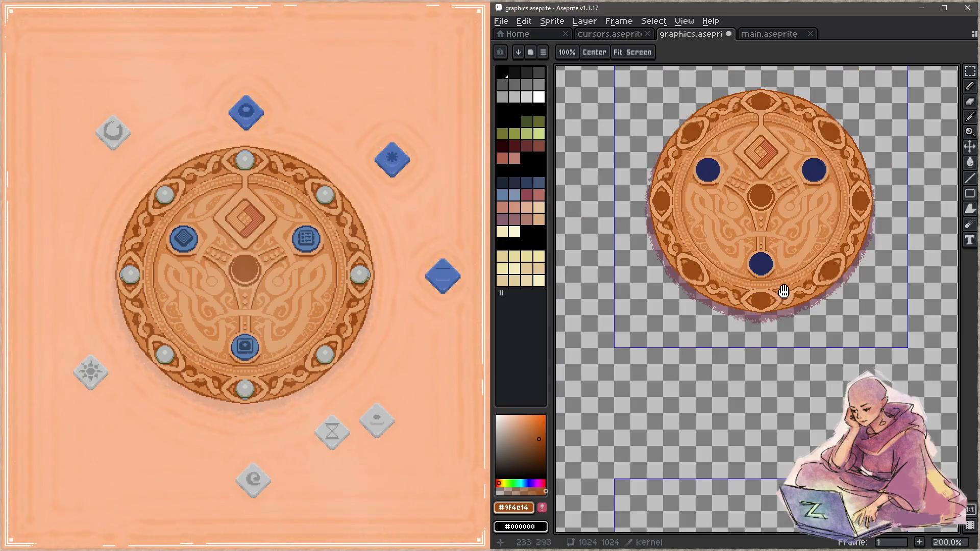
pyautogui.moveTo(786, 288); pyautogui.dragTo(771, 341)
# - Save graphics.aseprite, then save main.aseprite as well
pyautogui.hotkey('ctrl', 's')
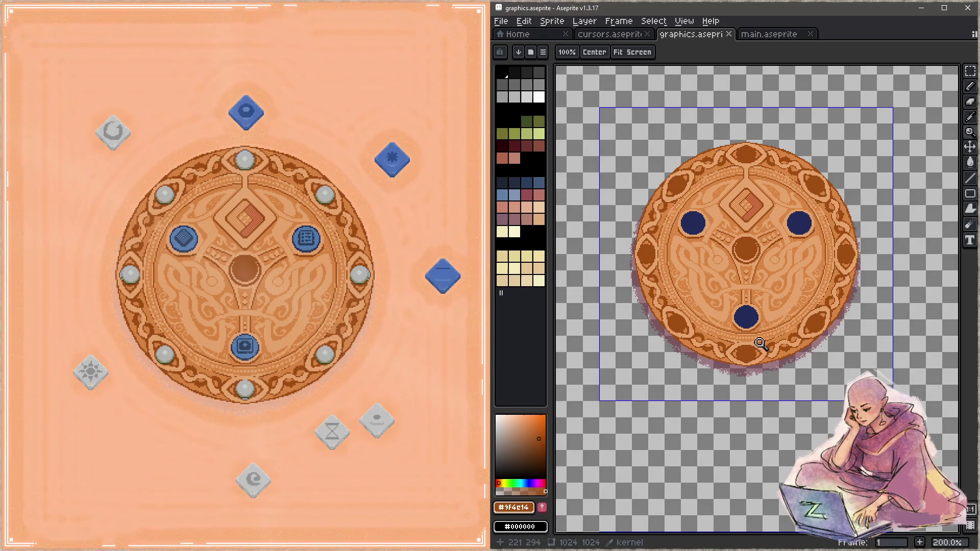
pyautogui.click(769, 34)
pyautogui.scroll(-2, 738, 229)
pyautogui.scroll(-6, 732, 252)
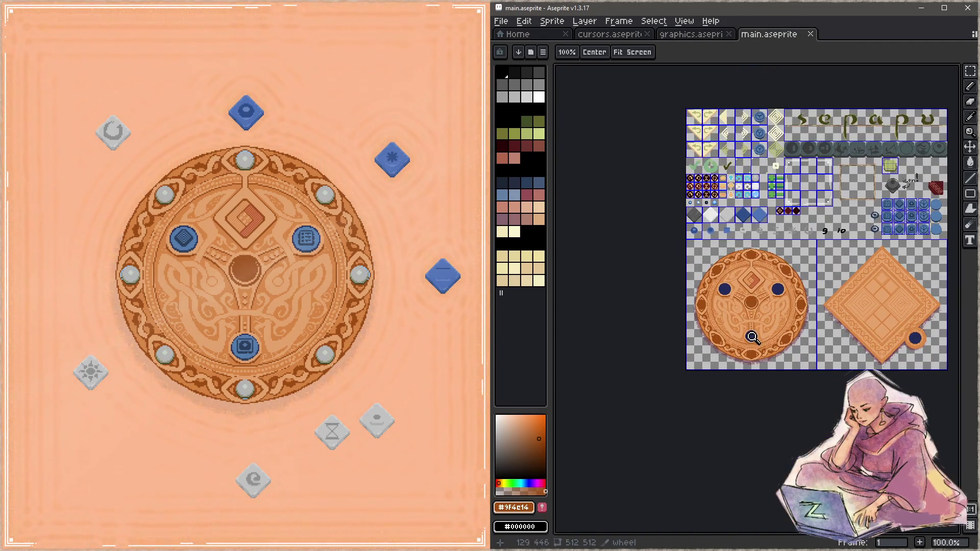
pyautogui.scroll(1, 752, 336)
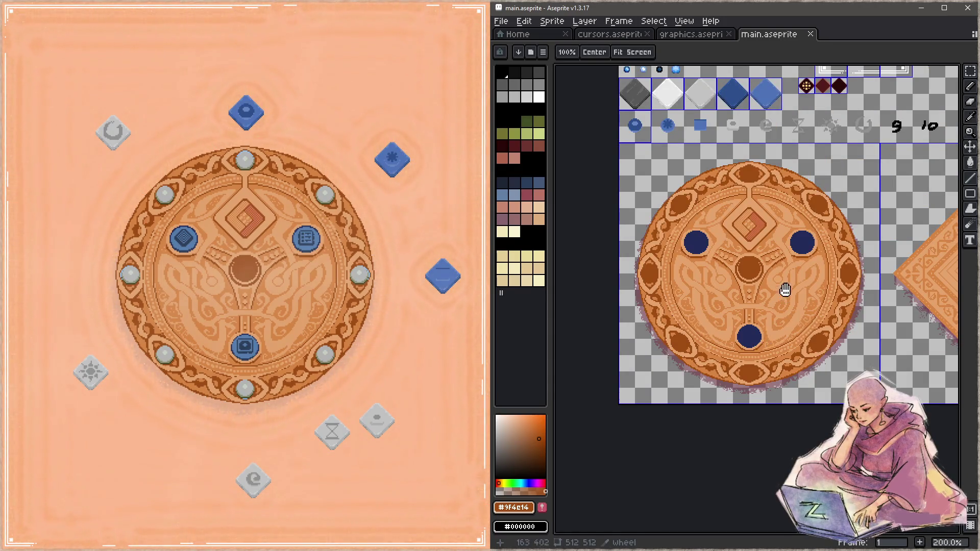
pyautogui.moveTo(784, 293); pyautogui.dragTo(768, 319)
pyautogui.hotkey('ctrl', 's')
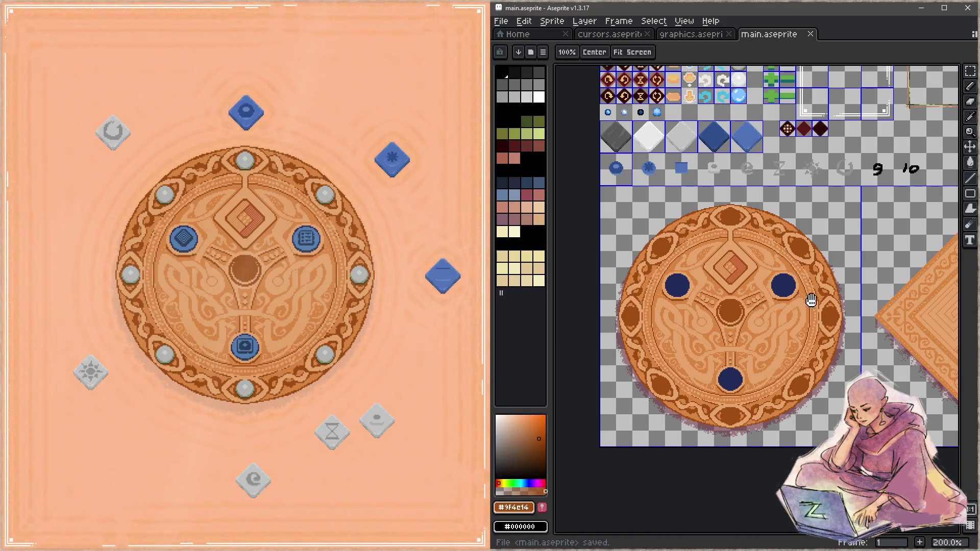
# - Glance back at graphics.aseprite, then return to main.aseprite
pyautogui.hotkey('ctrl', 'shift', 'Tab')
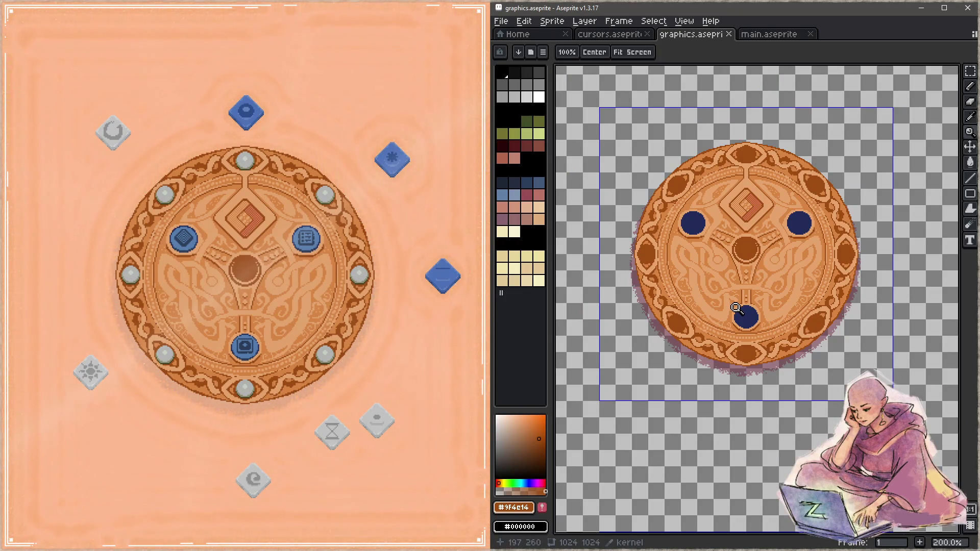
pyautogui.scroll(-2, 770, 251)
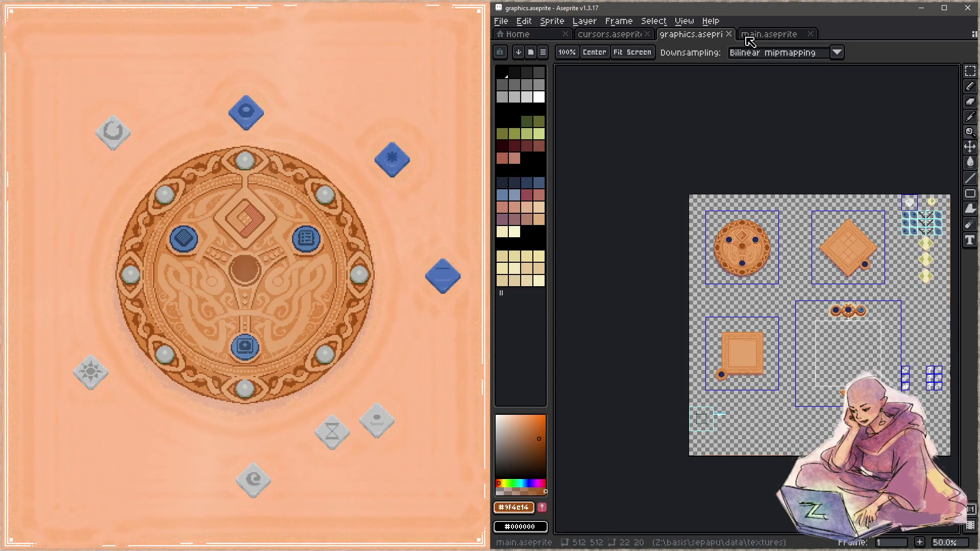
pyautogui.click(769, 34)
pyautogui.scroll(2, 713, 146)
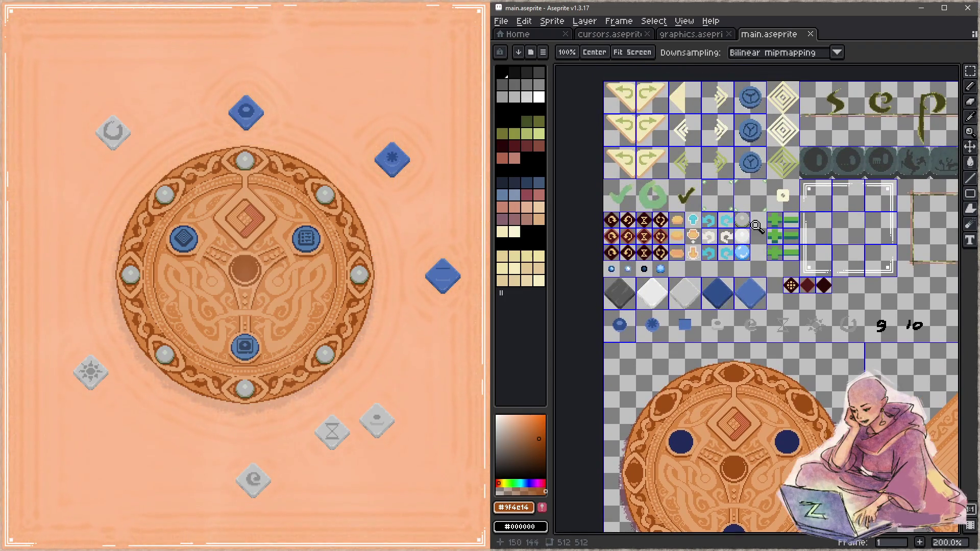
# - Zoom and pan main.aseprite to bring the dark icon columns and gem rows into view
pyautogui.scroll(2, 749, 226)
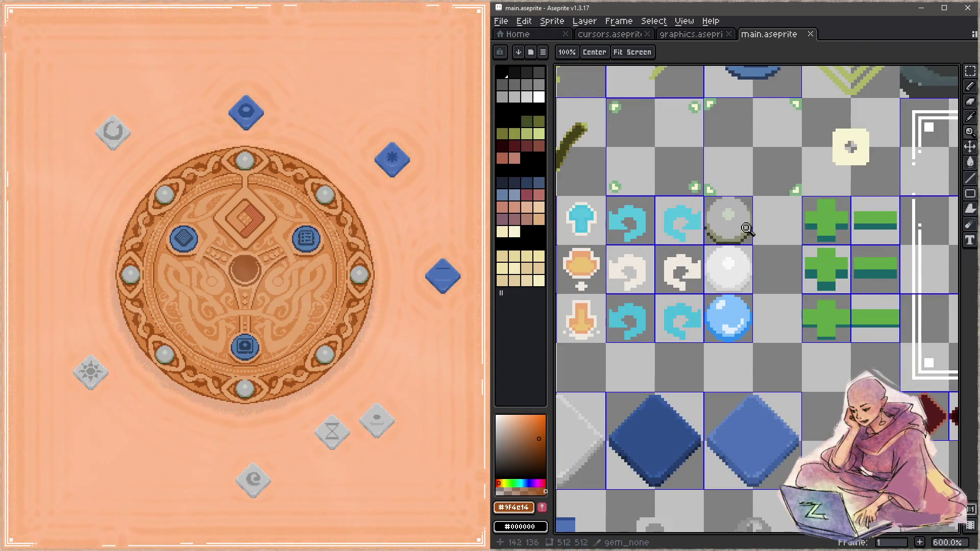
pyautogui.scroll(4, 751, 235)
pyautogui.press('b')
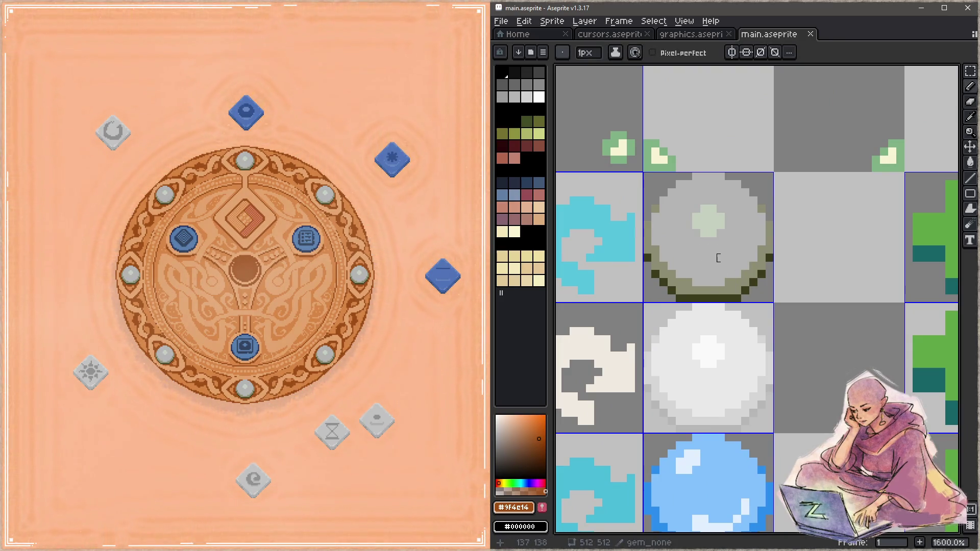
pyautogui.press('z')
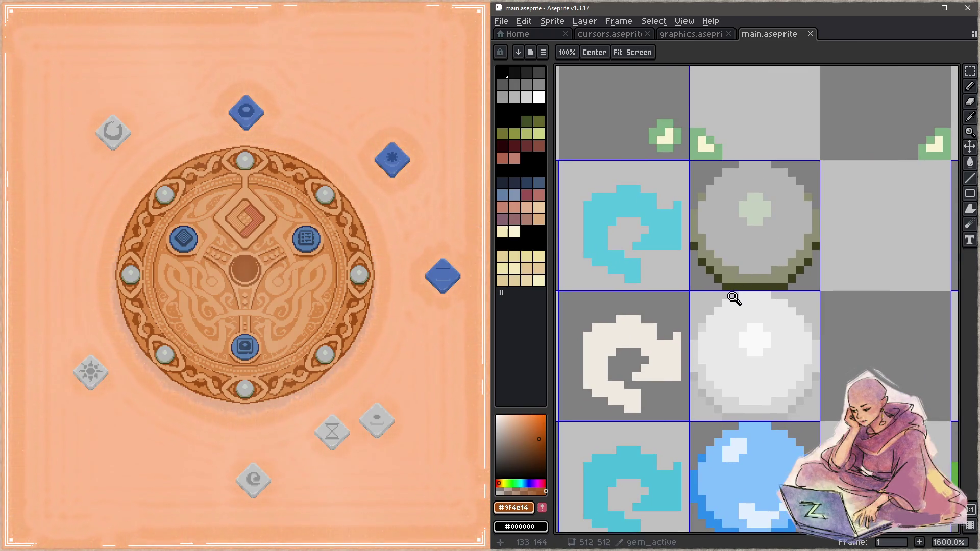
pyautogui.scroll(-4, 757, 274)
pyautogui.moveTo(691, 271)
pyautogui.mouseDown()
pyautogui.moveTo(817, 279)
pyautogui.moveTo(791, 206)
pyautogui.mouseUp()
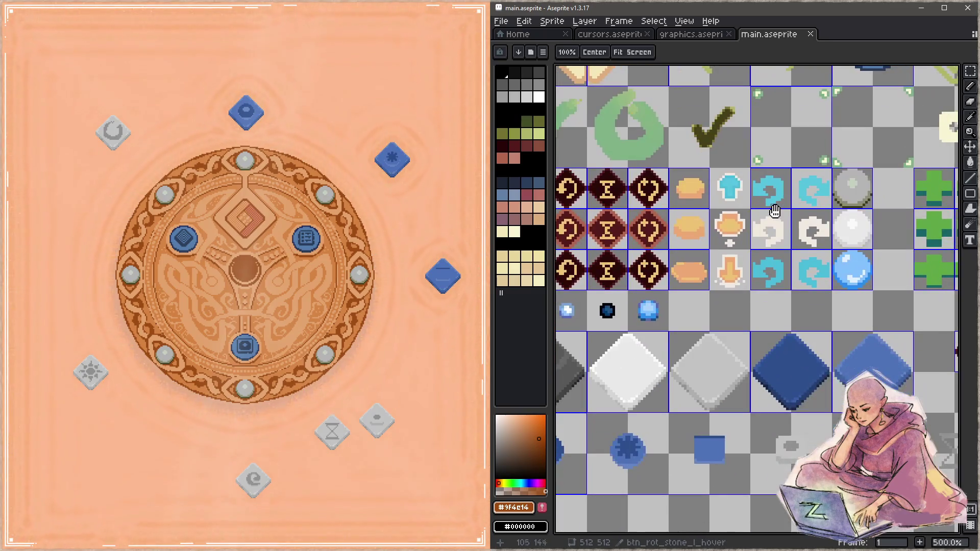
pyautogui.moveTo(776, 247)
pyautogui.mouseDown()
pyautogui.moveTo(691, 343)
pyautogui.moveTo(641, 356)
pyautogui.moveTo(753, 179)
pyautogui.mouseUp()
pyautogui.scroll(-4, 753, 179)
pyautogui.hscroll(-5, 753, 178)
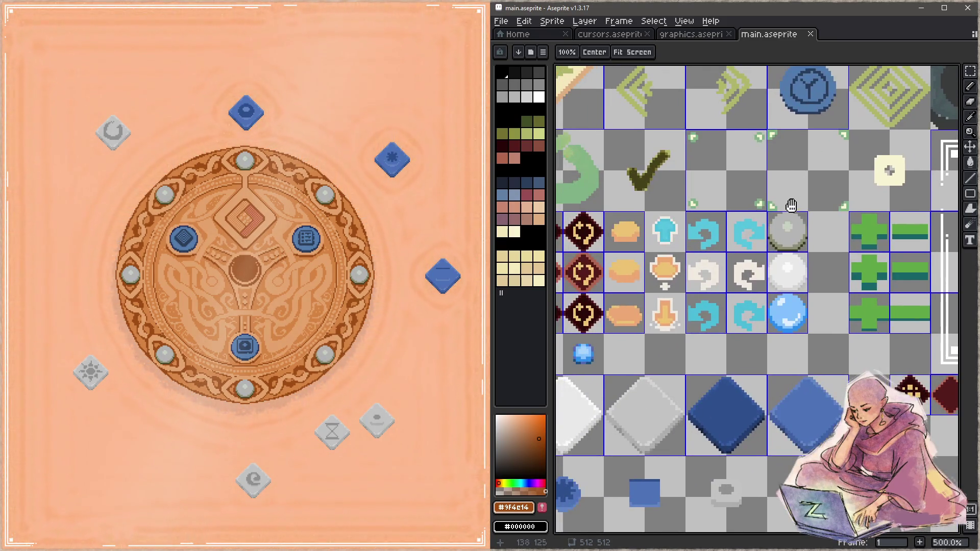
pyautogui.moveTo(736, 314)
pyautogui.mouseDown()
pyautogui.moveTo(765, 263)
pyautogui.moveTo(863, 244)
pyautogui.moveTo(853, 236)
pyautogui.moveTo(753, 276)
pyautogui.moveTo(769, 278)
pyautogui.mouseUp()
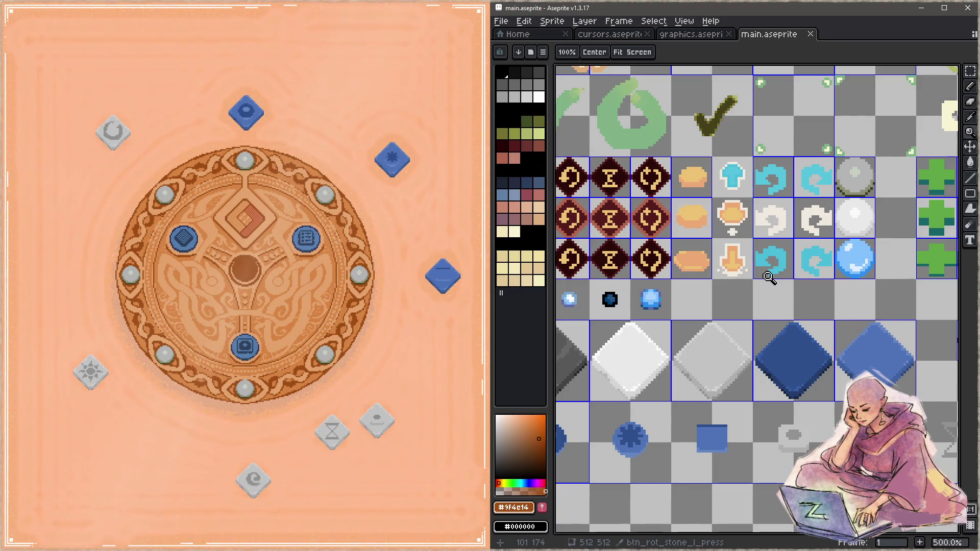
# - Sample light grey from the grey diamond and select the gem_none stone's cell
pyautogui.press('i')
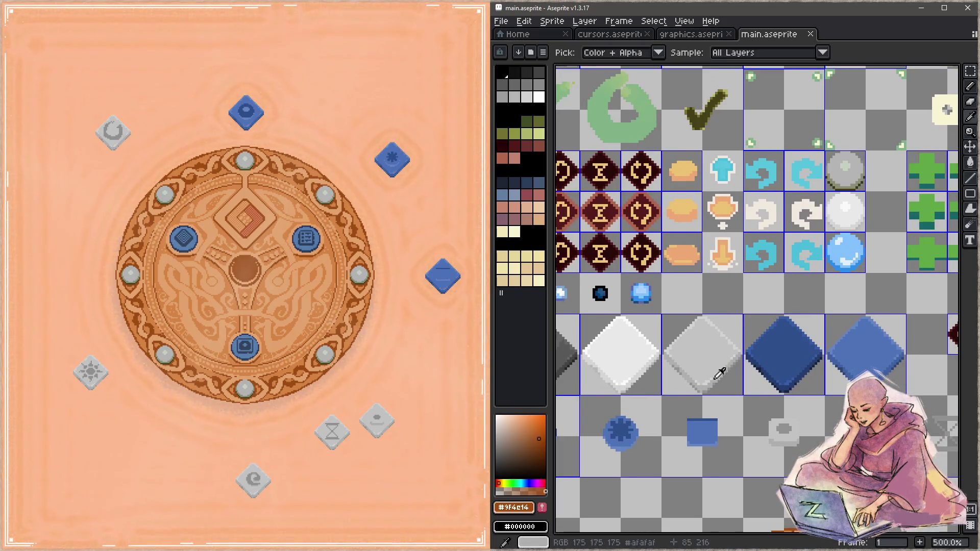
pyautogui.click(712, 377)
pyautogui.press('b')
pyautogui.scroll(3, 740, 332)
pyautogui.scroll(5, 749, 303)
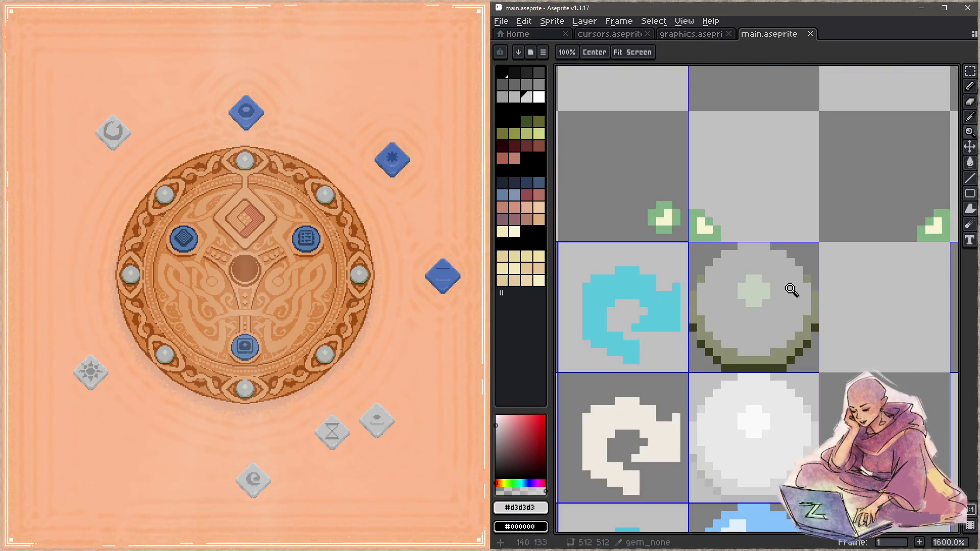
pyautogui.moveTo(725, 270); pyautogui.dragTo(759, 267)
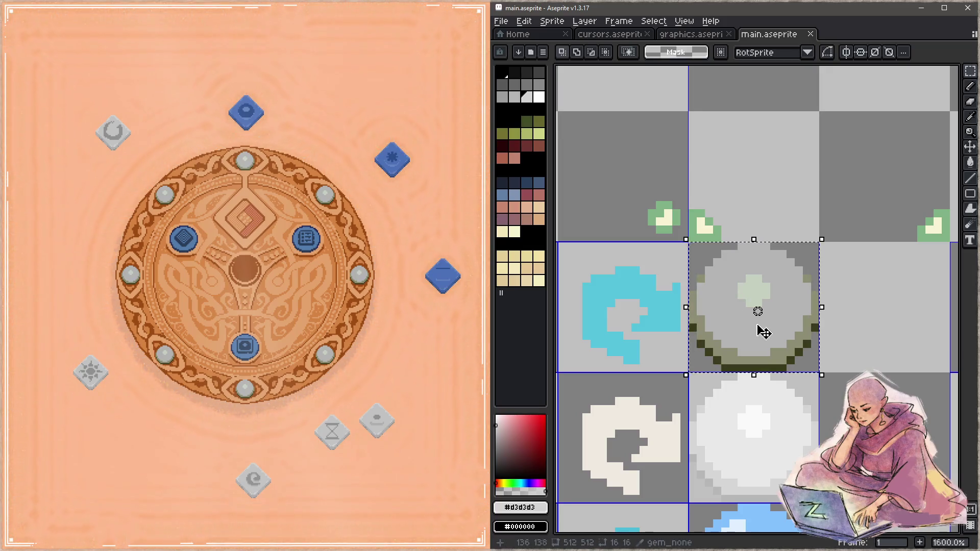
# - Paint grey pixels over the gem_none stone's green centre, enlarging the brush to 6px
pyautogui.press('w')
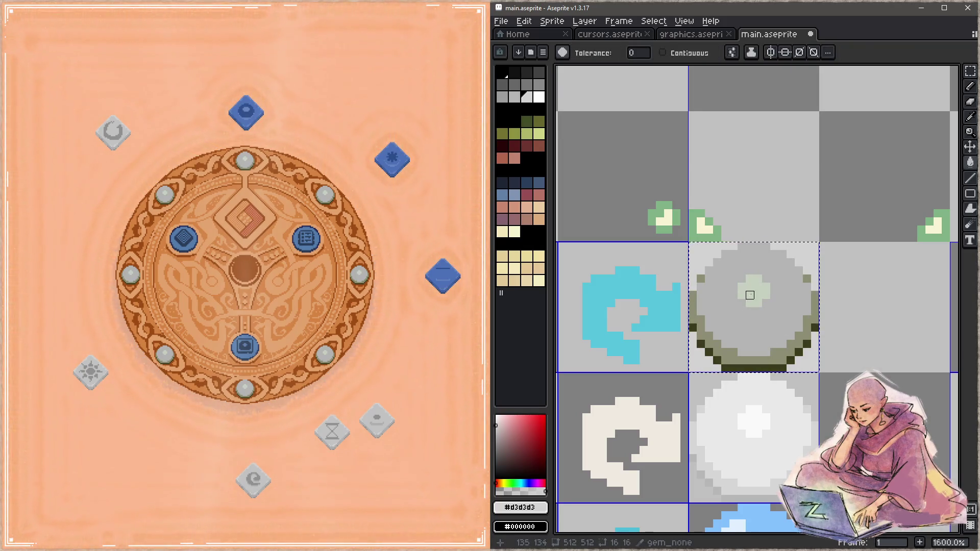
pyautogui.press('space')
pyautogui.moveTo(717, 427)
pyautogui.mouseDown()
pyautogui.moveTo(734, 339)
pyautogui.moveTo(767, 286)
pyautogui.moveTo(703, 270)
pyautogui.moveTo(678, 339)
pyautogui.mouseUp()
pyautogui.press('space')
pyautogui.moveTo(763, 247)
pyautogui.mouseDown()
pyautogui.moveTo(827, 201)
pyautogui.moveTo(750, 259)
pyautogui.moveTo(744, 287)
pyautogui.mouseUp()
pyautogui.press('g')
pyautogui.press('b')
pyautogui.moveTo(796, 248); pyautogui.dragTo(788, 205)
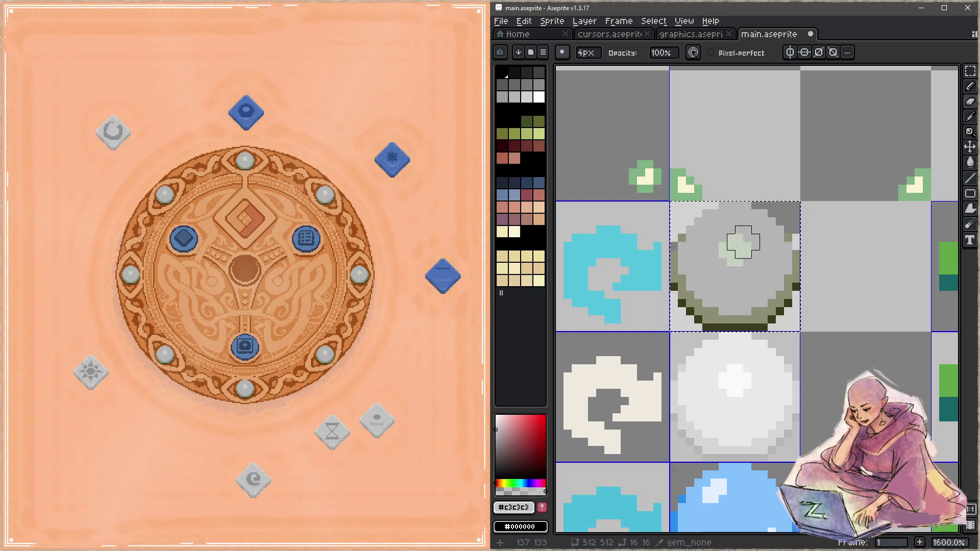
pyautogui.press('+')
pyautogui.press('+')
# - Toggle the relics, maion and gems layers off and on to check their content
pyautogui.press('Tab')
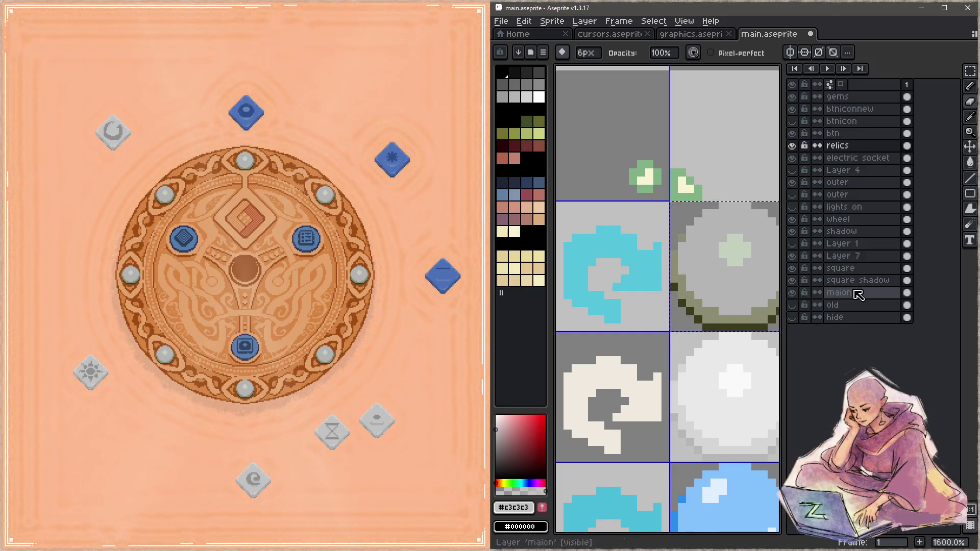
pyautogui.click(792, 146)
pyautogui.click(796, 146)
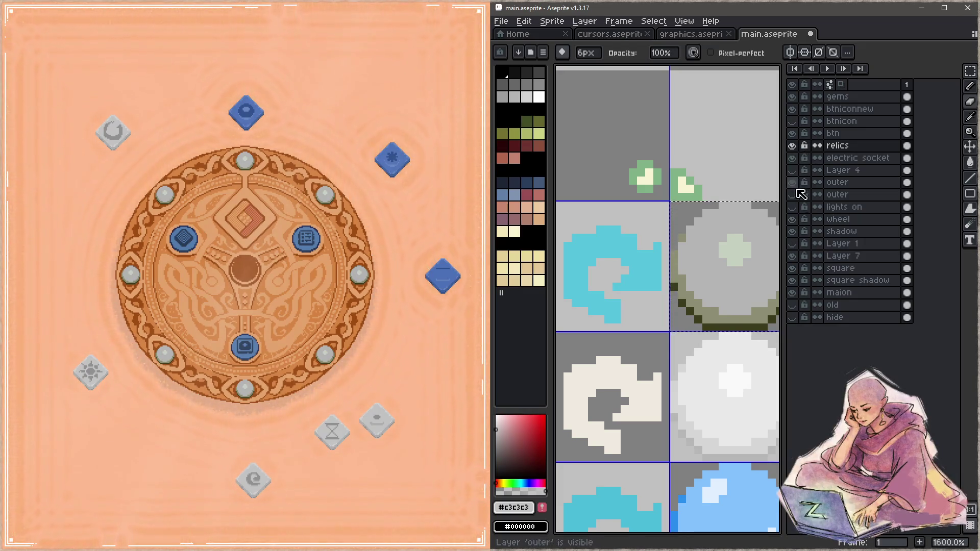
pyautogui.click(793, 293)
pyautogui.click(793, 294)
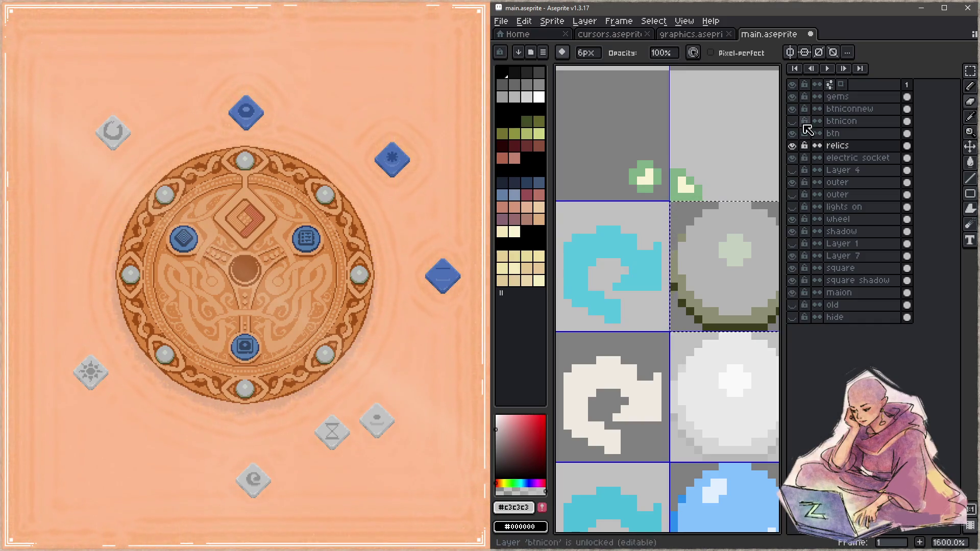
pyautogui.click(792, 97)
pyautogui.click(792, 97)
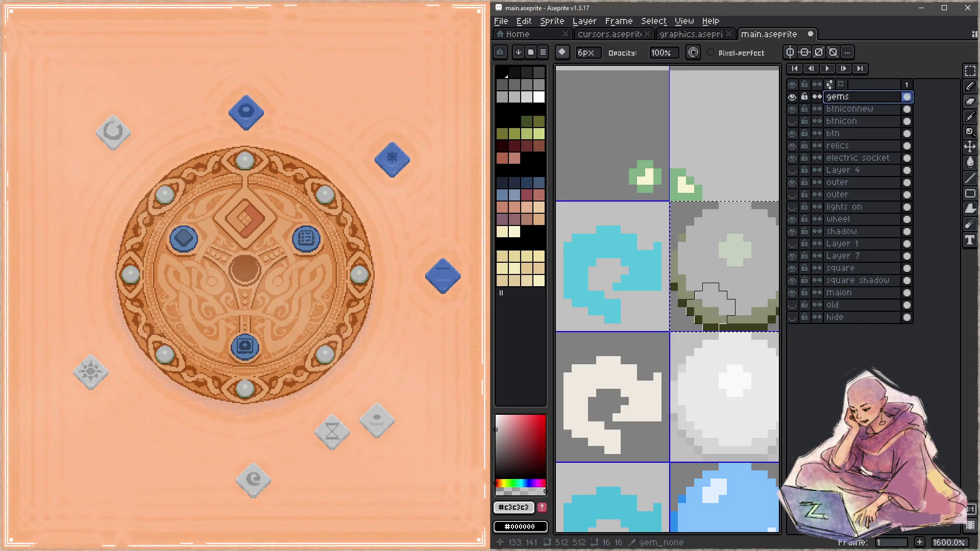
pyautogui.press('Tab')
# - Sample light, mid (#919191) and darker greys from the grey diamond and white stone
pyautogui.press('g')
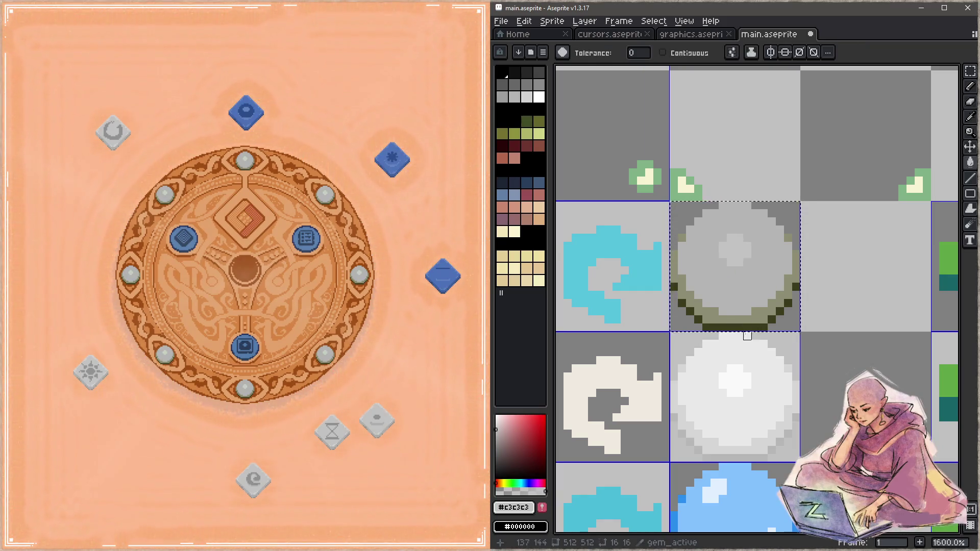
pyautogui.press('z')
pyautogui.scroll(-4, 730, 247)
pyautogui.press('i')
pyautogui.press('g')
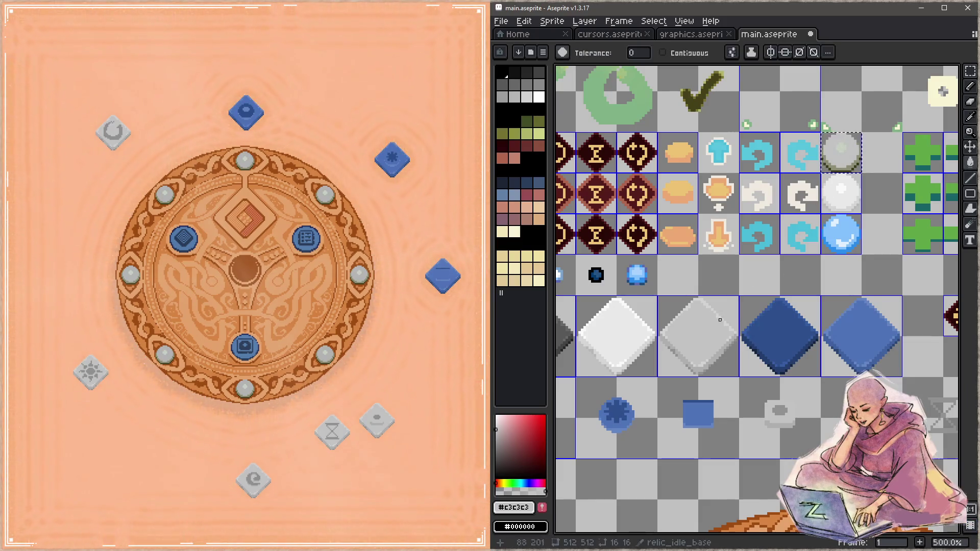
pyautogui.keyDown('alt'); pyautogui.click(719, 320); pyautogui.keyUp('alt')
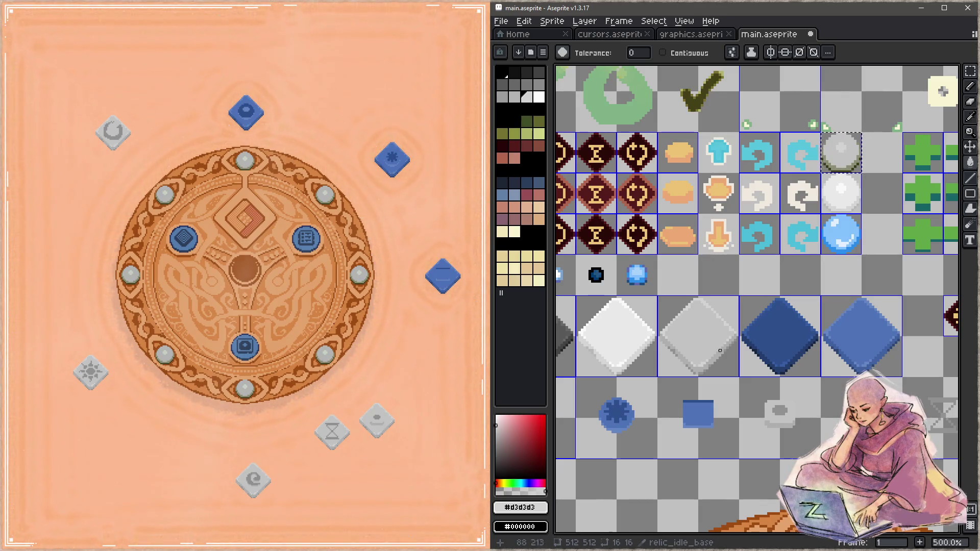
pyautogui.keyDown('alt'); pyautogui.click(829, 190); pyautogui.keyUp('alt')
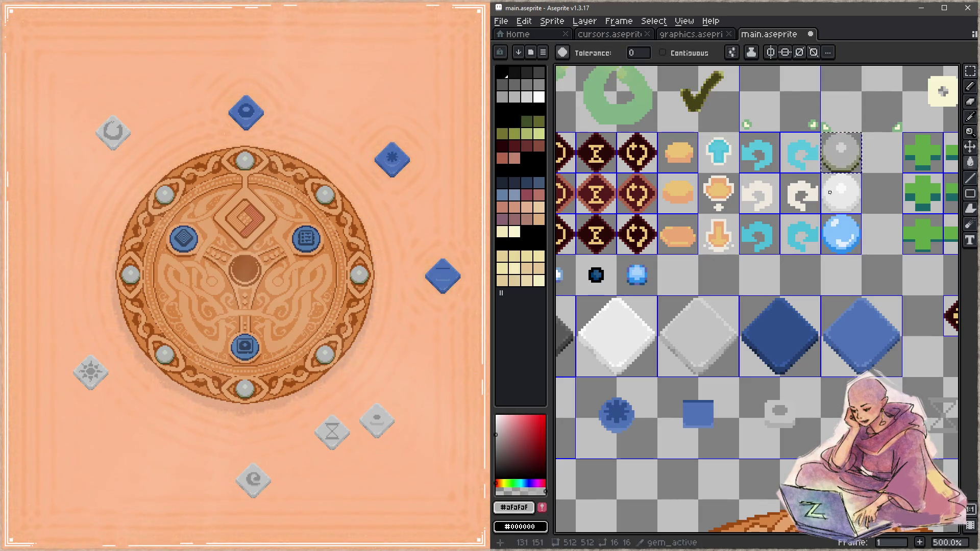
pyautogui.keyDown('alt'); pyautogui.click(691, 364); pyautogui.keyUp('alt')
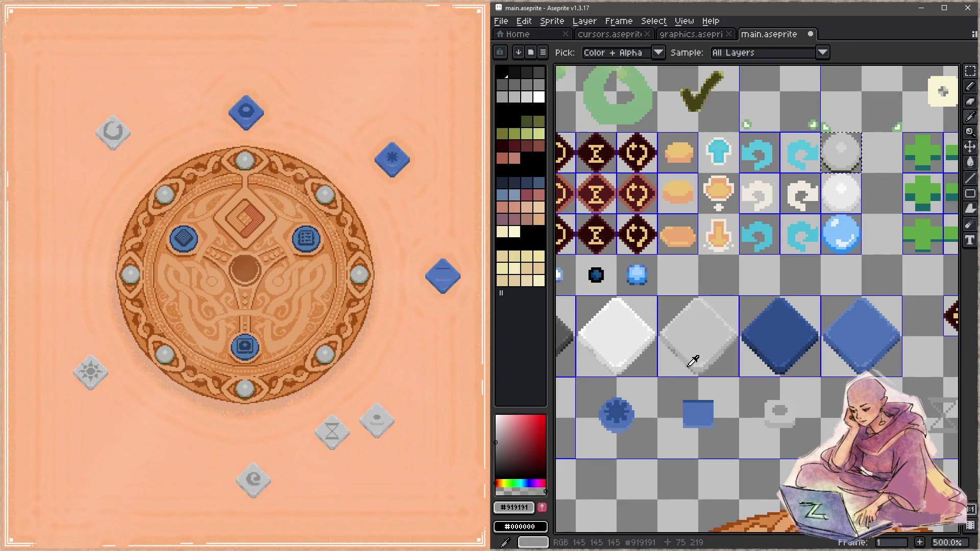
pyautogui.scroll(7, 840, 153)
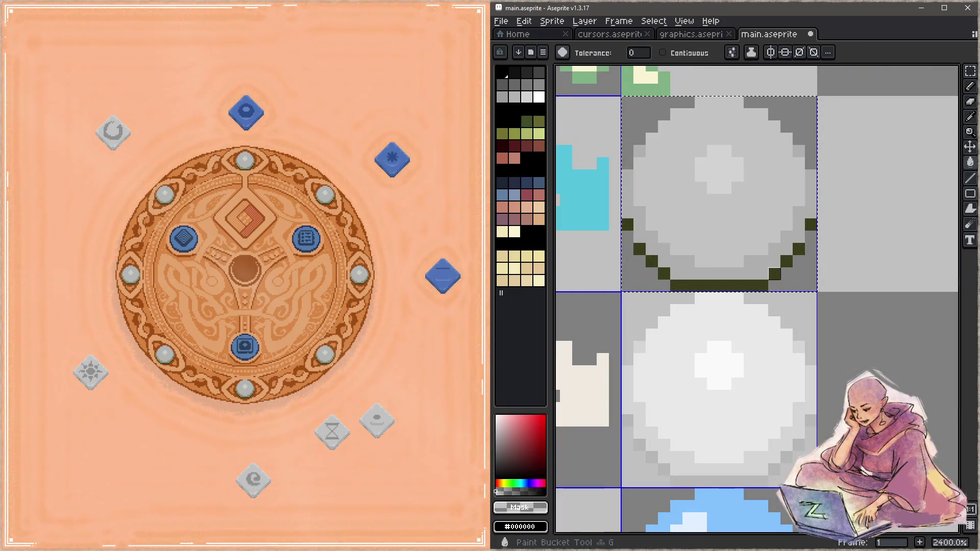
# - Recolour the stone's dark outline pixels, clear the selection, and save main.aseprite
pyautogui.click(774, 274)
pyautogui.hotkey('ctrl', 'd')
pyautogui.hotkey('ctrl', 's')
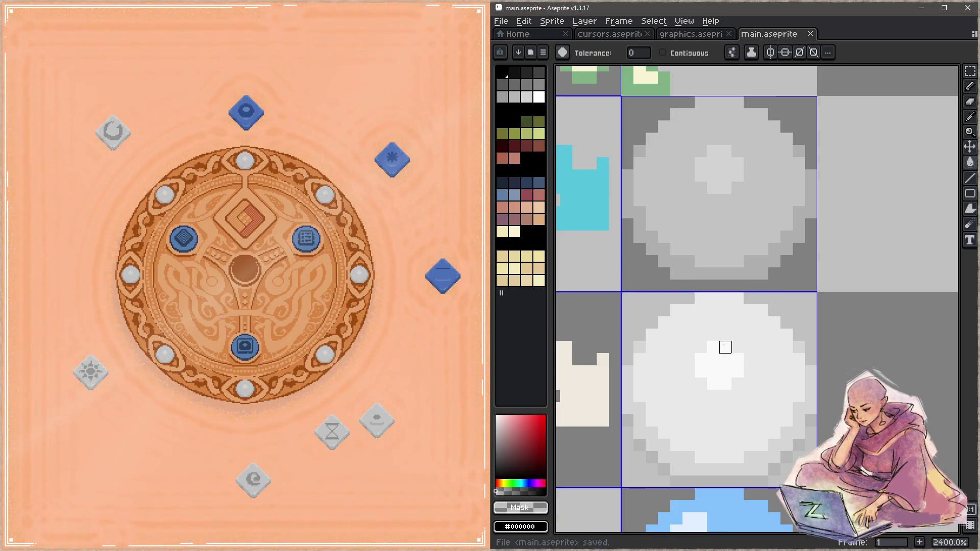
# - Paint the upper circle's dark bottom row light grey and erase a bottom-row pixel, saving each time
pyautogui.keyDown('alt'); pyautogui.click(754, 282); pyautogui.keyUp('alt')
pyautogui.press('b')
pyautogui.moveTo(713, 285)
pyautogui.mouseDown()
pyautogui.moveTo(700, 285)
pyautogui.moveTo(725, 285)
pyautogui.moveTo(688, 285)
pyautogui.mouseUp()
pyautogui.hotkey('ctrl', 's')
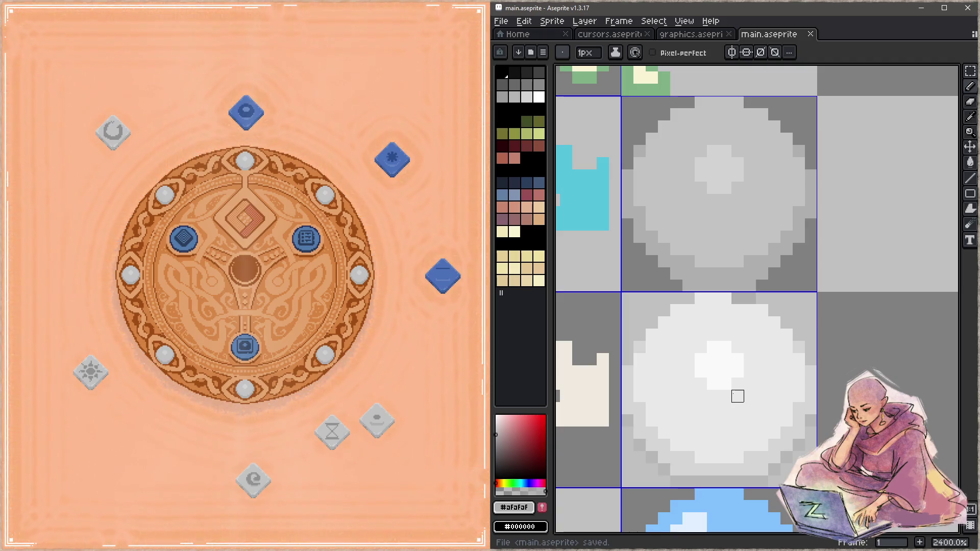
pyautogui.press('e')
pyautogui.click(750, 285)
pyautogui.hotkey('ctrl', 's')
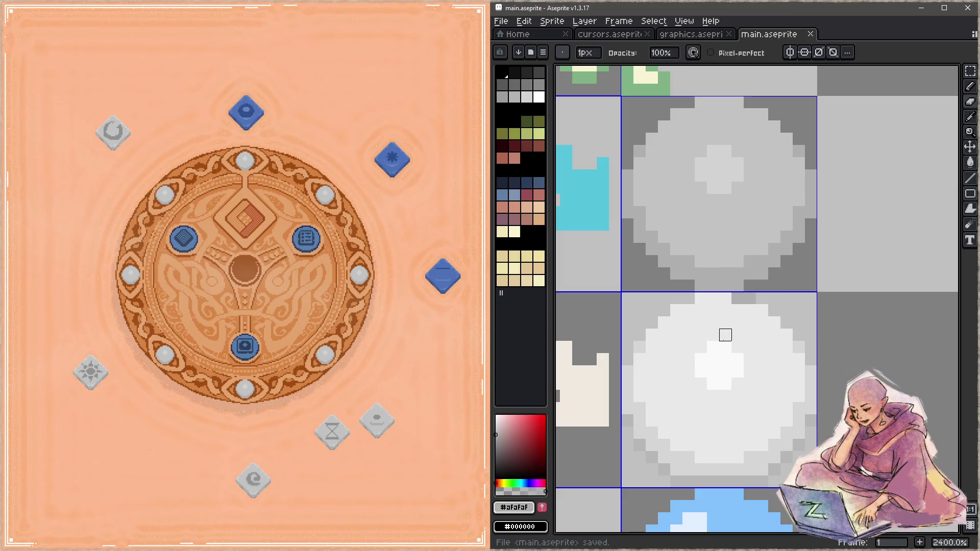
# - Paint single light grey pixels on the circle and upper circle, saving after each
pyautogui.press('b')
pyautogui.click(774, 286)
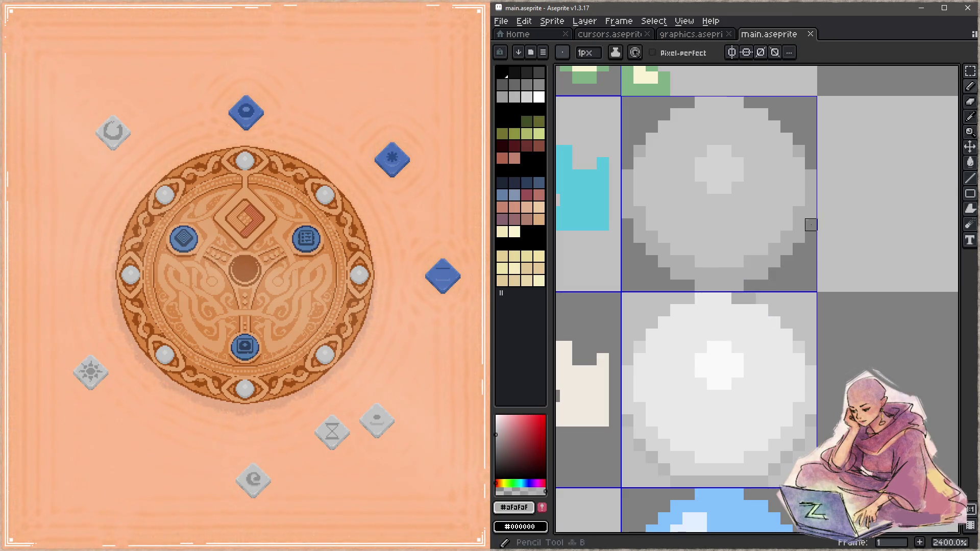
pyautogui.hotkey('ctrl', 's')
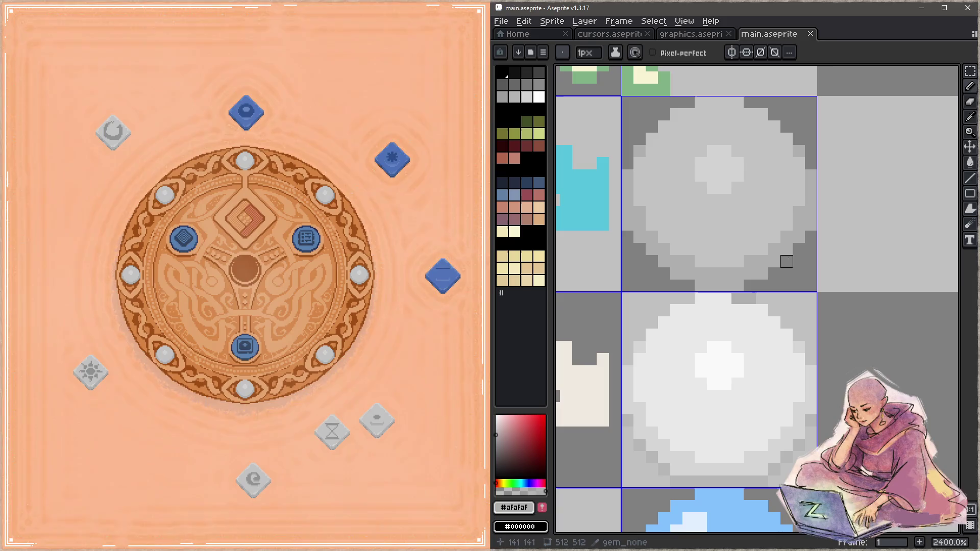
pyautogui.click(786, 261)
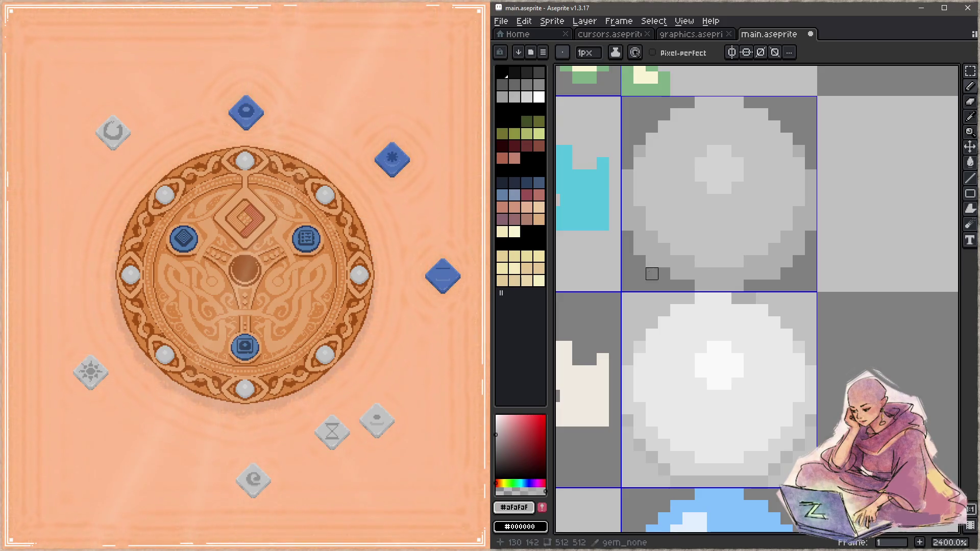
pyautogui.hotkey('ctrl', 's')
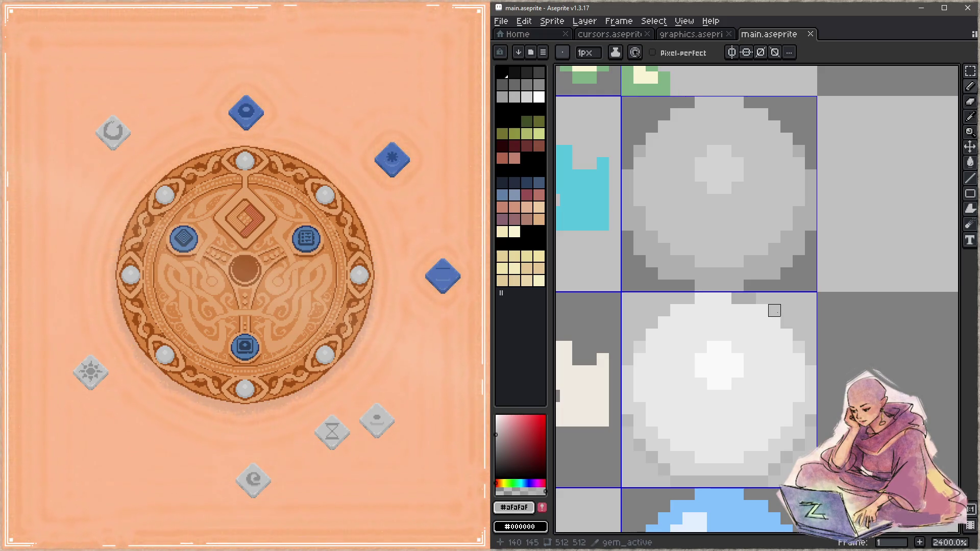
# - Paint lighter grey pixels near the circle's top edge, then erase its top-left pixel, saving throughout
pyautogui.keyDown('alt'); pyautogui.click(681, 152); pyautogui.keyUp('alt')
pyautogui.click(664, 114)
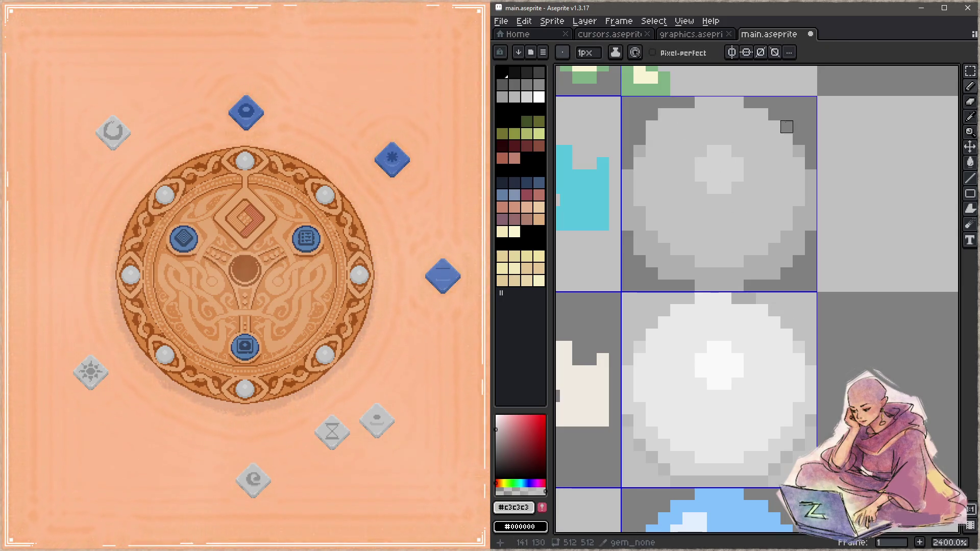
pyautogui.click(779, 127)
pyautogui.hotkey('ctrl', 's')
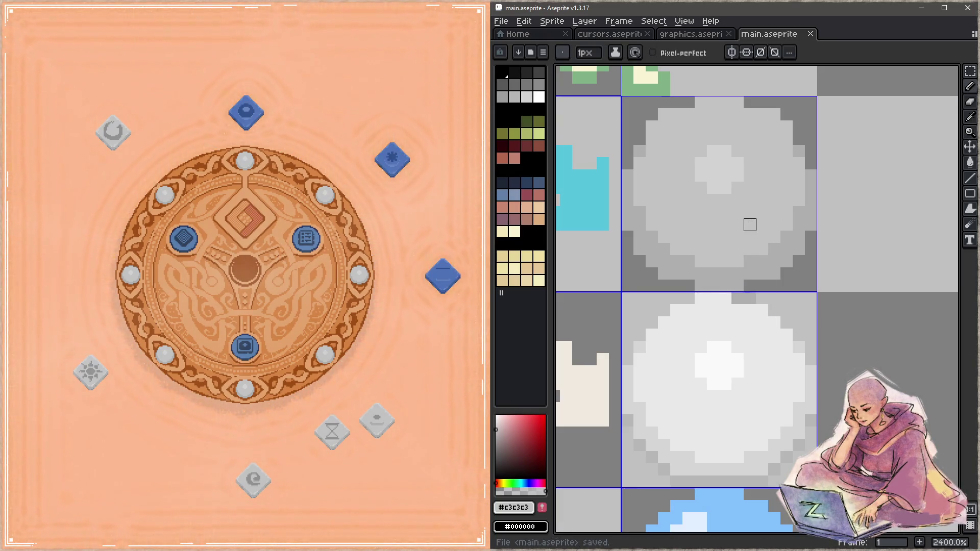
pyautogui.click(811, 151)
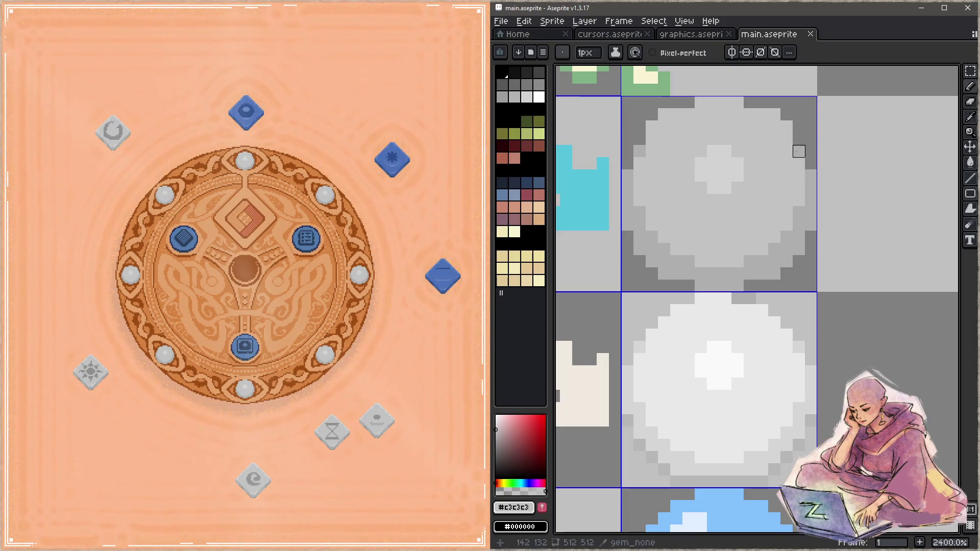
pyautogui.hotkey('ctrl', 's')
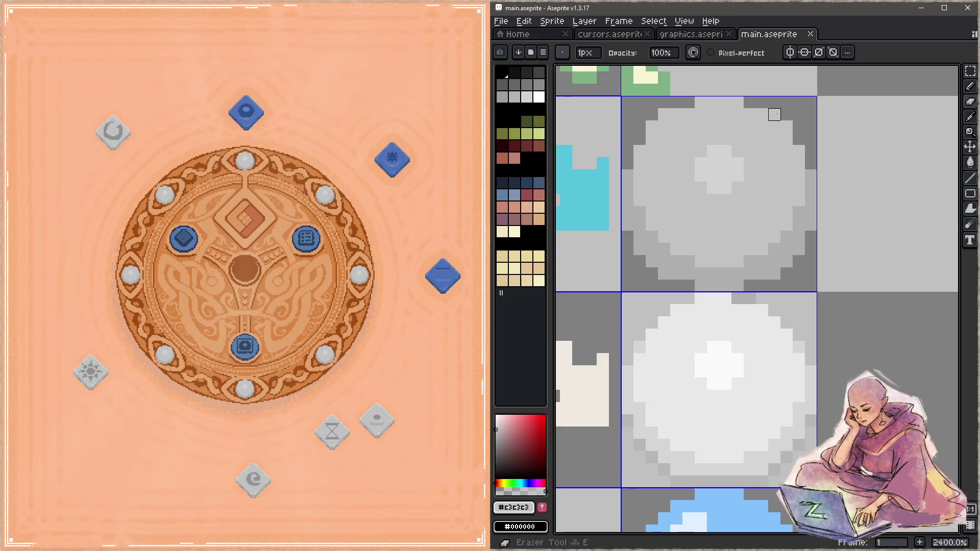
pyautogui.click(664, 114)
pyautogui.hotkey('ctrl', 's')
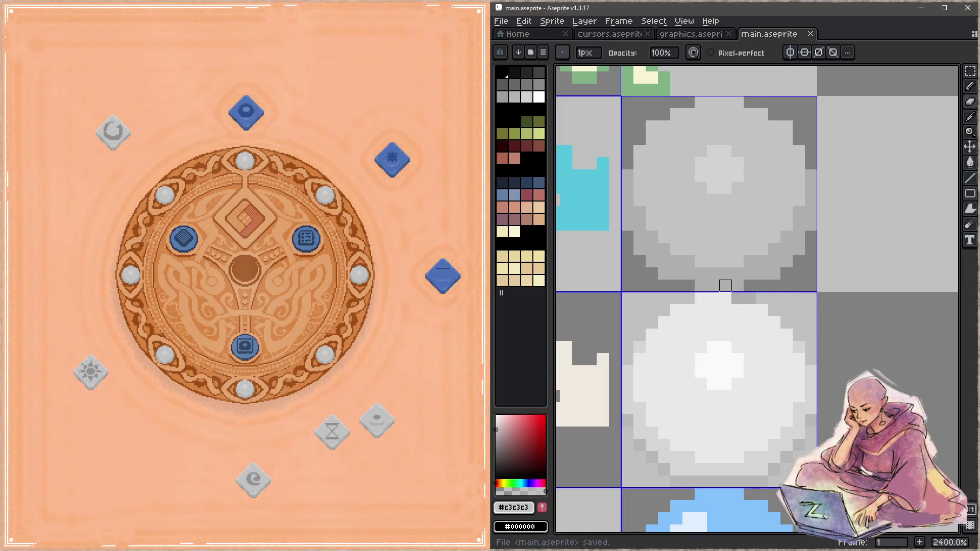
# - Resample light grey #afafaf and paint it onto the circle's edges and upper corners
pyautogui.keyDown('alt'); pyautogui.click(639, 163); pyautogui.keyUp('alt')
pyautogui.click(640, 151)
pyautogui.click(798, 151)
pyautogui.hotkey('ctrl', 's')
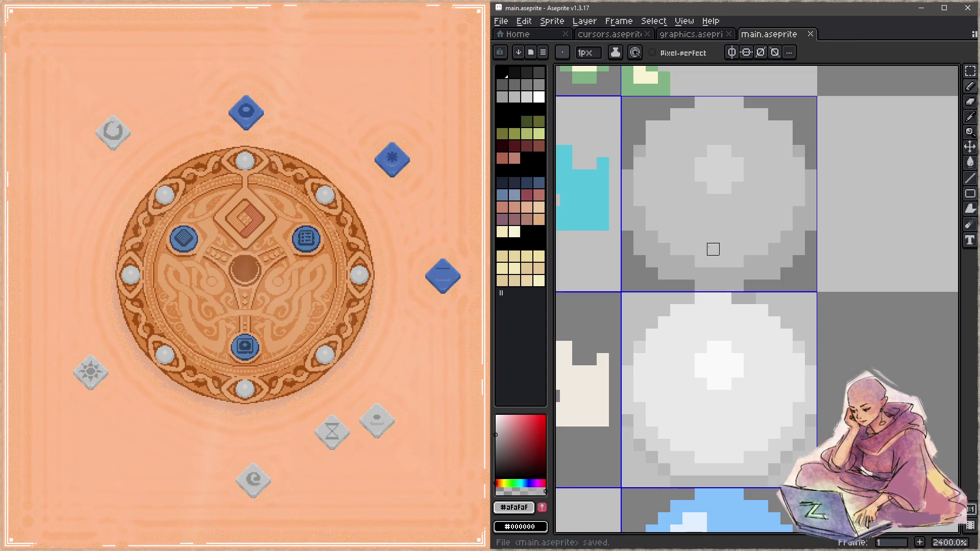
pyautogui.click(786, 127)
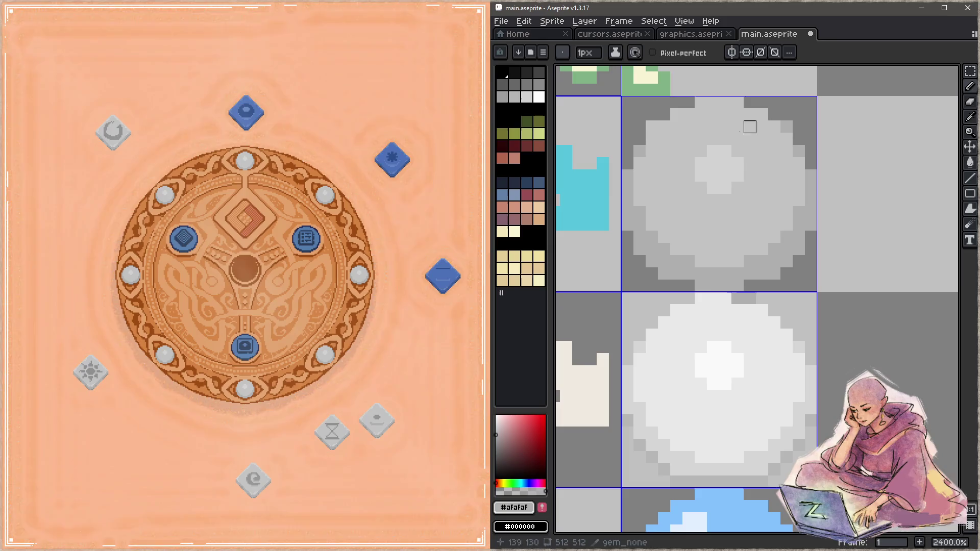
# - Paint the last upper-corner pixel, save, and drop the hourglass relic into the game wheel's centre
pyautogui.click(651, 127)
pyautogui.hotkey('ctrl', 's')
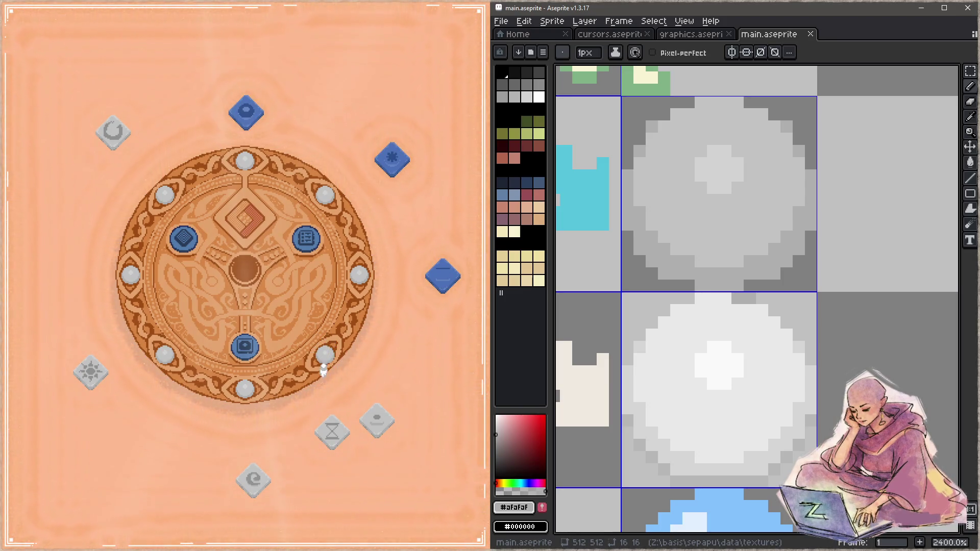
pyautogui.click(336, 428)
pyautogui.moveTo(358, 409)
pyautogui.mouseDown()
pyautogui.moveTo(306, 358)
pyautogui.moveTo(250, 199)
pyautogui.moveTo(252, 214)
pyautogui.mouseUp()
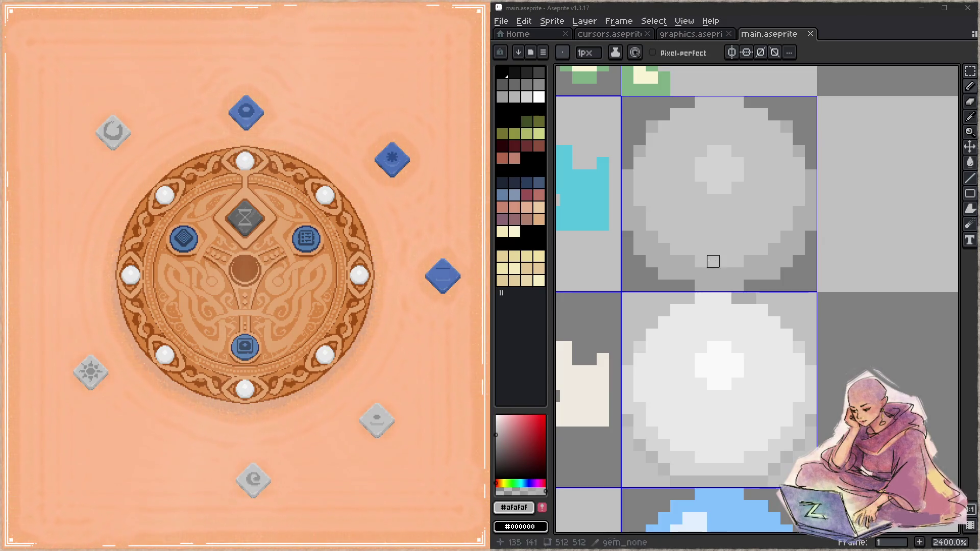
# - Nudge the gem_active slice one pixel right and down and stretch it to two cells tall
pyautogui.scroll(-6, 710, 260)
pyautogui.moveTo(711, 169); pyautogui.dragTo(637, 210)
pyautogui.scroll(-1, 638, 210)
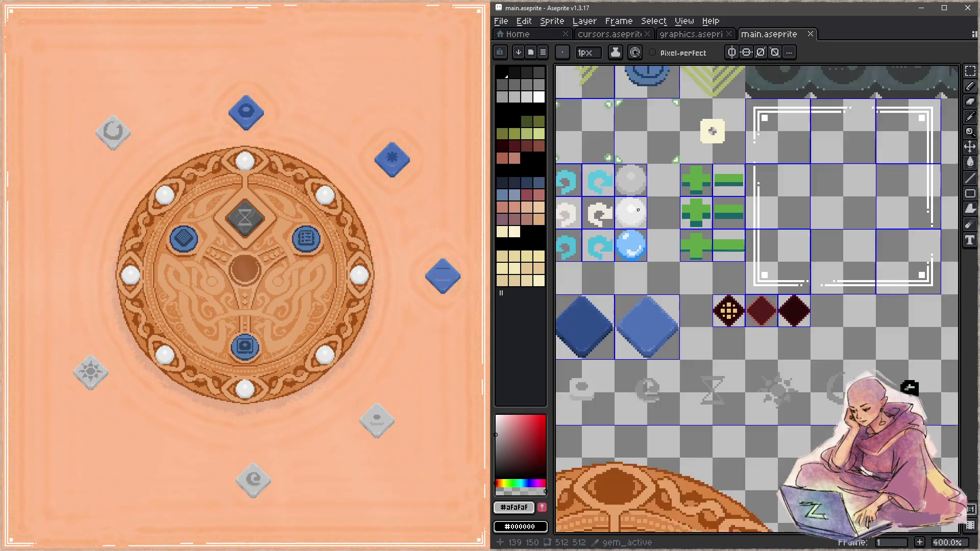
pyautogui.scroll(2, 638, 210)
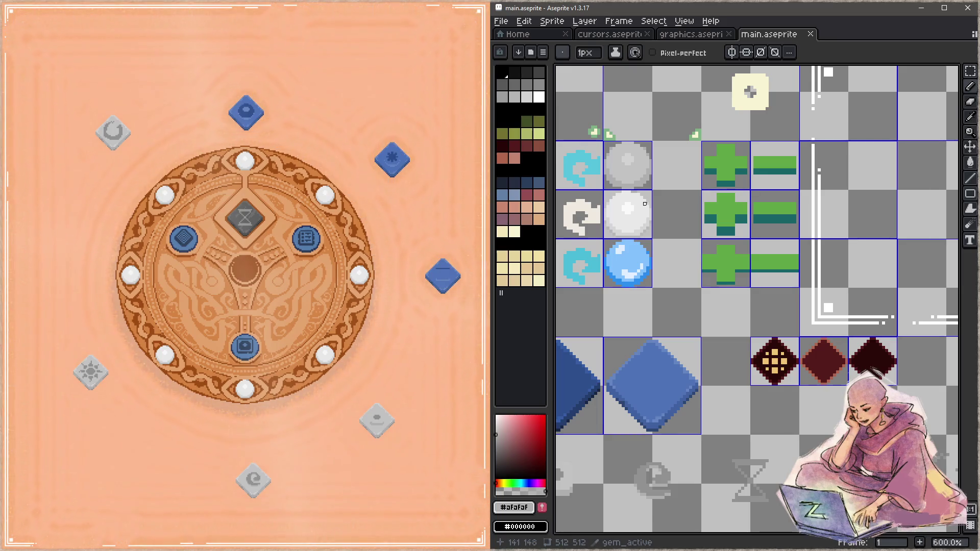
pyautogui.moveTo(644, 203); pyautogui.dragTo(645, 224)
pyautogui.scroll(3, 645, 227)
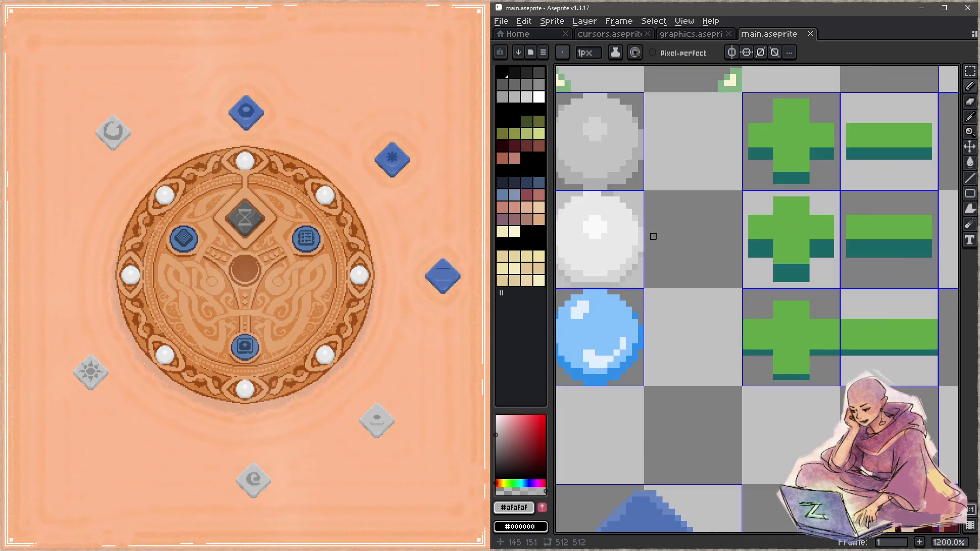
pyautogui.press('c')
pyautogui.click(627, 258)
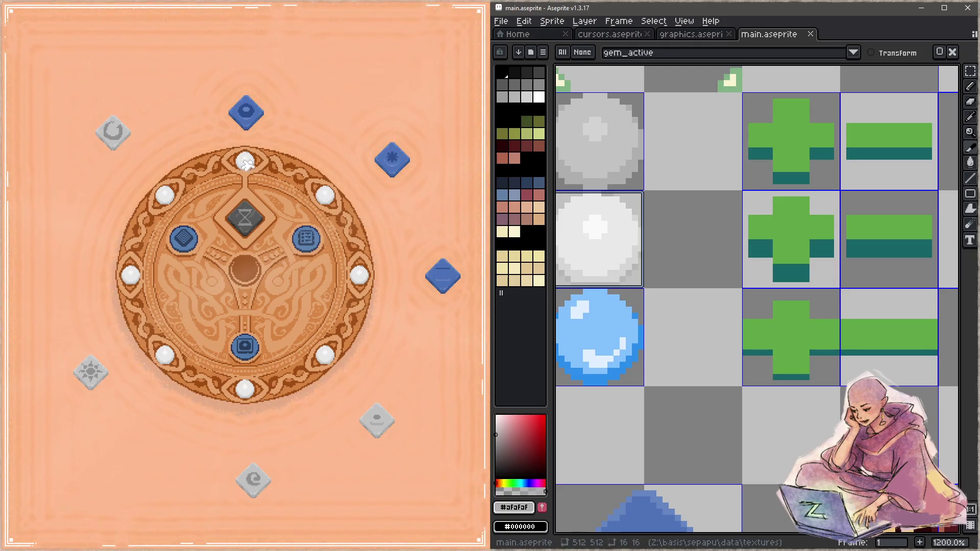
pyautogui.moveTo(604, 239); pyautogui.dragTo(698, 239)
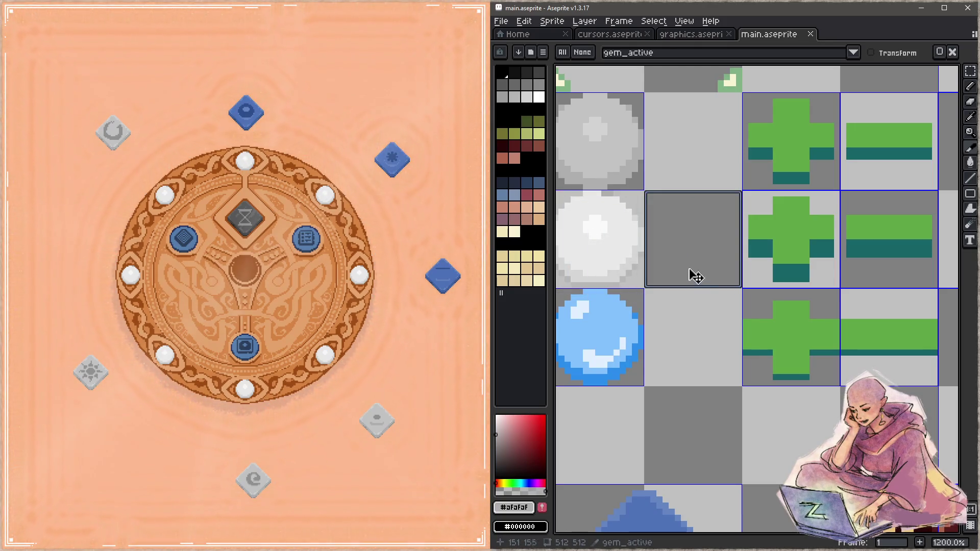
pyautogui.moveTo(685, 286); pyautogui.dragTo(684, 381)
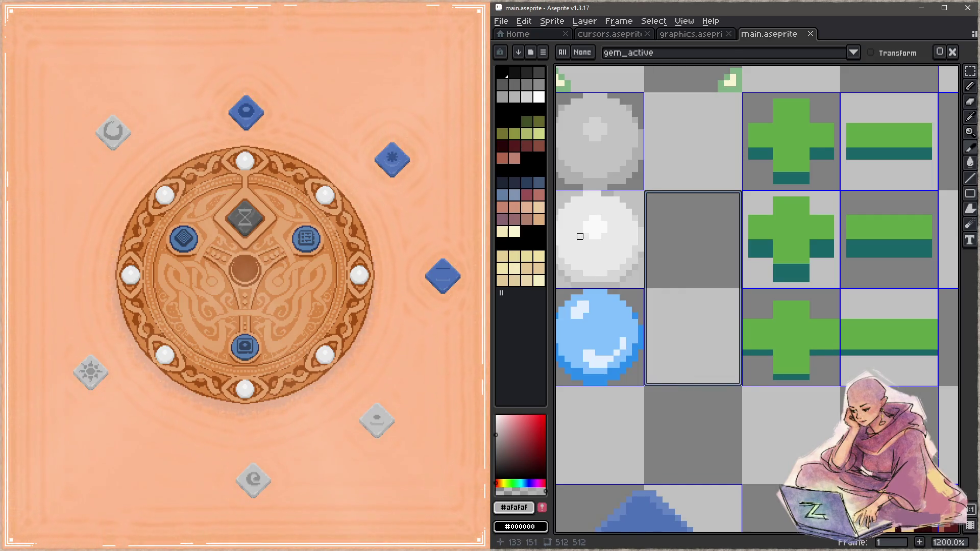
# - Move the white gem one cell right, save main.aseprite, and close the running game
pyautogui.press('m')
pyautogui.moveTo(591, 221)
pyautogui.mouseDown()
pyautogui.moveTo(612, 247)
pyautogui.moveTo(725, 262)
pyautogui.mouseUp()
pyautogui.press('Return')
pyautogui.hotkey('ctrl', 's')
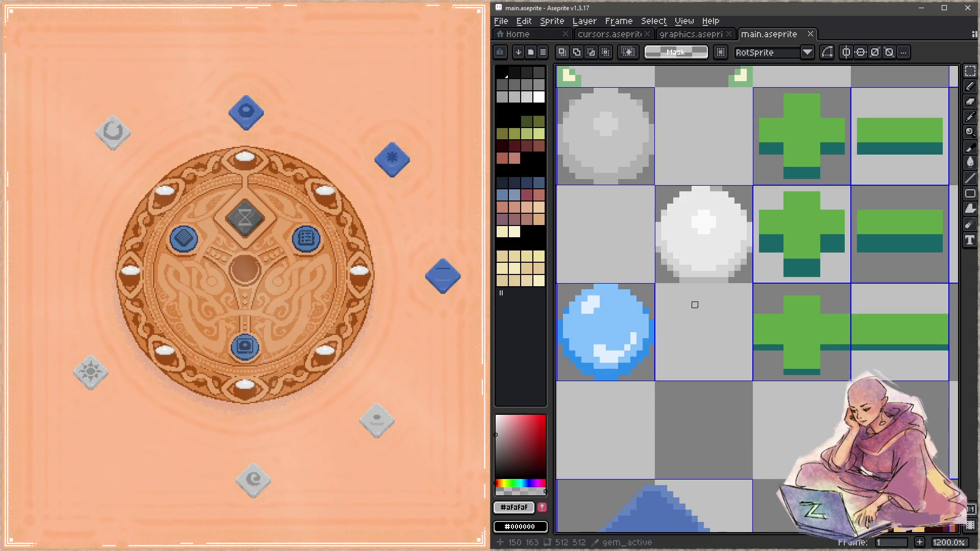
pyautogui.click(336, 115)
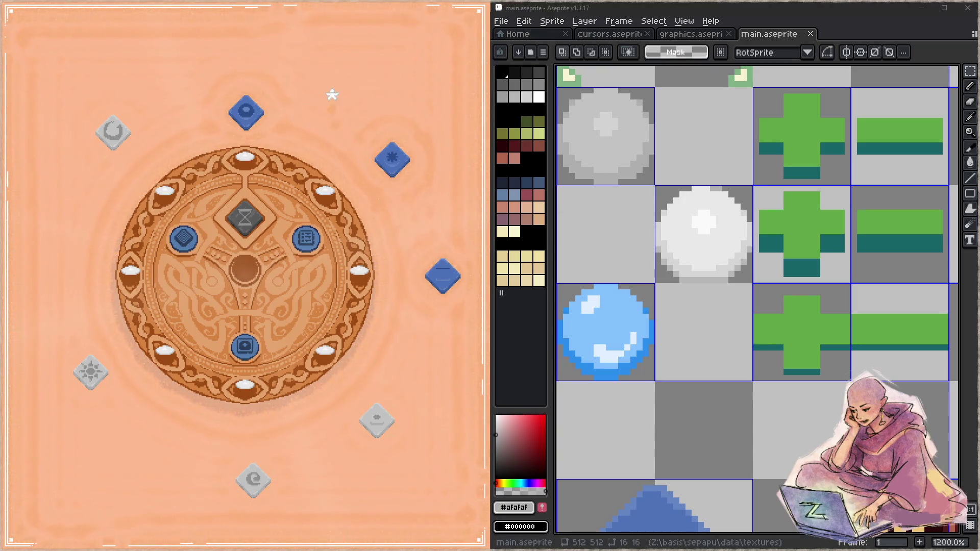
pyautogui.press('Escape')
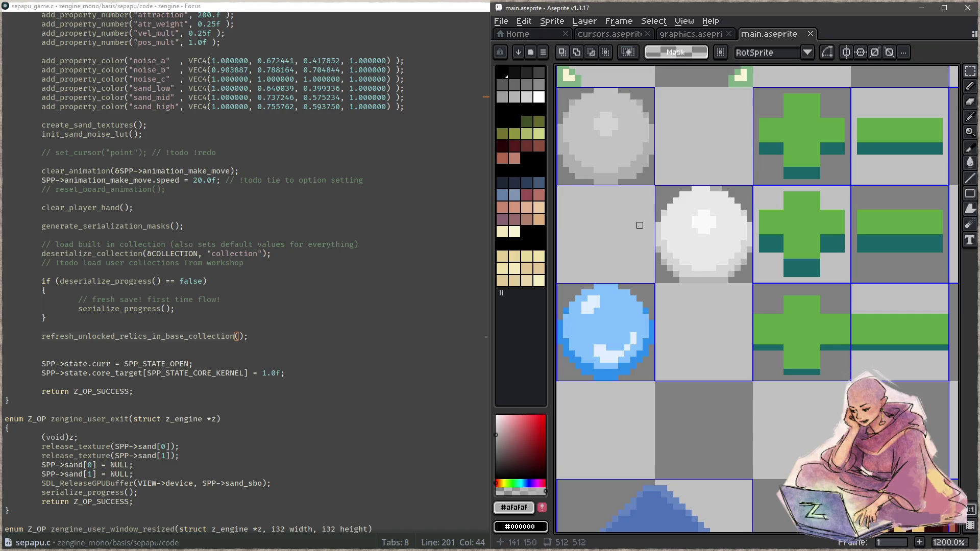
# - Open sepapu_draw.c in the Focus code editor
pyautogui.click(336, 284)
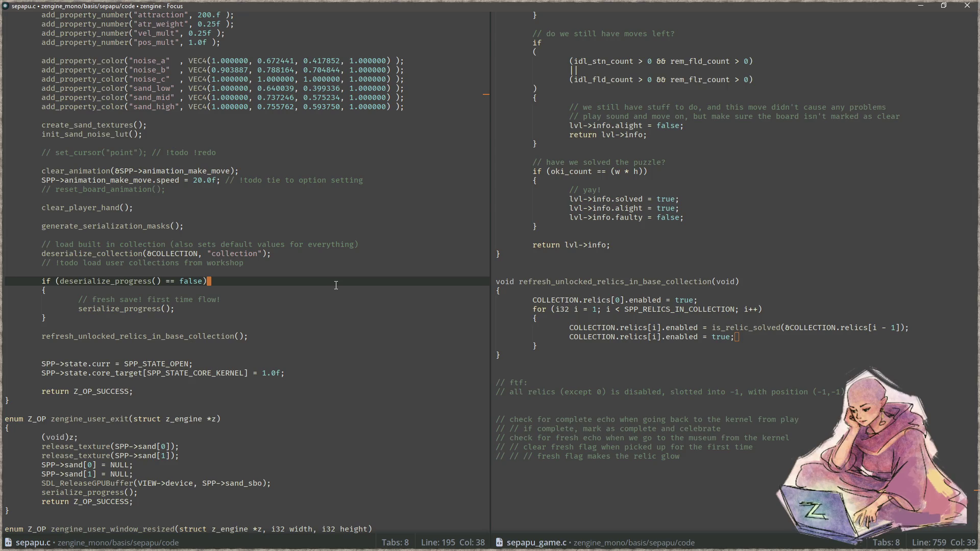
pyautogui.hotkey('ctrl', 'p')
pyautogui.write('_draw.c')
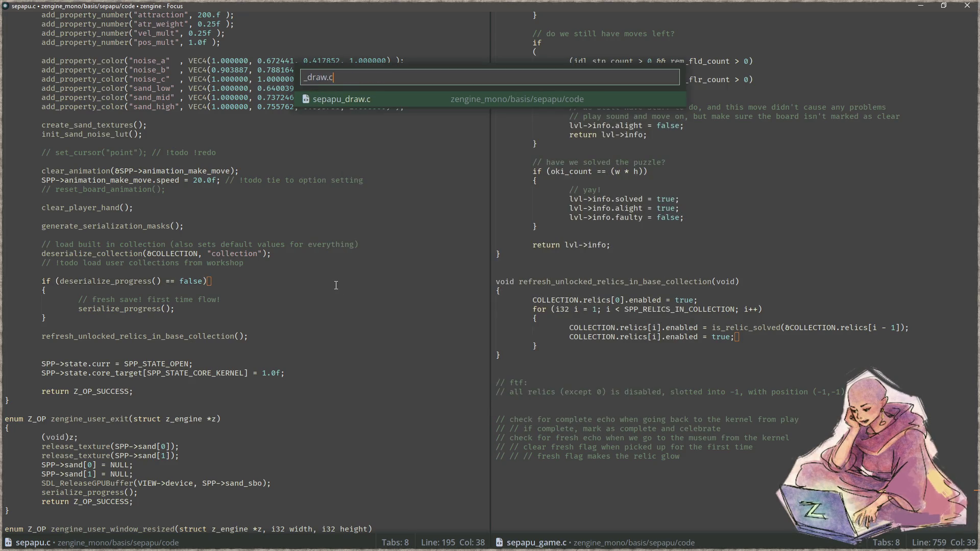
pyautogui.press('Return')
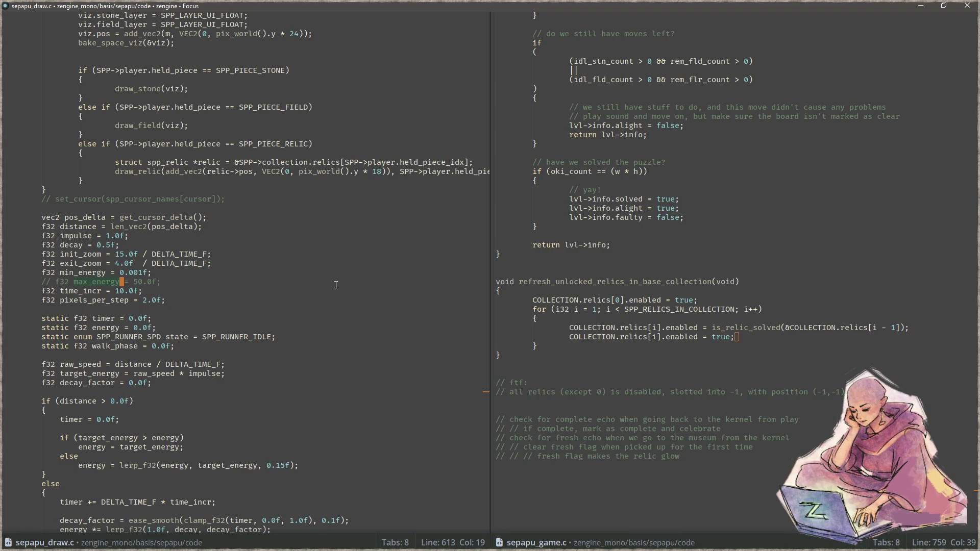
# - Search for draw_kernel and scroll down to the gem drawing loop
pyautogui.hotkey('ctrl', 'f')
pyautogui.write('kernel')
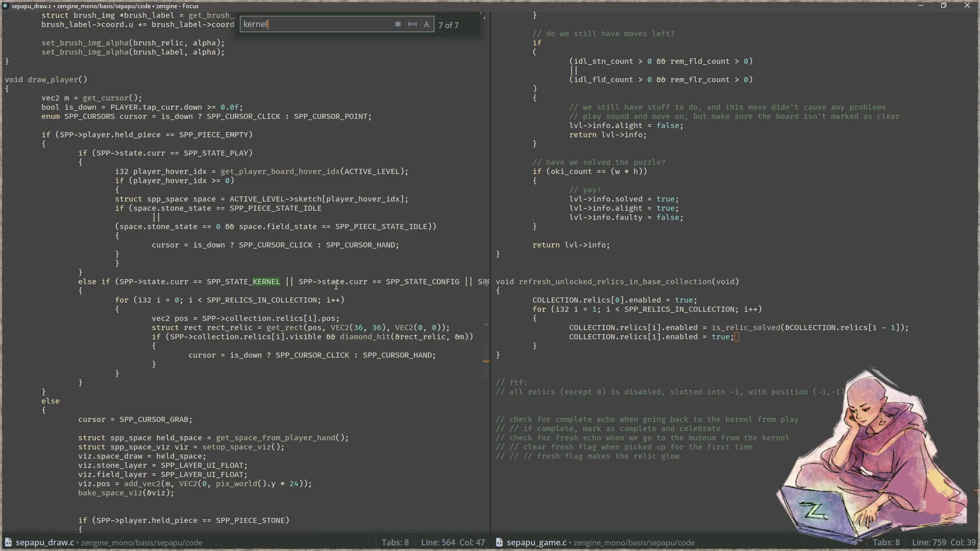
pyautogui.hotkey('ctrl', 'a')
pyautogui.write('draw_kernel')
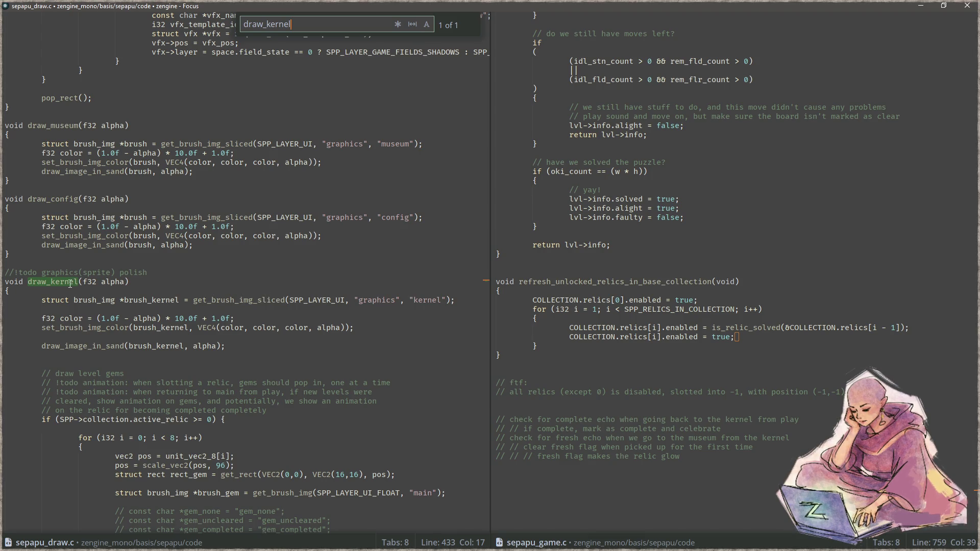
pyautogui.scroll(-7, 70, 284)
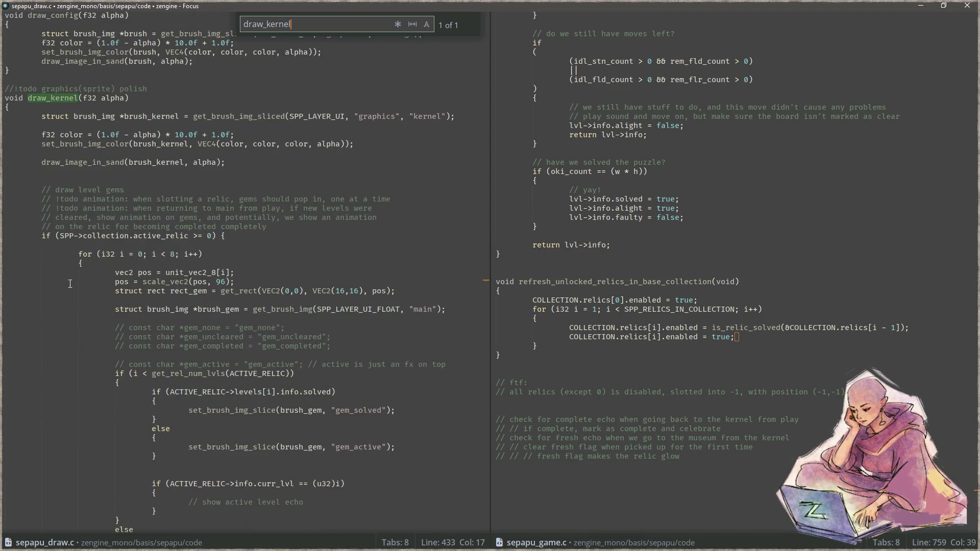
pyautogui.scroll(-2, 60, 284)
pyautogui.scroll(-4, 61, 284)
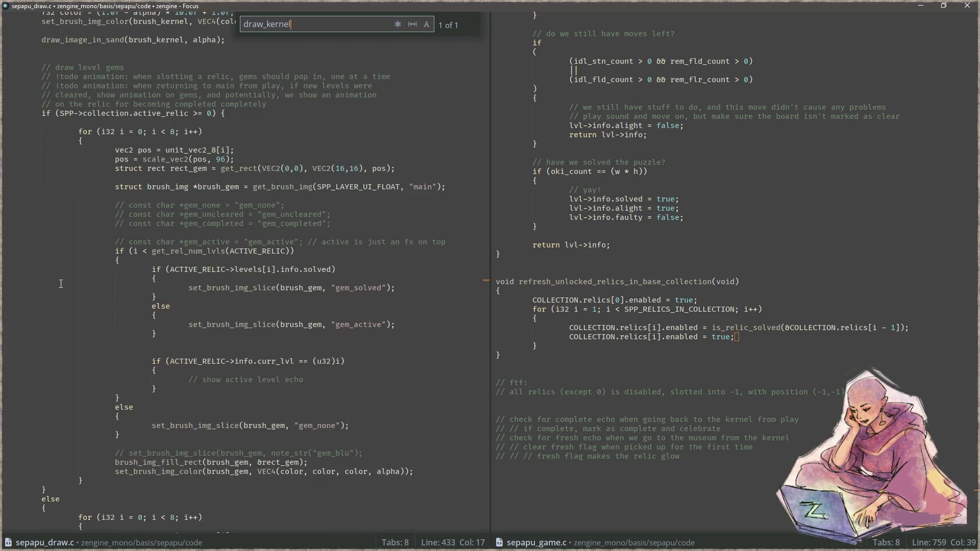
# - Go to the gem_active slice line and highlight the rect_gem assignment to copy it
pyautogui.click(407, 263)
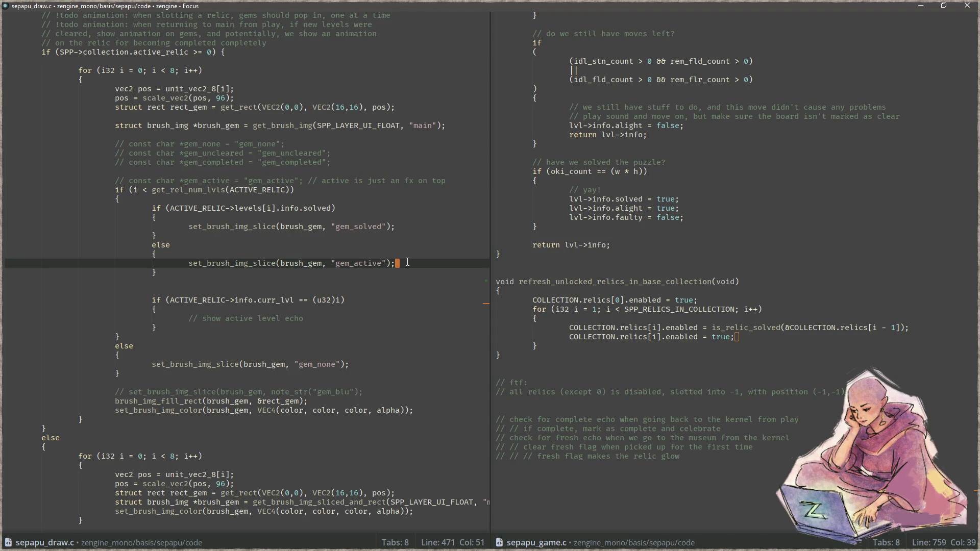
pyautogui.click(327, 356)
pyautogui.click(387, 245)
pyautogui.click(421, 263)
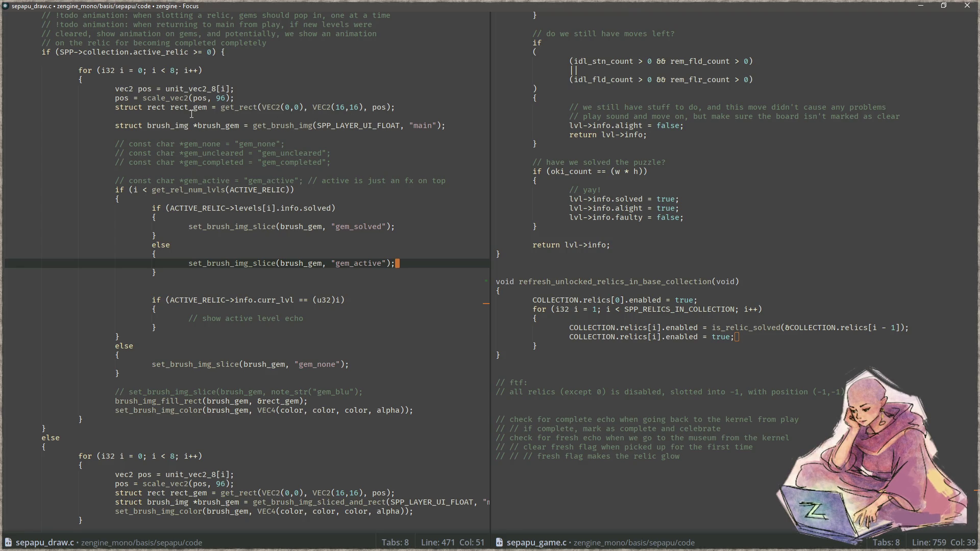
pyautogui.click(208, 107)
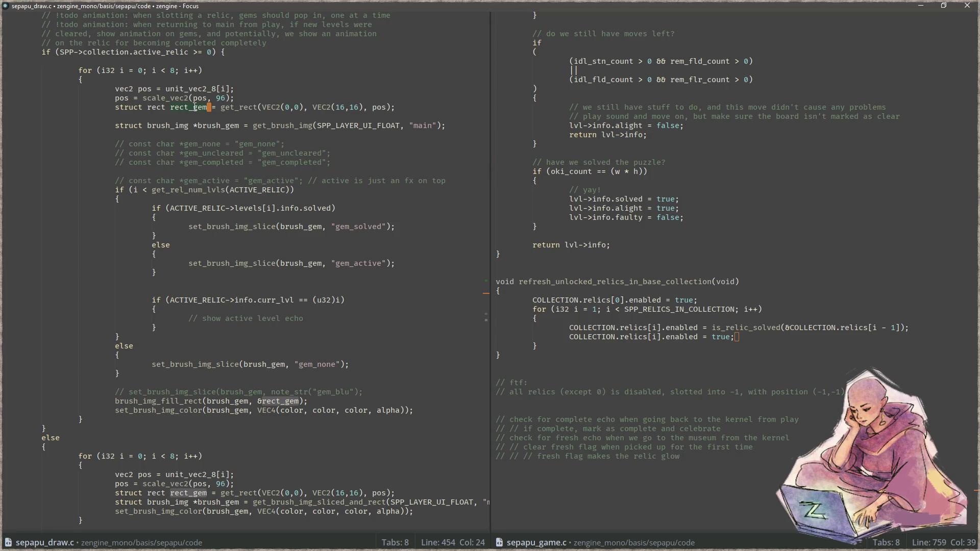
pyautogui.click(176, 108)
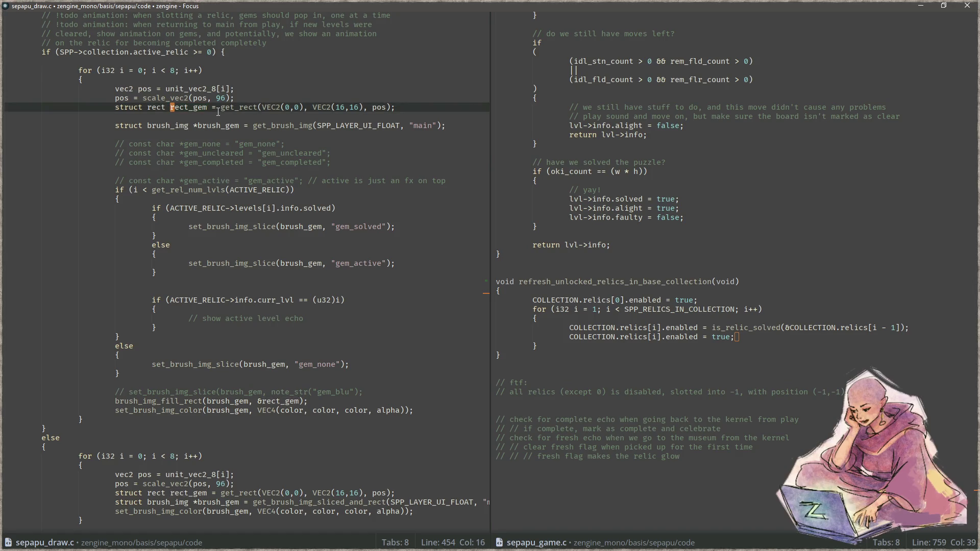
# - Paste the rect_gem assignment below the gem_active line and change its VEC2(16,16) to VEC2(16,32)
pyautogui.press('Down')
pyautogui.press('Down')
pyautogui.press('Down')
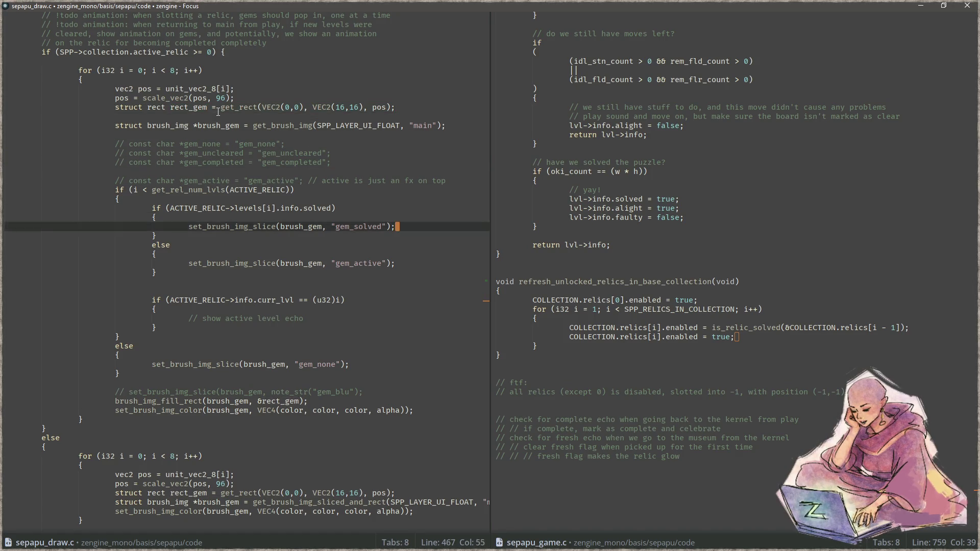
pyautogui.press('Down')
pyautogui.press('End')
pyautogui.press('Return')
pyautogui.write('rect_gem = get_rect(VEC2(0,0), VEC2(16,16), pos);')
pyautogui.press('Left')
pyautogui.press('Left')
pyautogui.press('Left')
pyautogui.press('BackSpace')
pyautogui.press('BackSpace')
pyautogui.write('32')
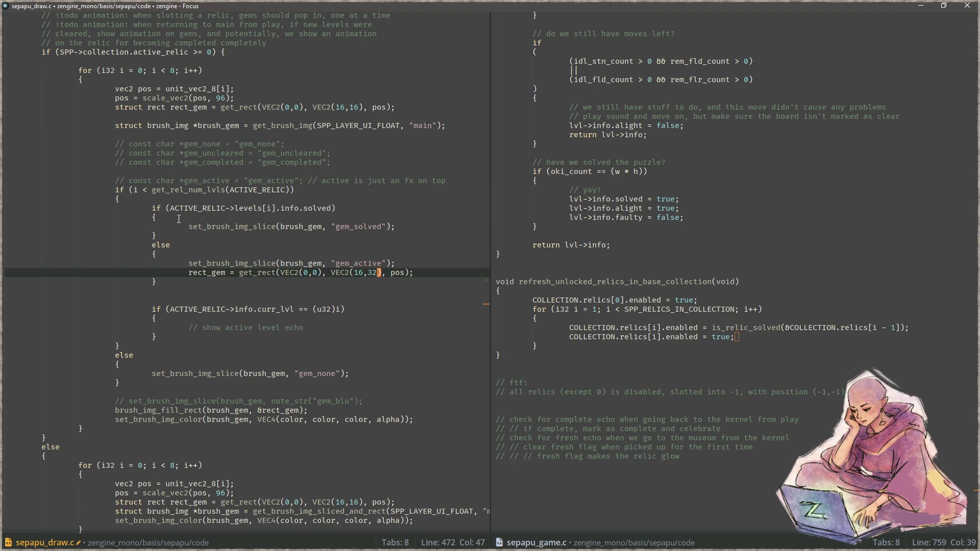
pyautogui.click(393, 245)
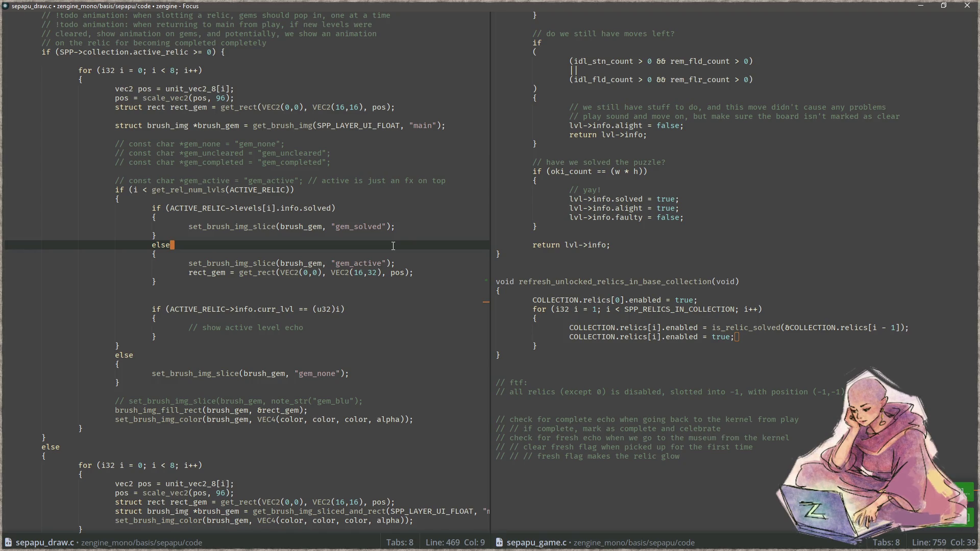
pyautogui.hotkey('alt', 'Tab')
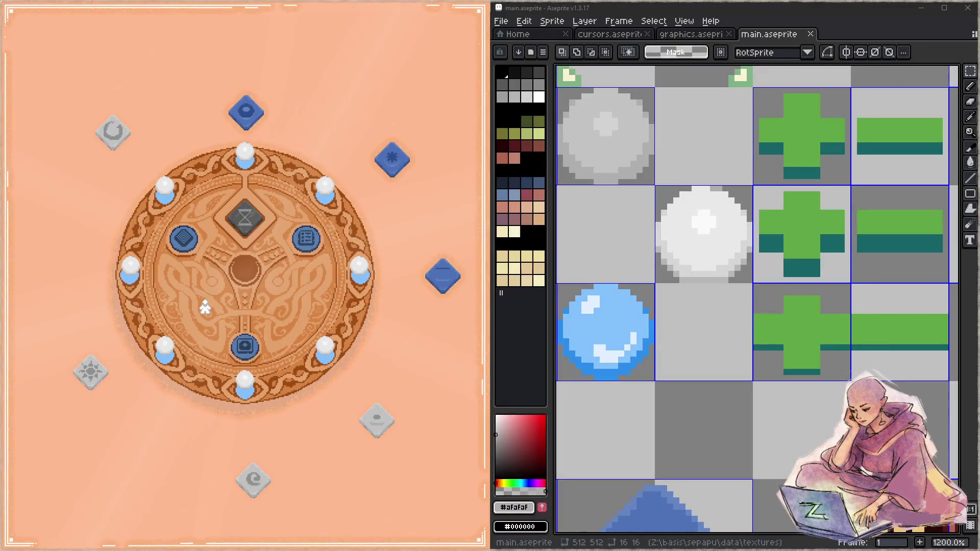
# - Eyedrop the light grey #e9e9e9 from the white gem, sketch a stroke below it, and save
pyautogui.click(756, 237)
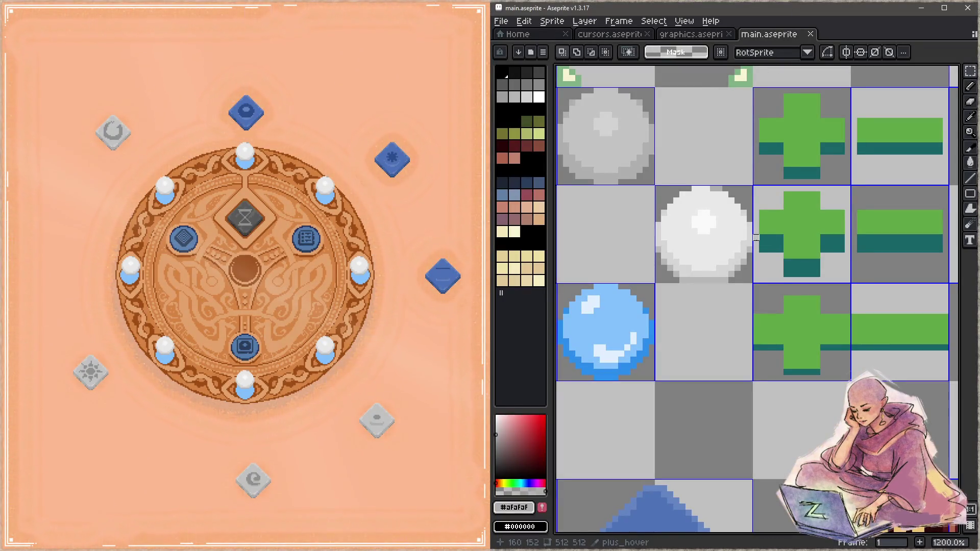
pyautogui.scroll(-2, 785, 219)
pyautogui.press('i')
pyautogui.click(761, 200)
pyautogui.moveTo(713, 247)
pyautogui.mouseDown()
pyautogui.moveTo(778, 256)
pyautogui.moveTo(734, 286)
pyautogui.moveTo(771, 316)
pyautogui.mouseUp()
pyautogui.hotkey('ctrl', 's')
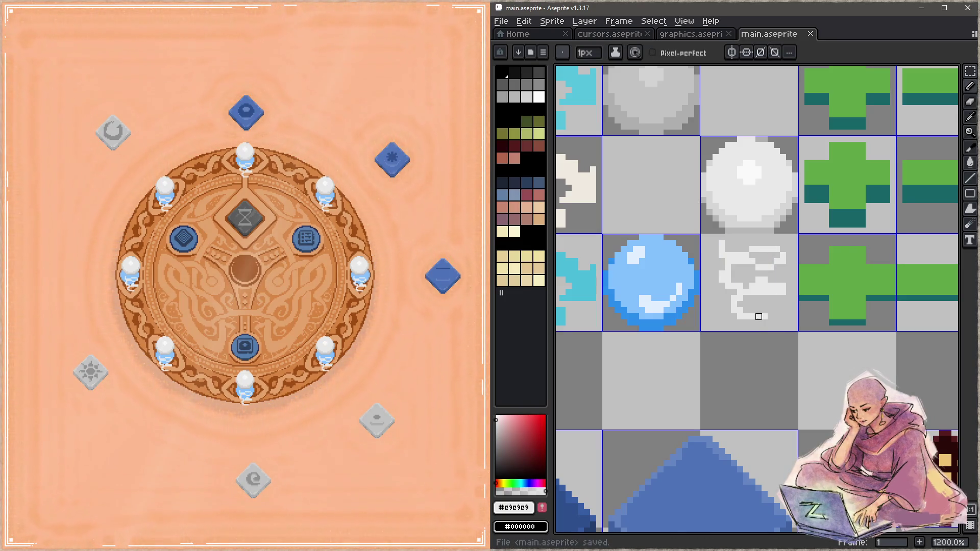
# - Undo and redraw the light-grey base beneath the white gem, saving main.aseprite
pyautogui.hotkey('ctrl', 'z')
pyautogui.press('b')
pyautogui.moveTo(760, 244)
pyautogui.mouseDown()
pyautogui.moveTo(747, 247)
pyautogui.moveTo(735, 286)
pyautogui.moveTo(773, 306)
pyautogui.mouseUp()
pyautogui.hotkey('ctrl', 's')
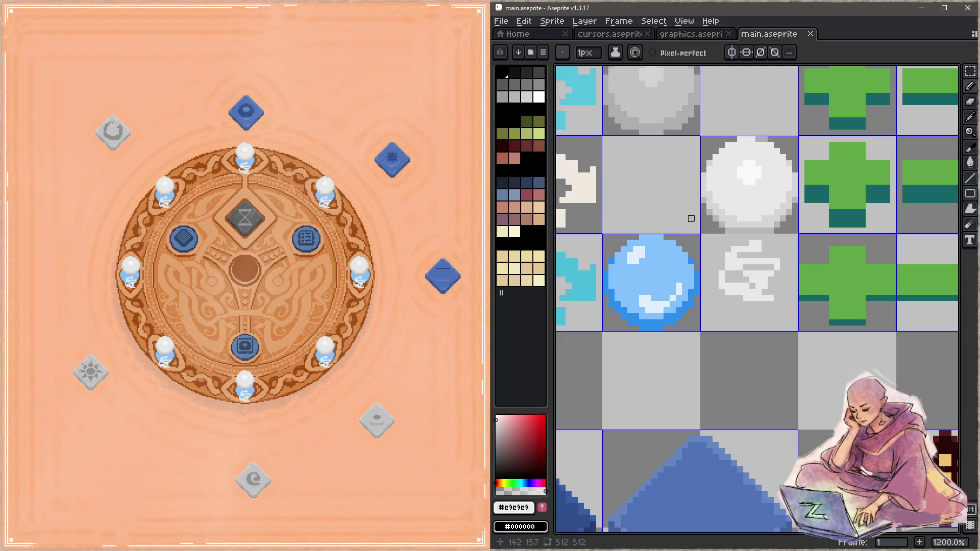
pyautogui.hotkey('ctrl', 'z')
pyautogui.moveTo(752, 243)
pyautogui.mouseDown()
pyautogui.moveTo(735, 252)
pyautogui.moveTo(746, 266)
pyautogui.moveTo(757, 236)
pyautogui.moveTo(772, 255)
pyautogui.moveTo(744, 261)
pyautogui.mouseUp()
pyautogui.hotkey('ctrl', 's')
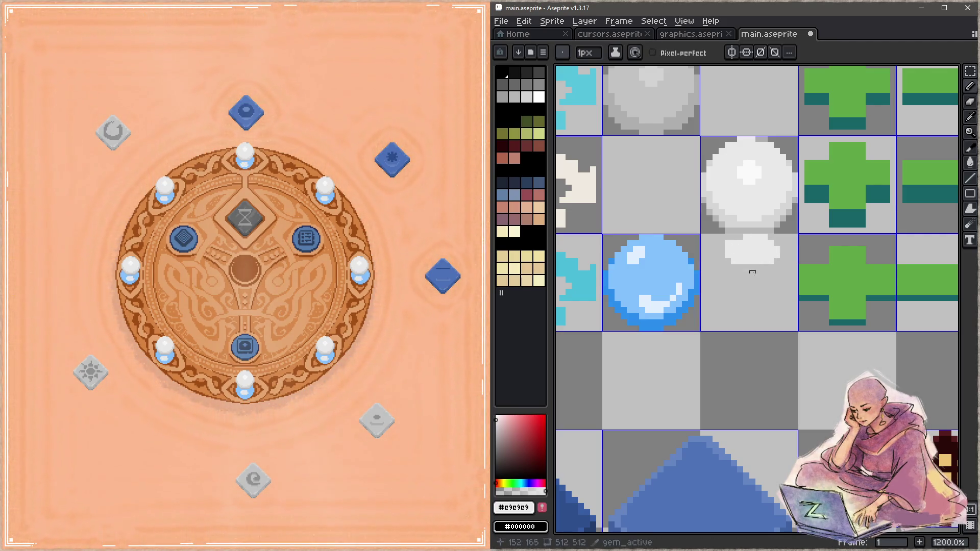
pyautogui.hotkey('ctrl', 's')
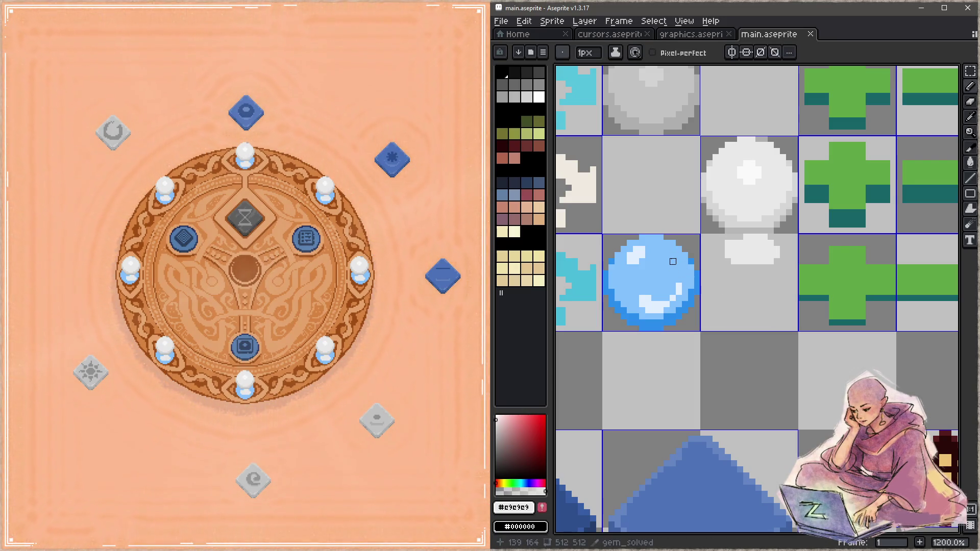
# - Pan the sheet back toward the gems and switch to the Slice tool
pyautogui.press('space')
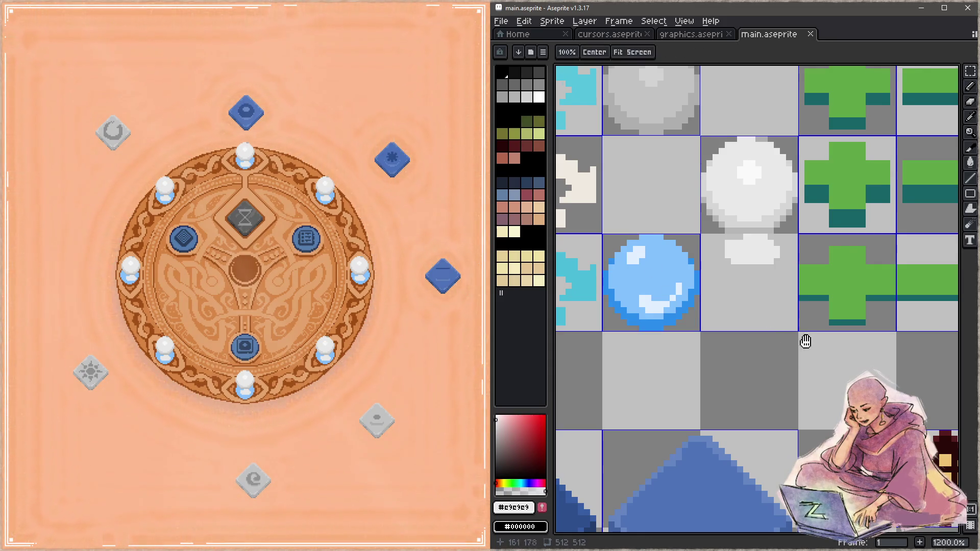
pyautogui.moveTo(808, 342); pyautogui.dragTo(731, 289)
pyautogui.scroll(-4, 654, 273)
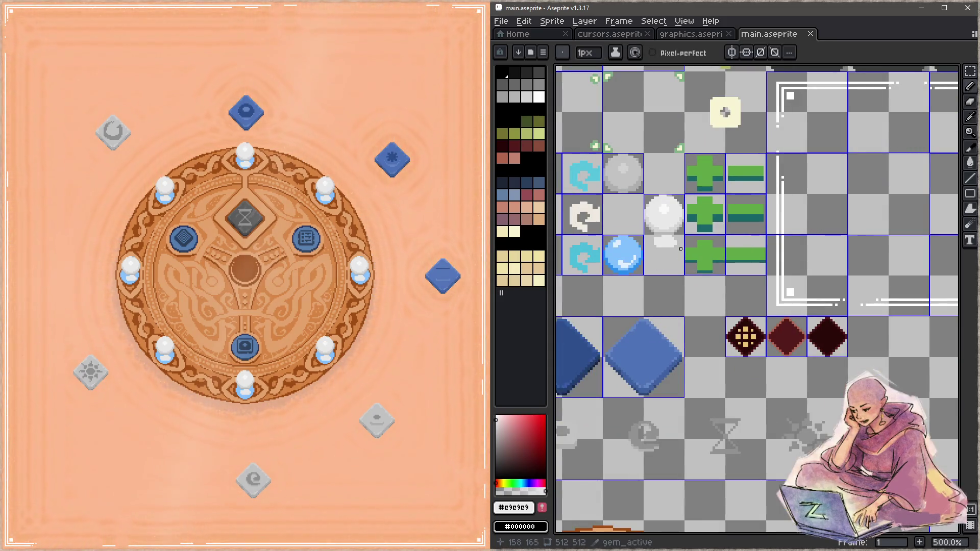
pyautogui.moveTo(675, 246); pyautogui.dragTo(694, 272)
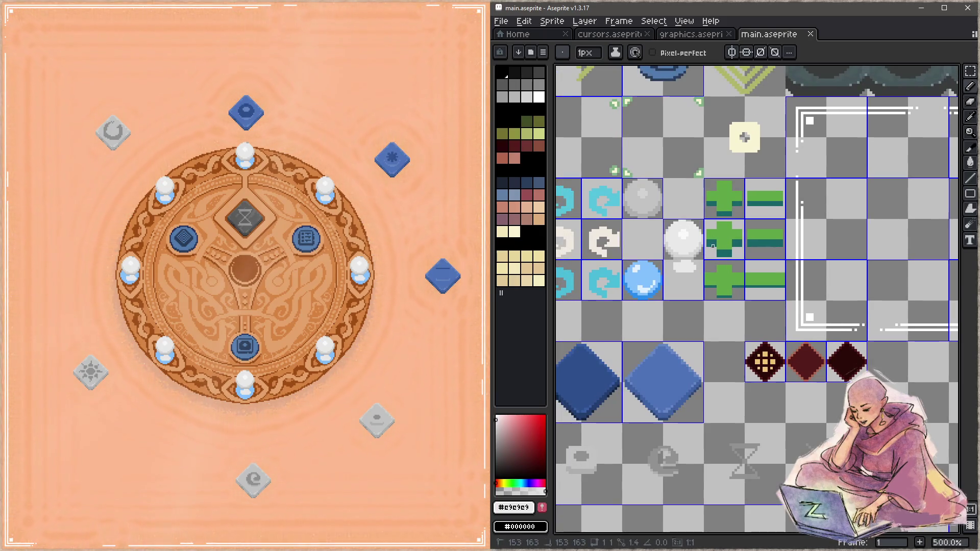
pyautogui.hotkey('shift', 'c')
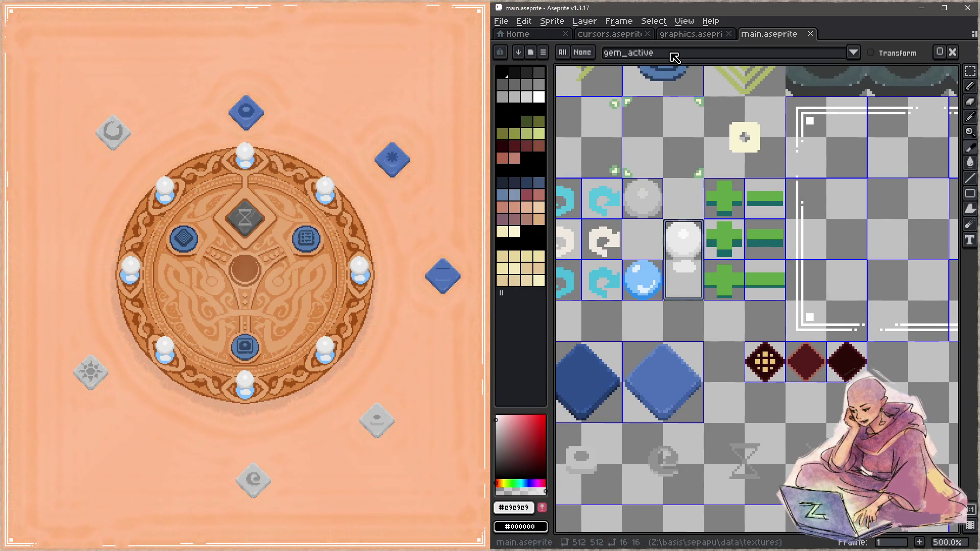
# - In graphics.aseprite, show the Layers panel and check Layer 18 by toggling its visibility
pyautogui.click(664, 53)
pyautogui.click(699, 44)
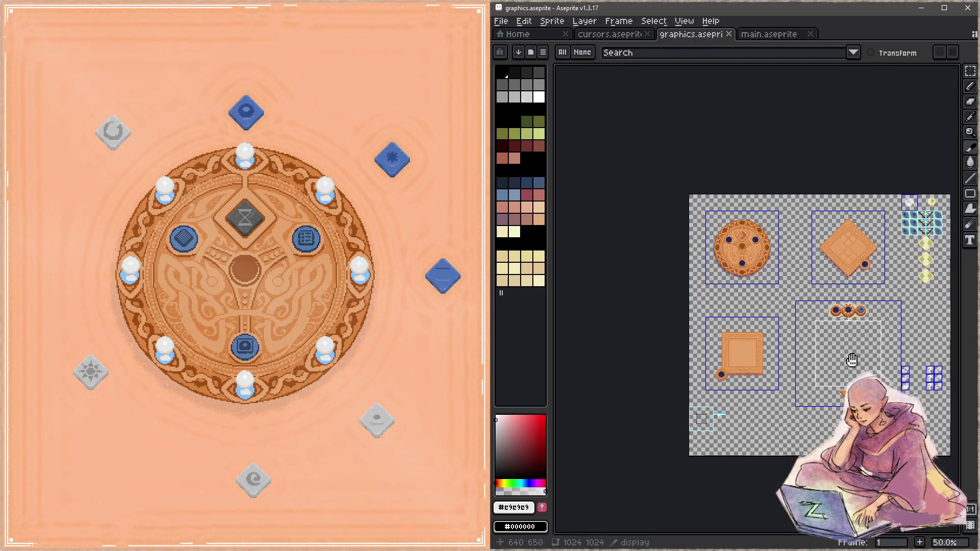
pyautogui.moveTo(848, 351); pyautogui.dragTo(744, 237)
pyautogui.press('Tab')
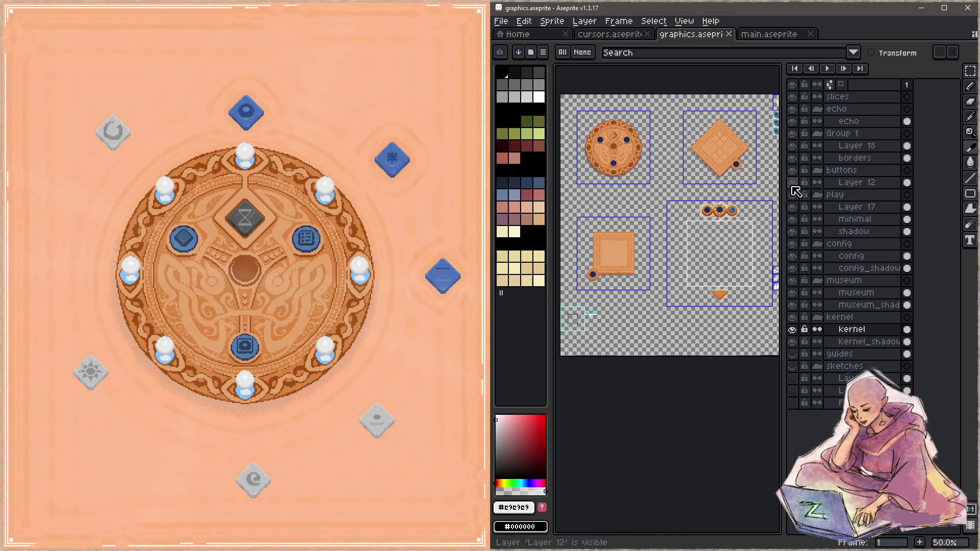
pyautogui.click(863, 147)
pyautogui.click(792, 147)
pyautogui.click(792, 147)
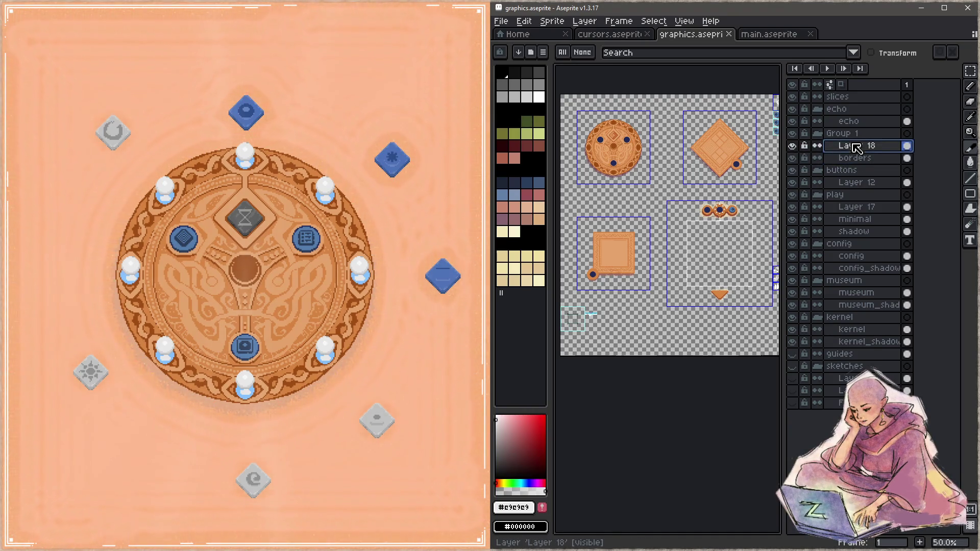
# - Add a new layer named gemstones above Layer 18, then return to main.aseprite
pyautogui.hotkey('shift', 'n')
pyautogui.doubleClick(856, 148)
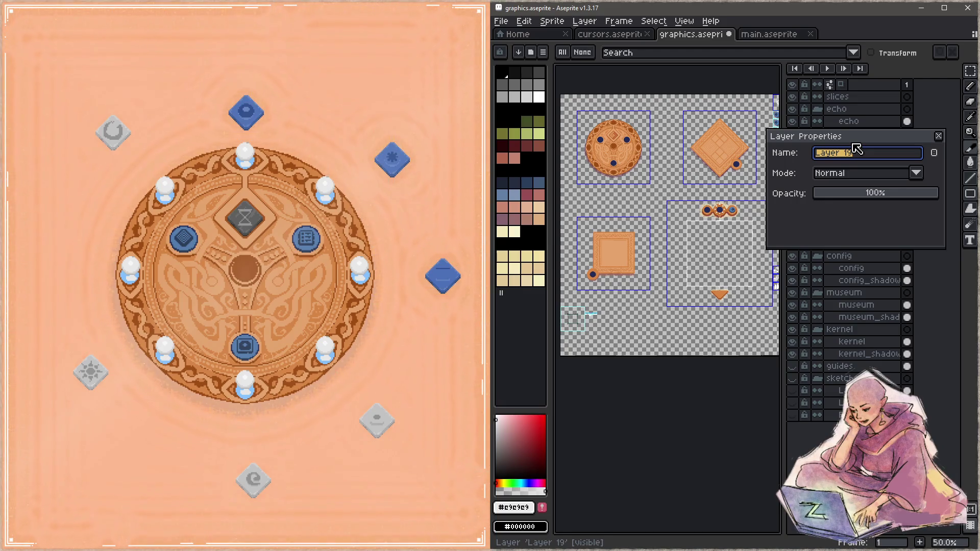
pyautogui.write('gemstones')
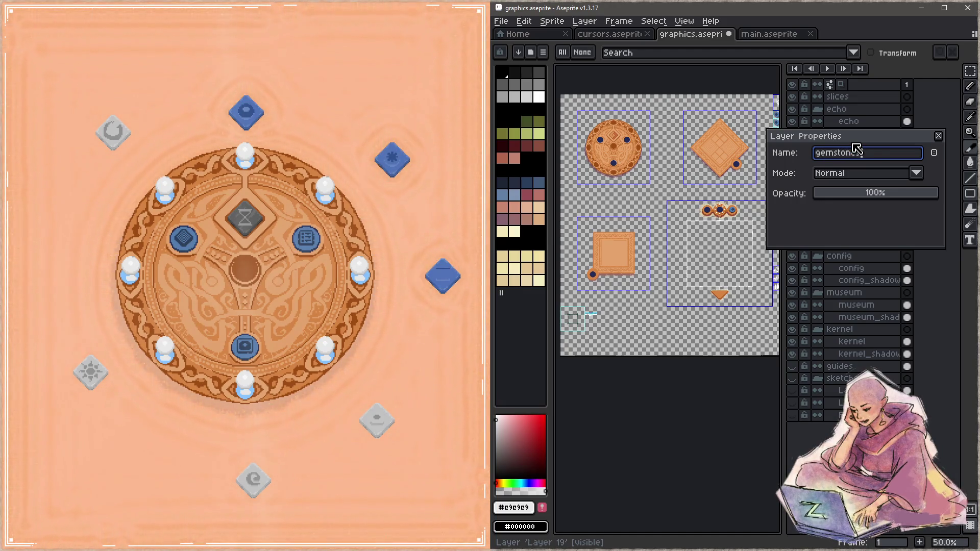
pyautogui.press('Return')
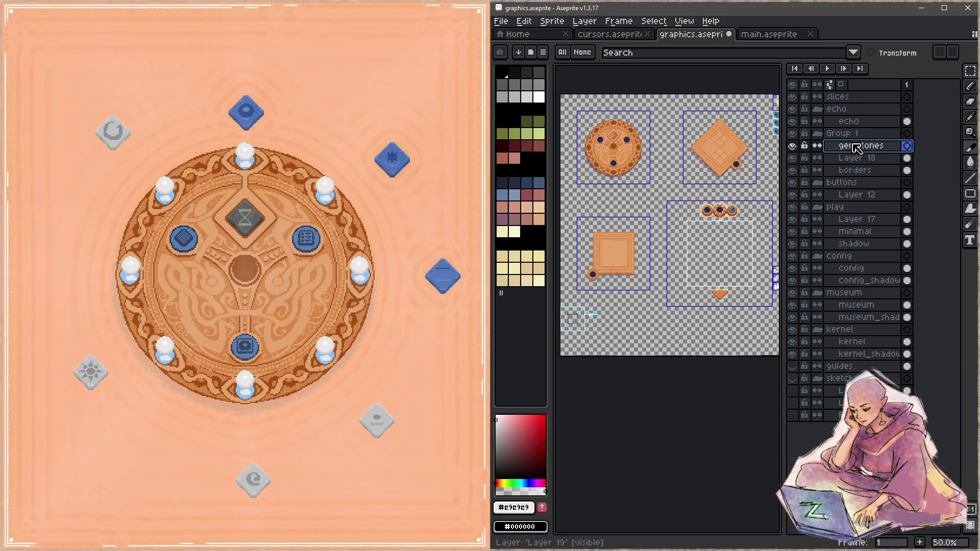
pyautogui.moveTo(607, 308); pyautogui.dragTo(652, 237)
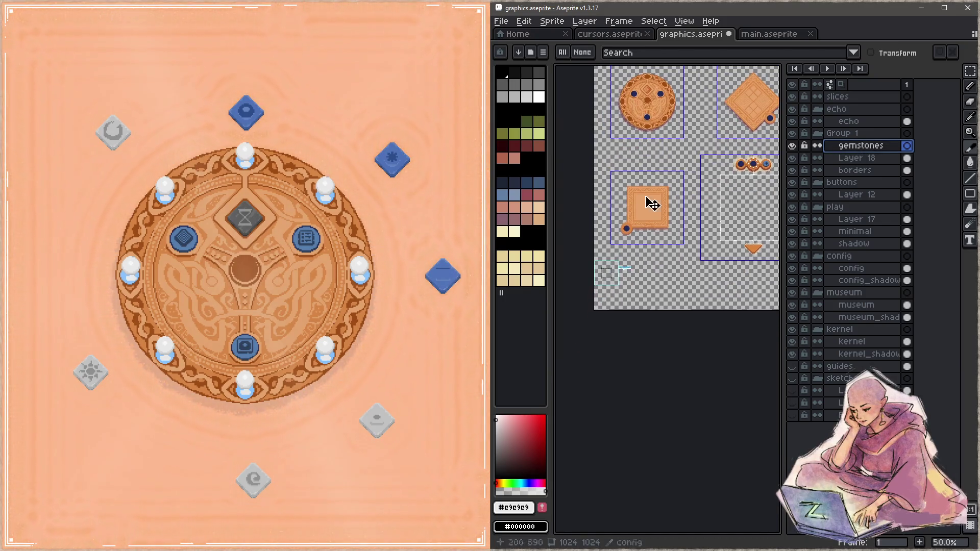
pyautogui.click(771, 35)
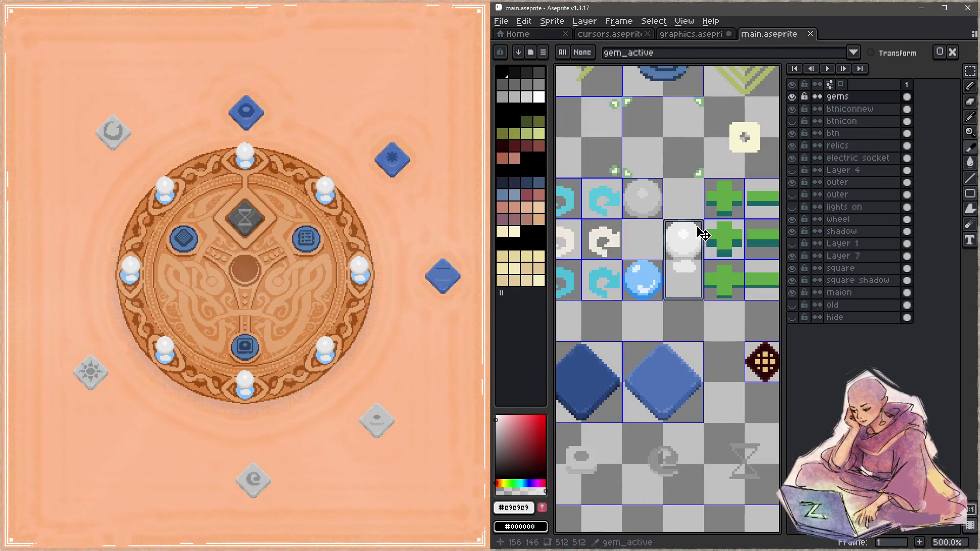
# - Select the white gem in main.aseprite and paste it into graphics.aseprite, committing it in position
pyautogui.press('m')
pyautogui.moveTo(666, 222); pyautogui.dragTo(687, 276)
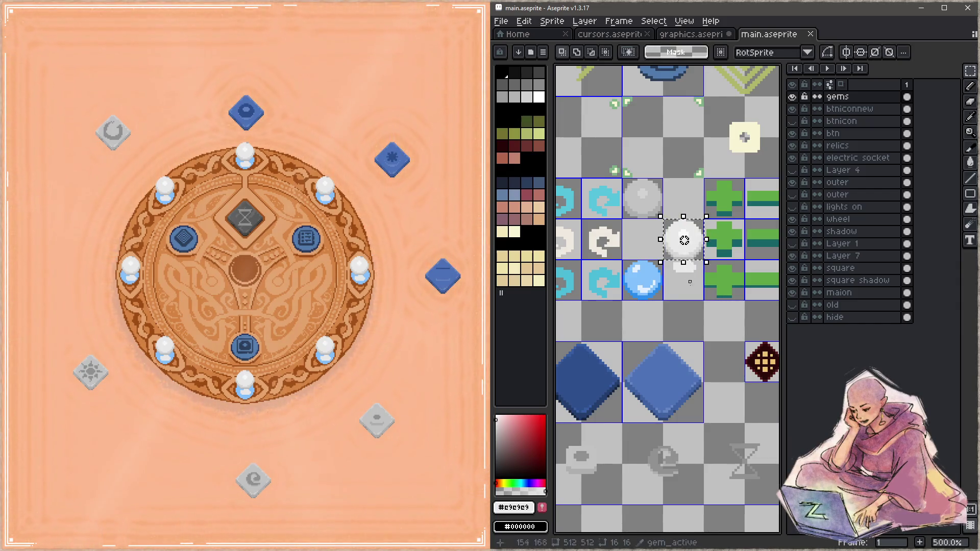
pyautogui.click(716, 37)
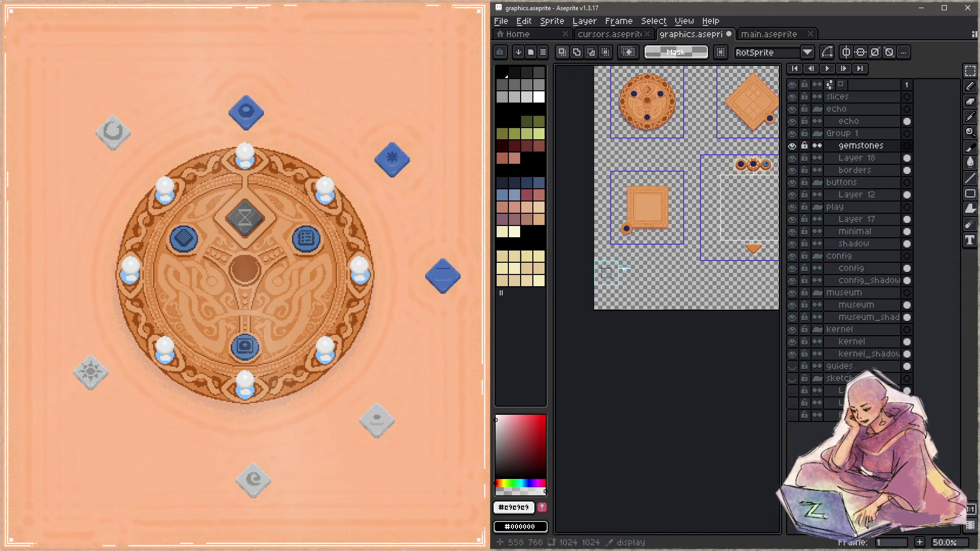
pyautogui.scroll(5, 667, 299)
pyautogui.hotkey('ctrl', 'v')
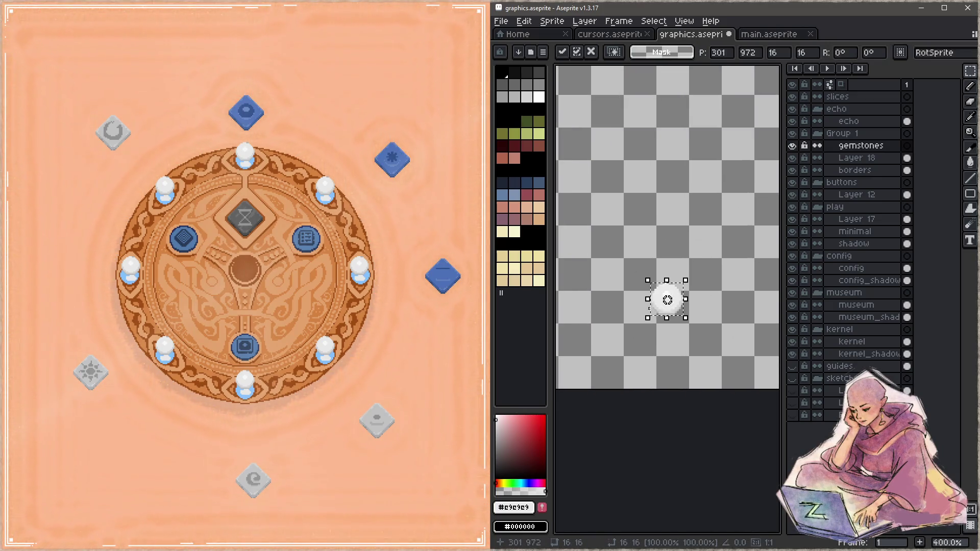
pyautogui.moveTo(668, 301)
pyautogui.mouseDown()
pyautogui.moveTo(706, 275)
pyautogui.moveTo(655, 291)
pyautogui.moveTo(677, 283)
pyautogui.mouseUp()
pyautogui.click(693, 288)
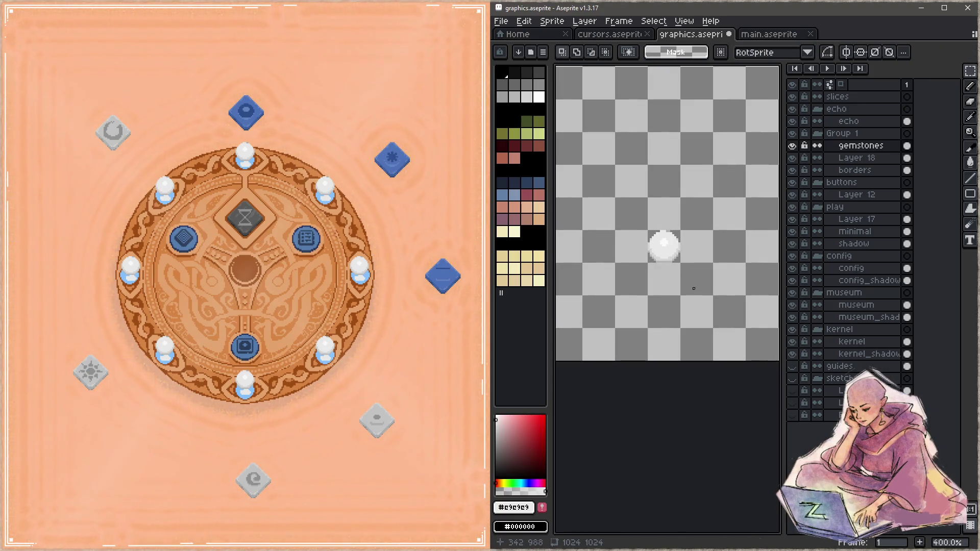
pyautogui.hotkey('shift', 'c')
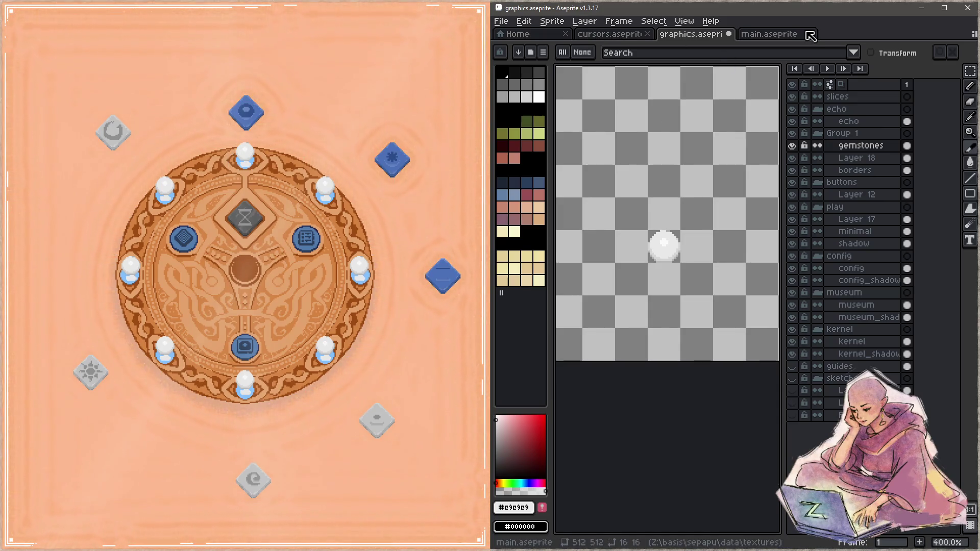
# - Pencil a light-grey ring below main.aseprite's white gem and save the file
pyautogui.scroll(-2, 684, 240)
pyautogui.scroll(2, 695, 243)
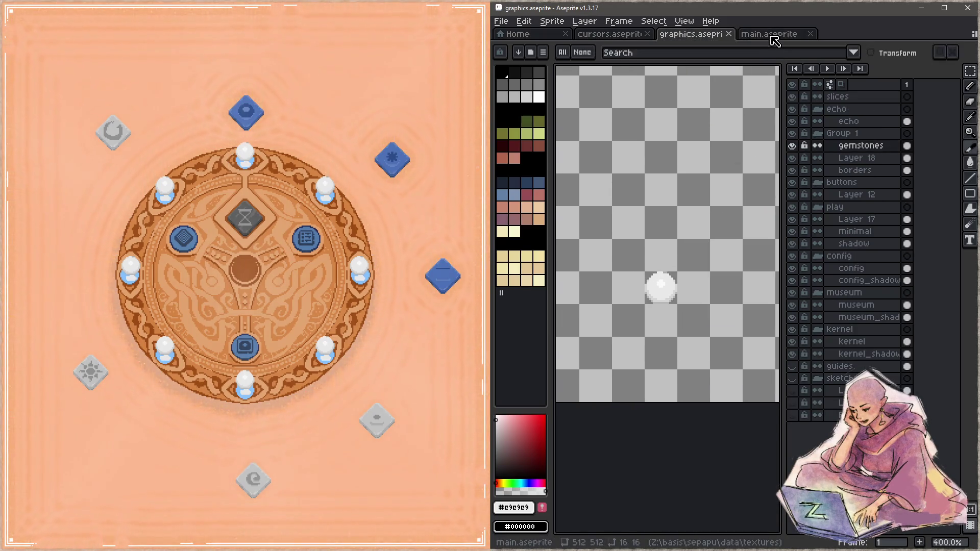
pyautogui.click(768, 33)
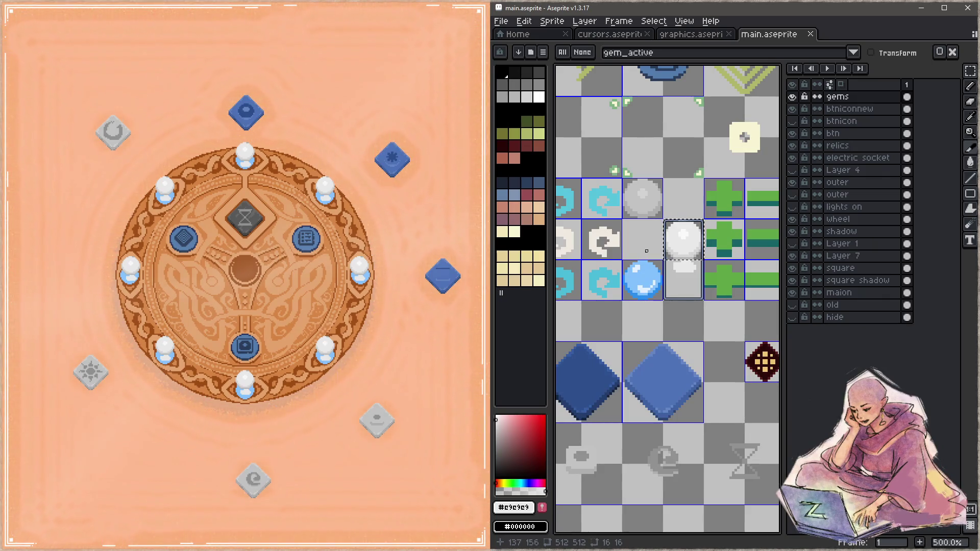
pyautogui.scroll(-1, 679, 235)
pyautogui.scroll(1, 694, 224)
pyautogui.press('b')
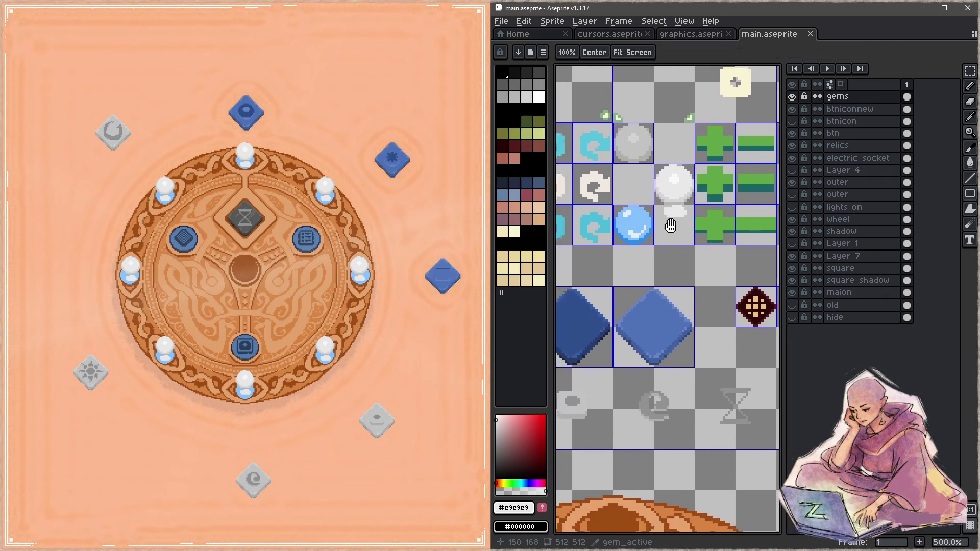
pyautogui.scroll(3, 683, 235)
pyautogui.moveTo(647, 235)
pyautogui.mouseDown()
pyautogui.moveTo(635, 265)
pyautogui.moveTo(666, 245)
pyautogui.moveTo(624, 255)
pyautogui.moveTo(664, 268)
pyautogui.mouseUp()
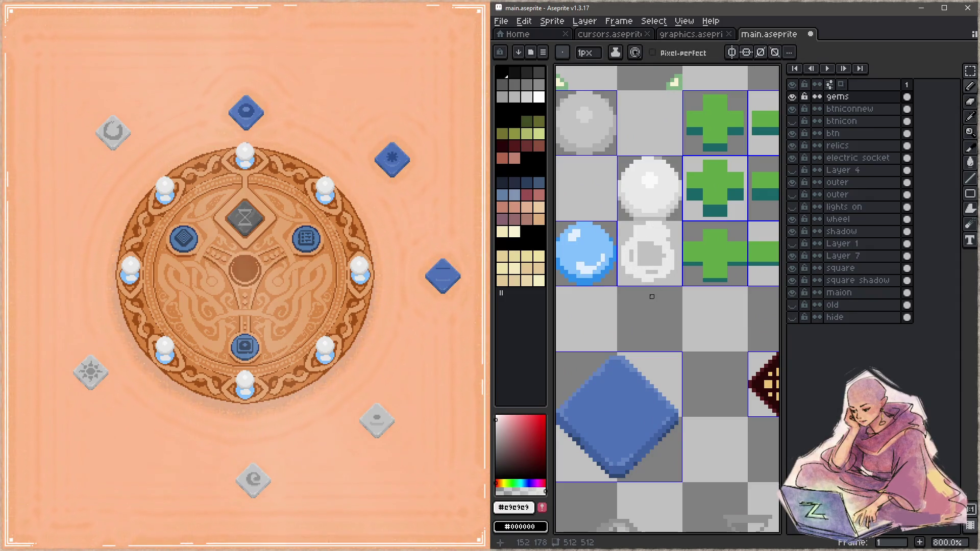
pyautogui.hotkey('ctrl', 's')
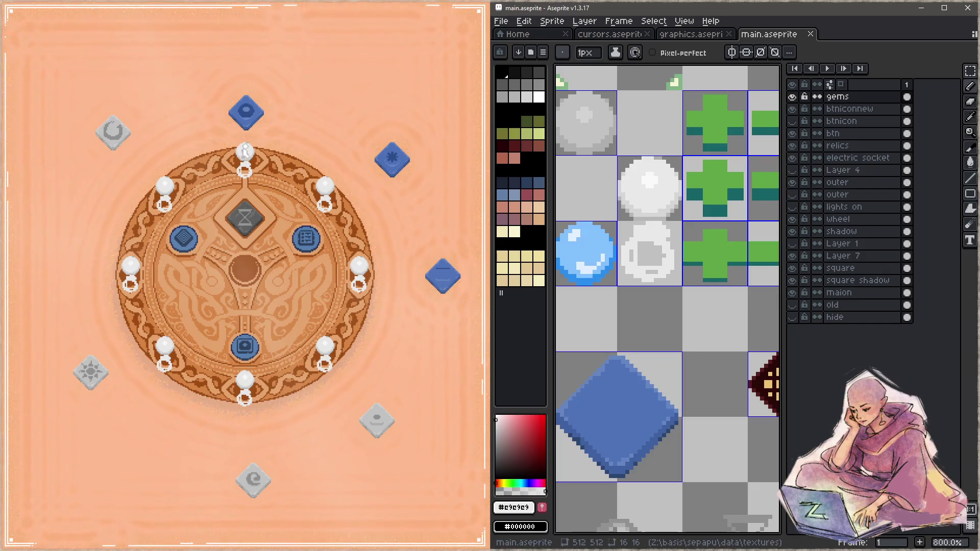
pyautogui.click(246, 151)
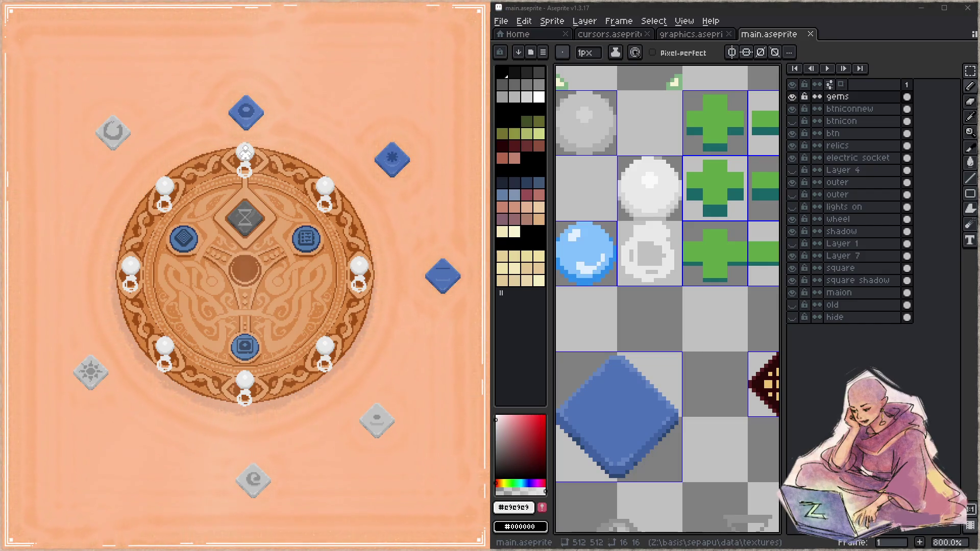
pyautogui.hotkey('alt', 'Tab')
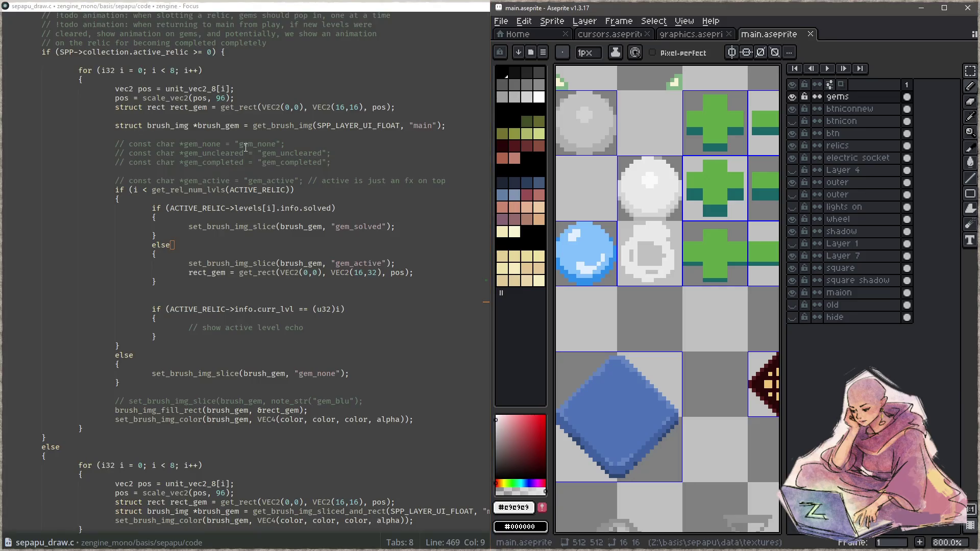
# - Search the project for get_rect and open its definition in zComp.c
pyautogui.click(343, 282)
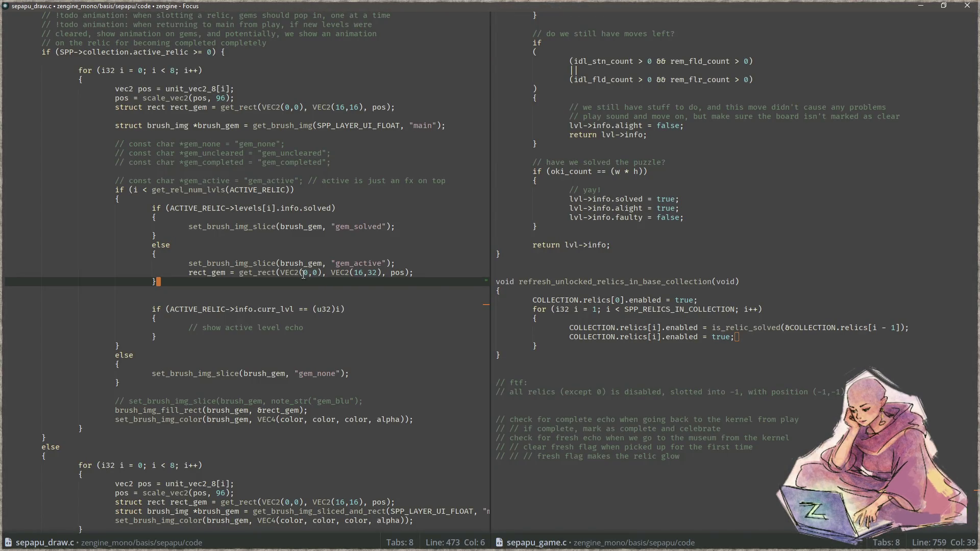
pyautogui.doubleClick(249, 272)
pyautogui.hotkey('ctrl', 'shift', 'f')
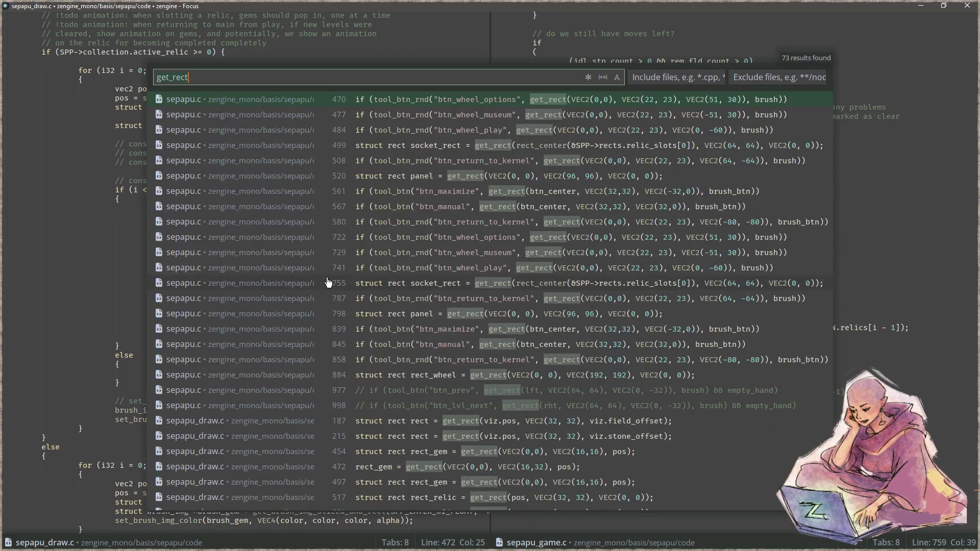
pyautogui.press('Up')
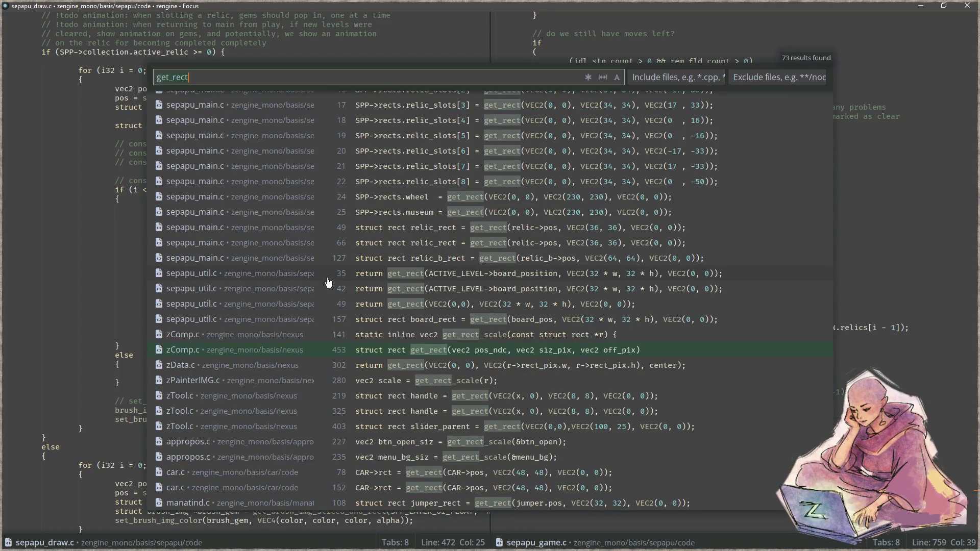
pyautogui.press('Return')
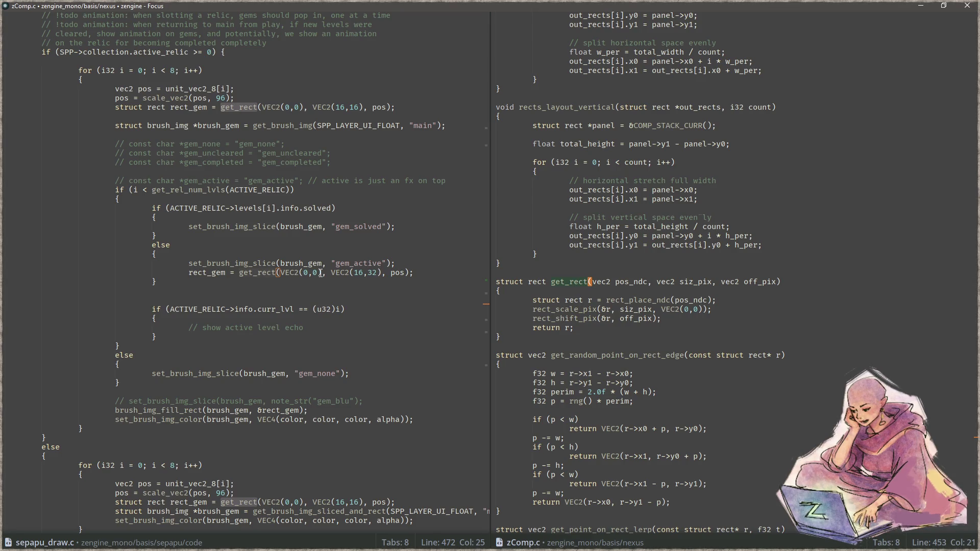
pyautogui.scroll(5, 205, 140)
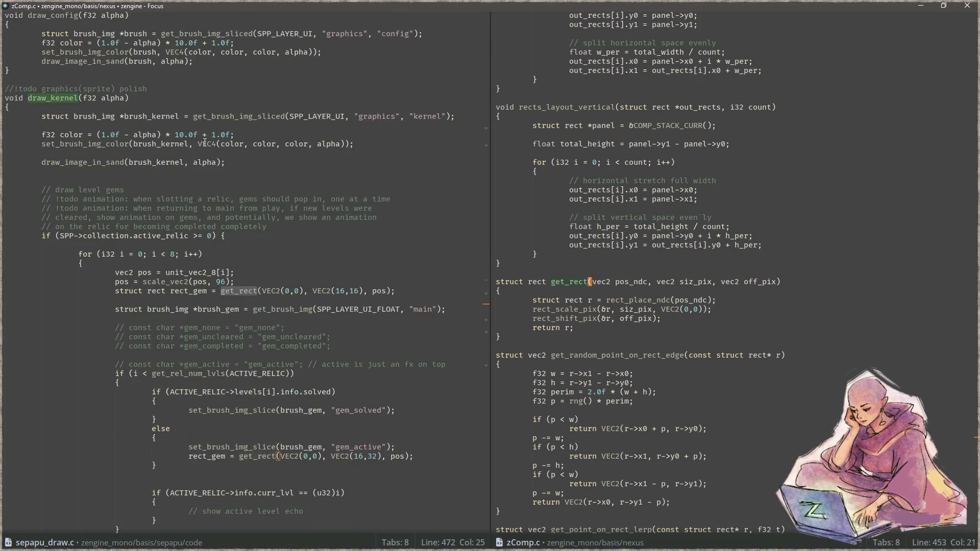
pyautogui.scroll(-3, 205, 142)
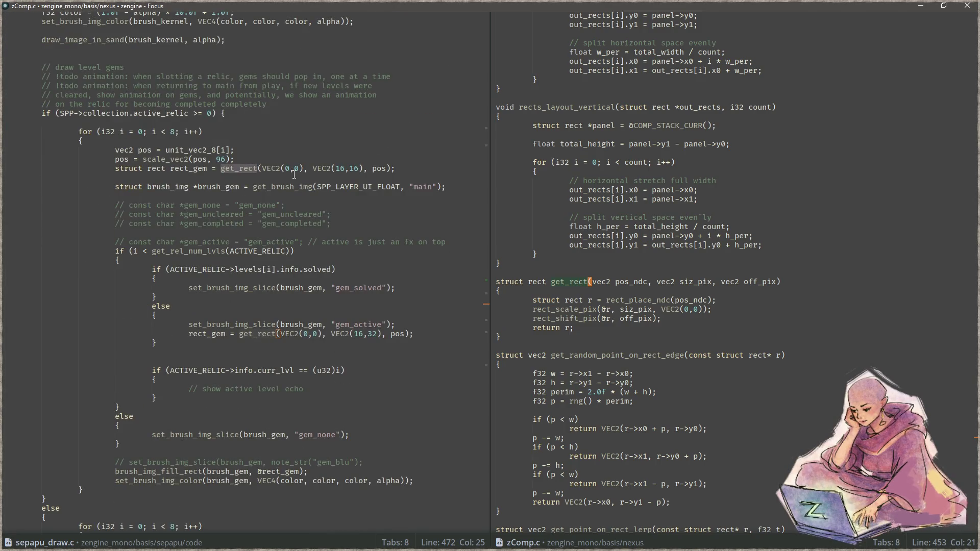
pyautogui.scroll(-2, 293, 175)
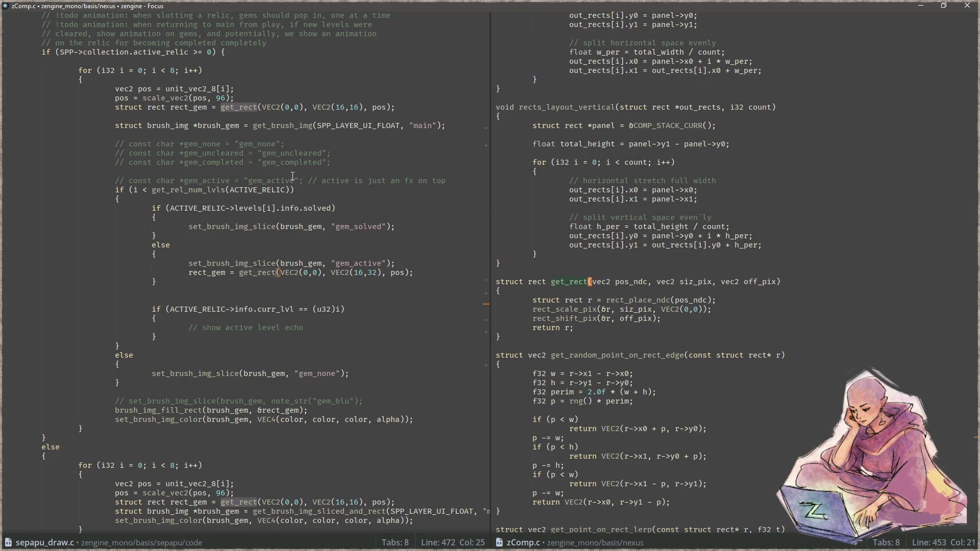
# - Add 'pos = add_vec2(pos, VEC2());' after the pos scaling line and save
pyautogui.click(400, 274)
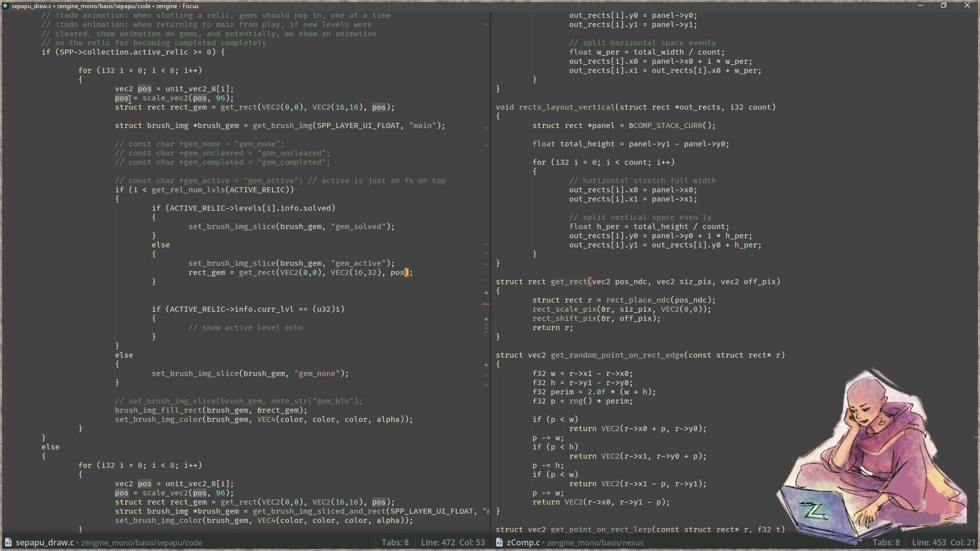
pyautogui.click(130, 99)
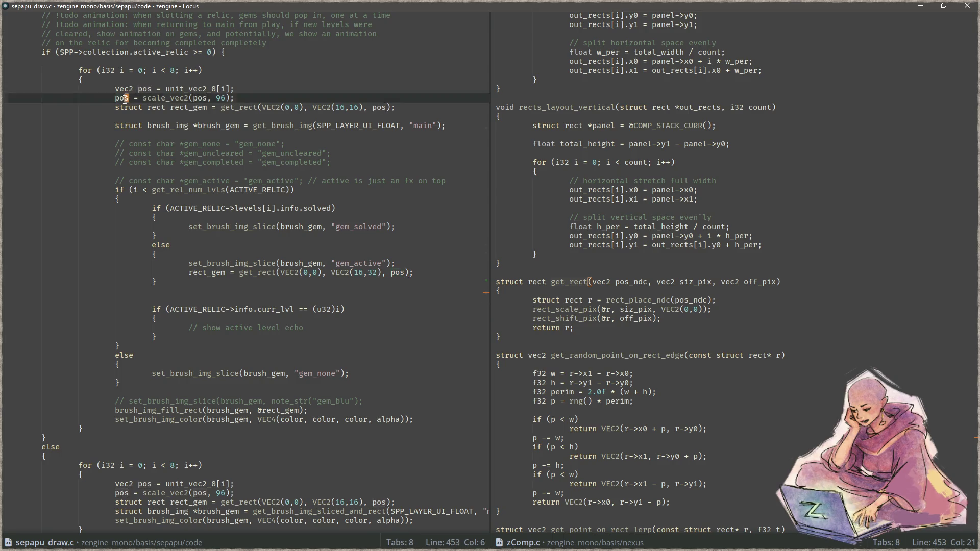
pyautogui.press('End')
pyautogui.press('Return')
pyautogui.write('pos = add_vec2')
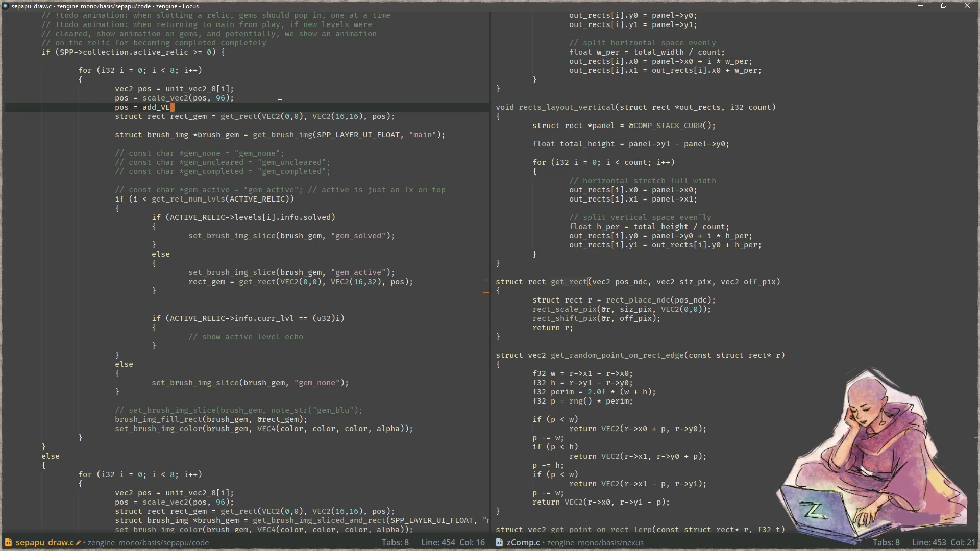
pyautogui.press('BackSpace')
pyautogui.press('BackSpace')
pyautogui.press('BackSpace')
pyautogui.write('V')
pyautogui.press('BackSpace')
pyautogui.write('vec2')
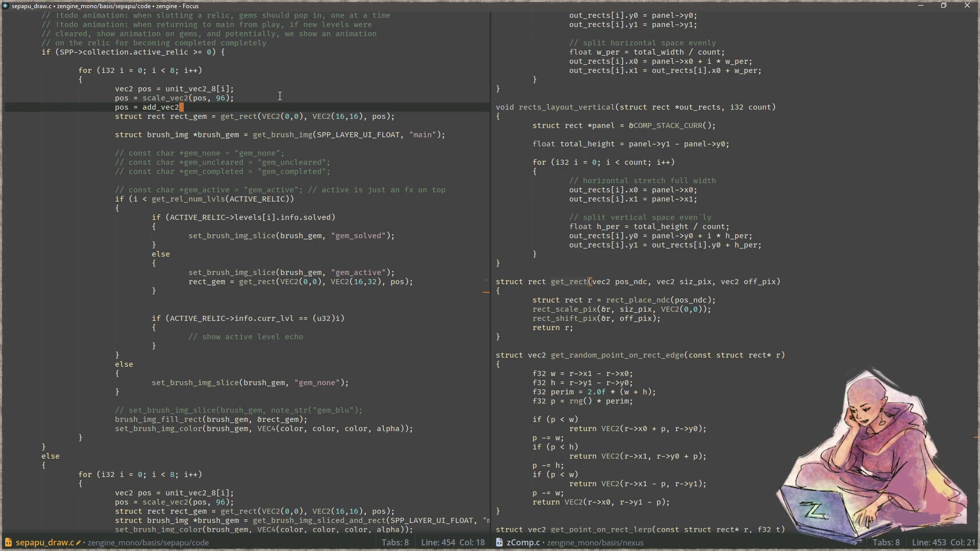
pyautogui.write('(pos, ')
pyautogui.write('VEC2(')
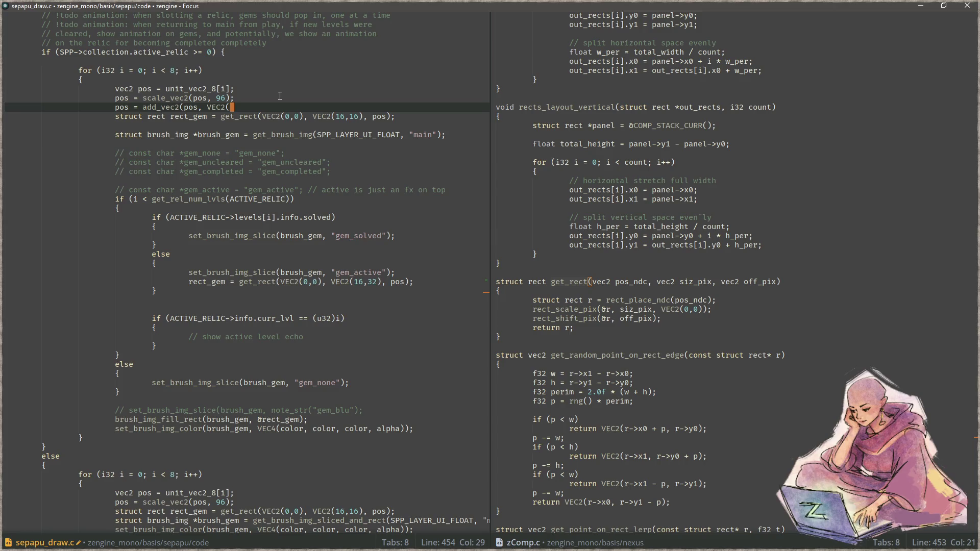
pyautogui.write('));')
pyautogui.hotkey('ctrl', 's')
pyautogui.press('Left')
pyautogui.press('Left')
pyautogui.press('Left')
# - Fill in VEC2(0, ) and begin an 'f32 y = 0' line above it
pyautogui.write('0,')
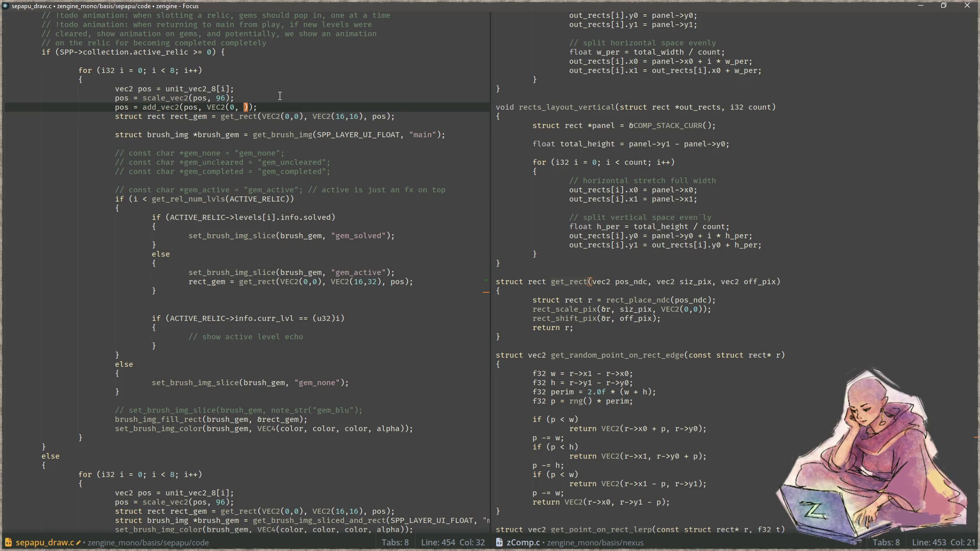
pyautogui.hotkey('ctrl', 'shift', 'Return')
pyautogui.write('f32 ')
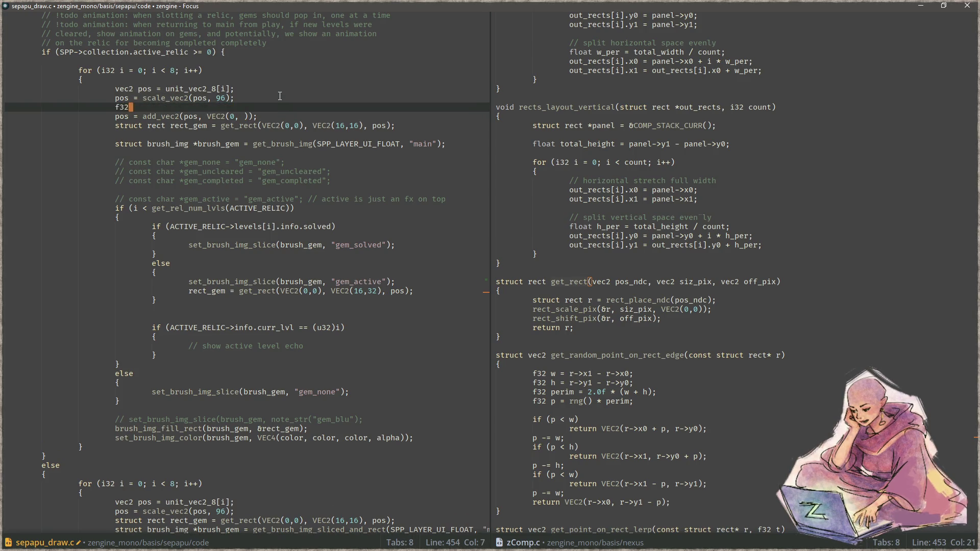
pyautogui.write('y = 0')
# - Finish 'f32 y = 1.0f;', save, and make the offset VEC2(0, y)
pyautogui.press('BackSpace')
pyautogui.write('1.0f;')
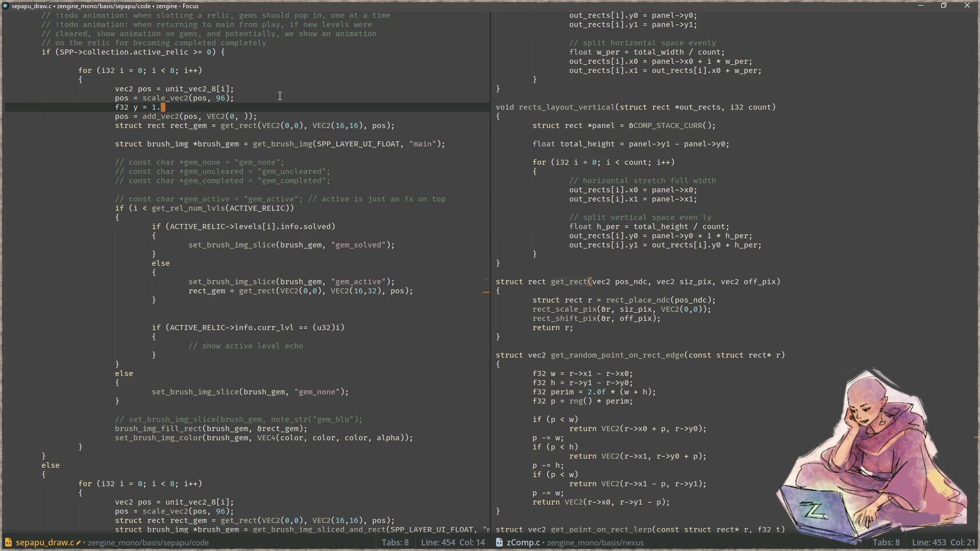
pyautogui.hotkey('ctrl', 's')
pyautogui.doubleClick(246, 117)
pyautogui.write('y')
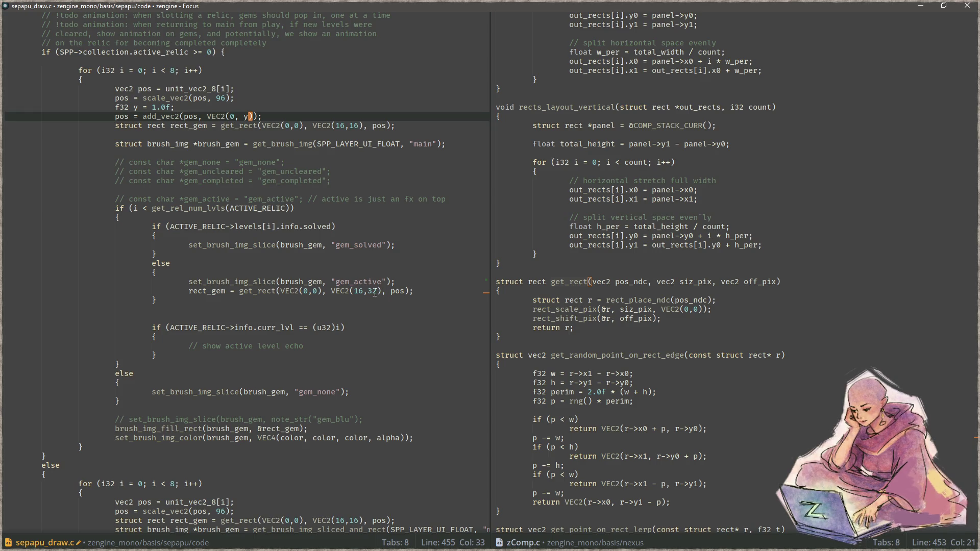
# - Replace the 32 height in gem_active's get_rect with 'y * 16.0f'
pyautogui.click(374, 291)
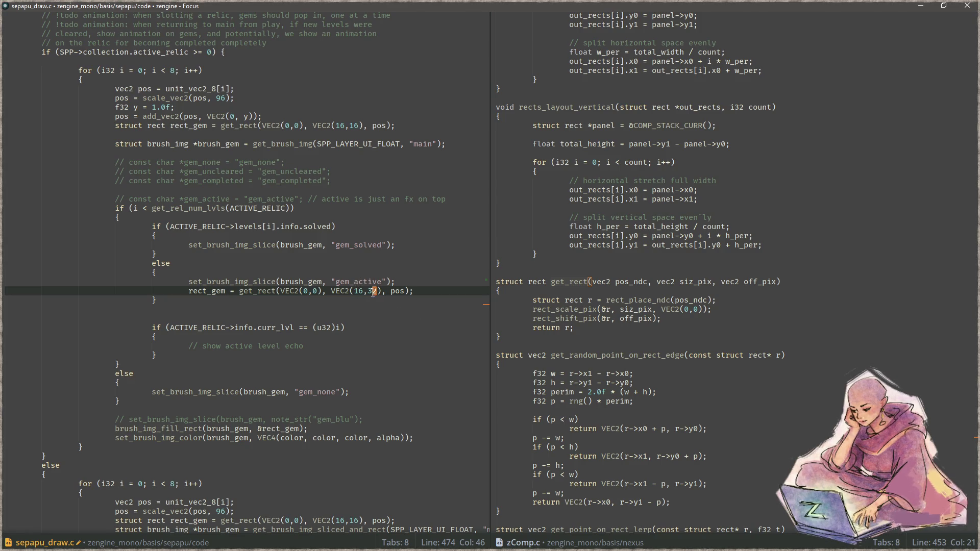
pyautogui.press('Right')
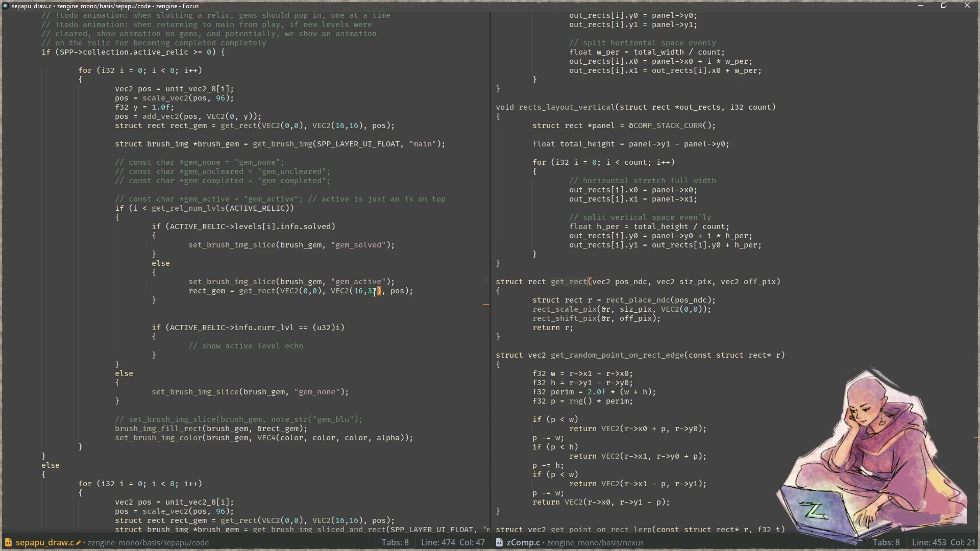
pyautogui.press('Left')
pyautogui.press('Left')
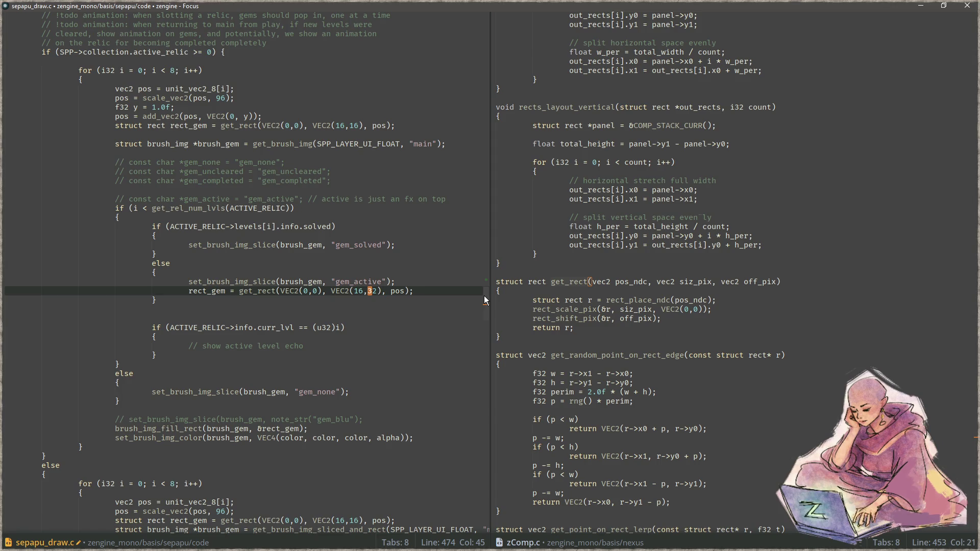
pyautogui.write('y * ')
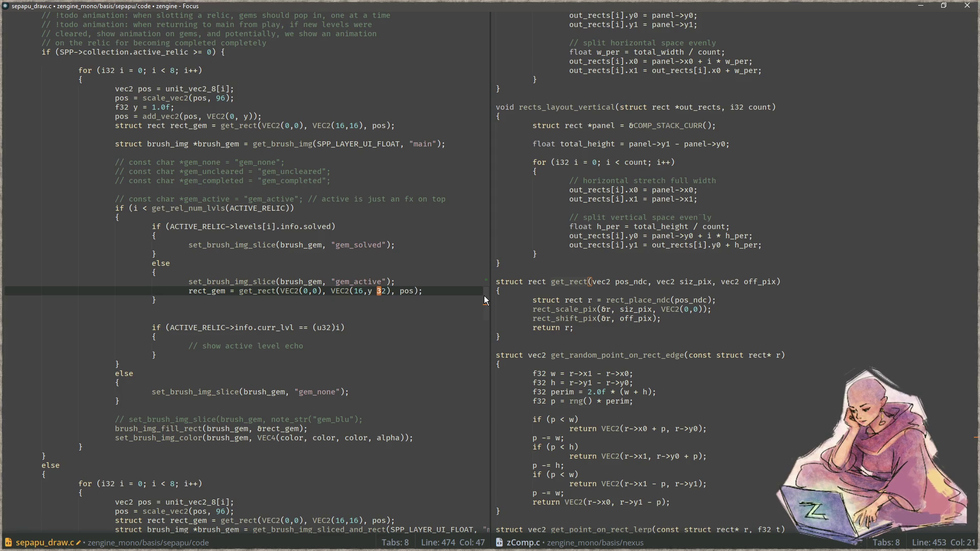
pyautogui.write('15')
pyautogui.press('BackSpace')
pyautogui.write('6')
pyautogui.press('Delete')
pyautogui.press('Delete')
pyautogui.press('Delete')
pyautogui.write('.')
pyautogui.write('0f)')
pyautogui.press('Left')
pyautogui.press('Left')
pyautogui.hotkey('ctrl', 'Left')
pyautogui.hotkey('ctrl', 'Left')
pyautogui.hotkey('ctrl', 'Left')
pyautogui.press('Left')
pyautogui.press('Right')
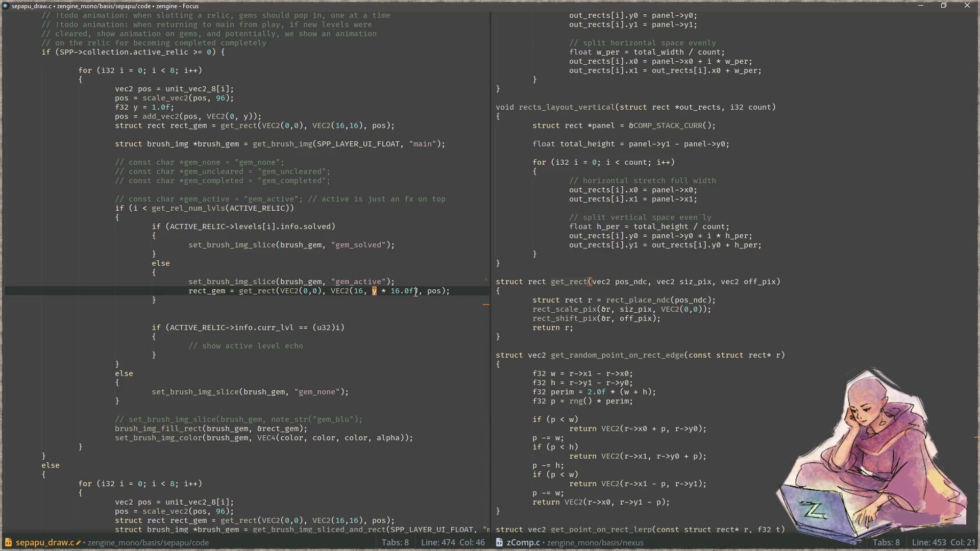
# - Change y to 16.0f and cut gem_active's rect height down to just y, then save
pyautogui.click(155, 108)
pyautogui.write('6')
pyautogui.press('Down')
pyautogui.press('Right')
pyautogui.press('Right')
pyautogui.press('Right')
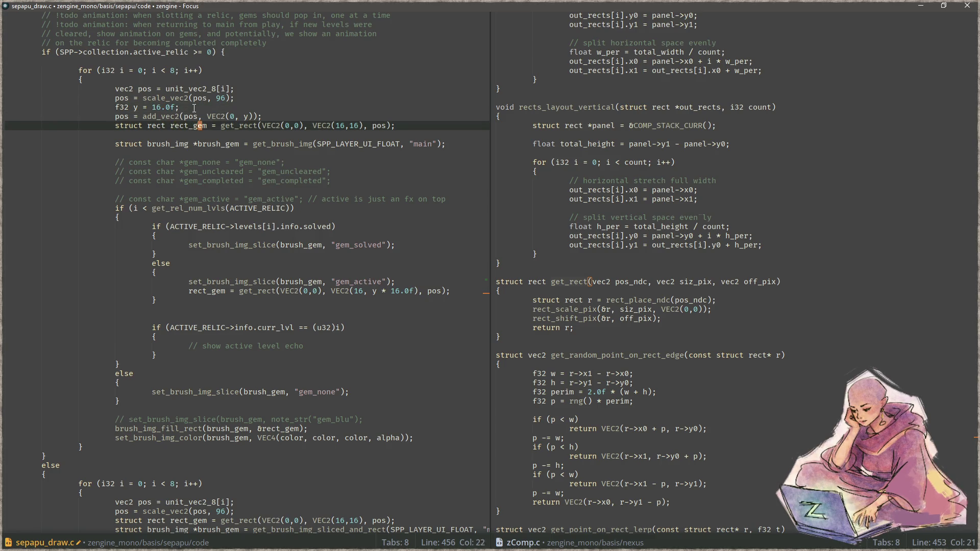
pyautogui.press('Right')
pyautogui.press('Down')
pyautogui.press('Down')
pyautogui.press('Down')
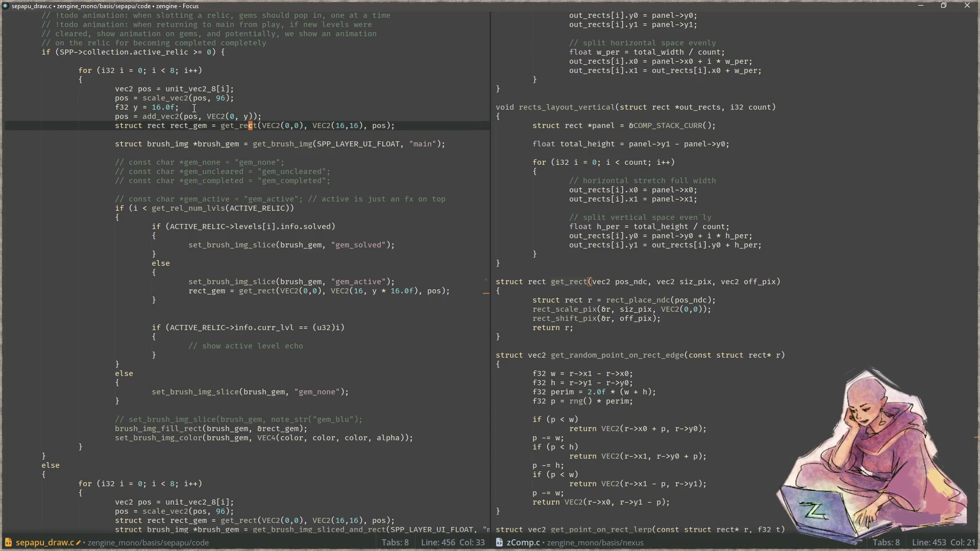
pyautogui.press('Down')
pyautogui.press('Right')
pyautogui.press('Right')
pyautogui.press('Right')
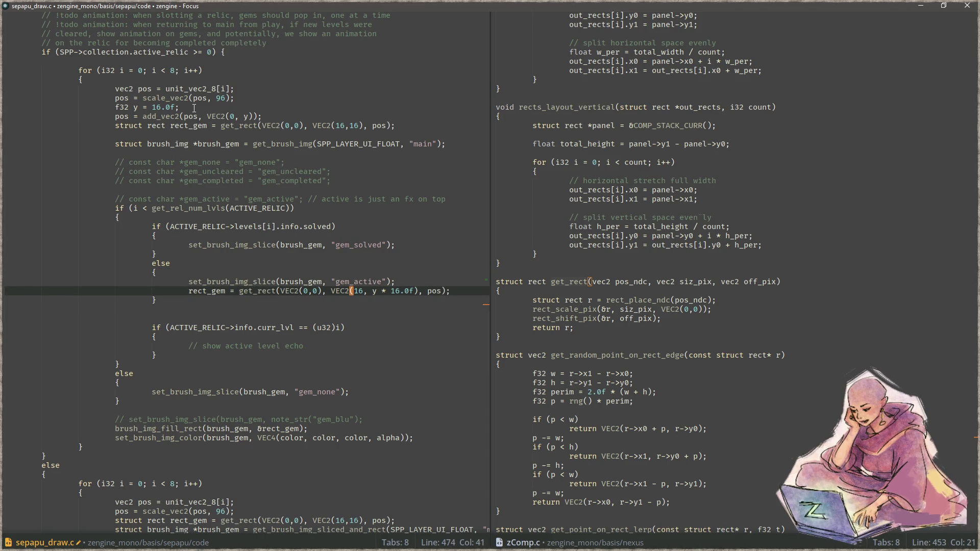
pyautogui.press('Delete')
pyautogui.press('Delete')
pyautogui.press('Delete')
pyautogui.hotkey('ctrl', 's')
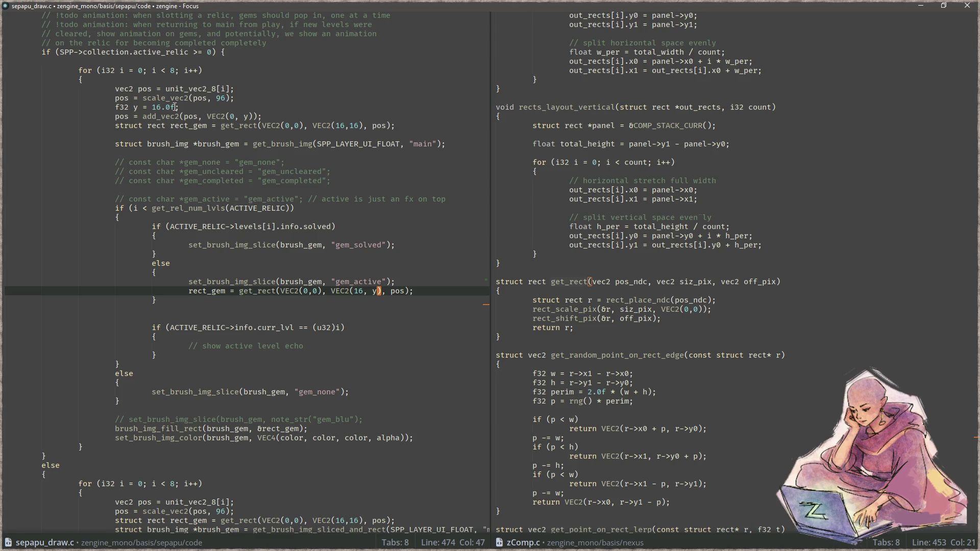
# - Set the gem spacing to 'f32 y = 32.0f'
pyautogui.click(163, 107)
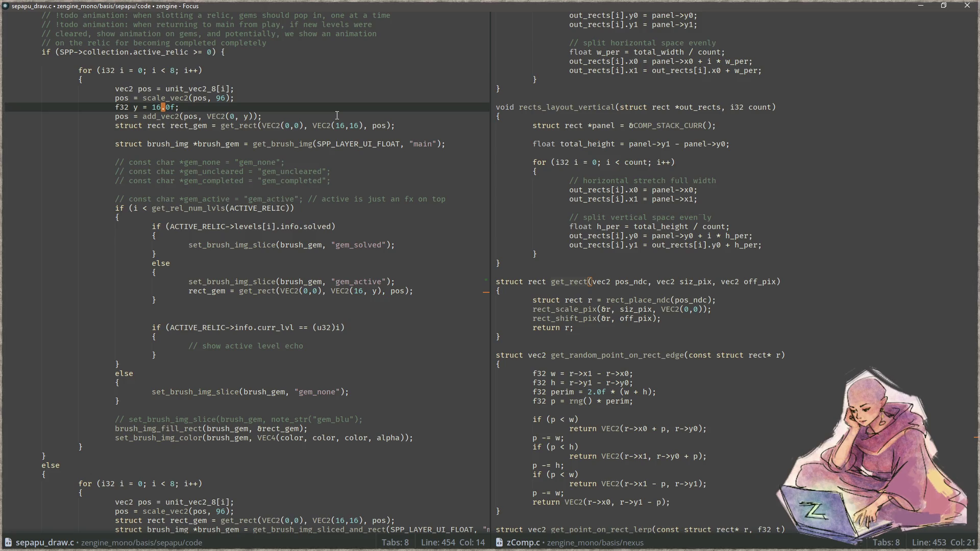
pyautogui.write('3')
pyautogui.press('BackSpace')
pyautogui.press('BackSpace')
pyautogui.write('32')
pyautogui.hotkey('alt', 'Tab')
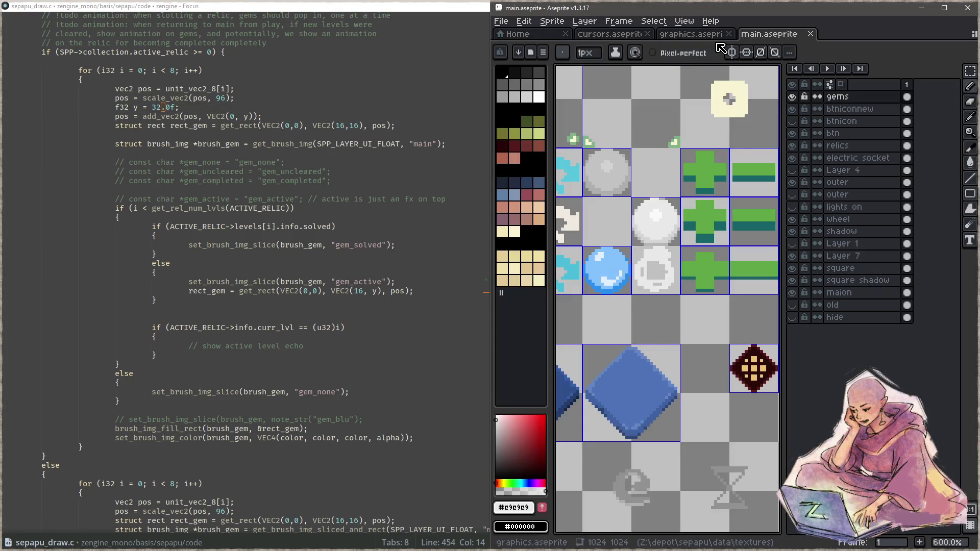
# - Create a 48×48 slice named gem_active around the white gem in graphics.aseprite and save
pyautogui.hotkey('ctrl', 'shift', 'Tab')
pyautogui.press('c')
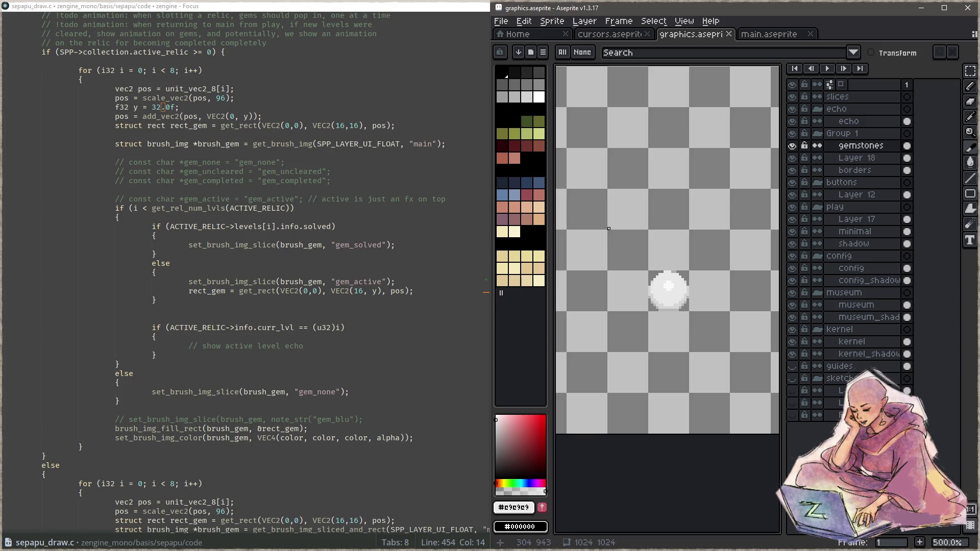
pyautogui.moveTo(608, 231)
pyautogui.mouseDown()
pyautogui.moveTo(730, 332)
pyautogui.moveTo(728, 351)
pyautogui.mouseUp()
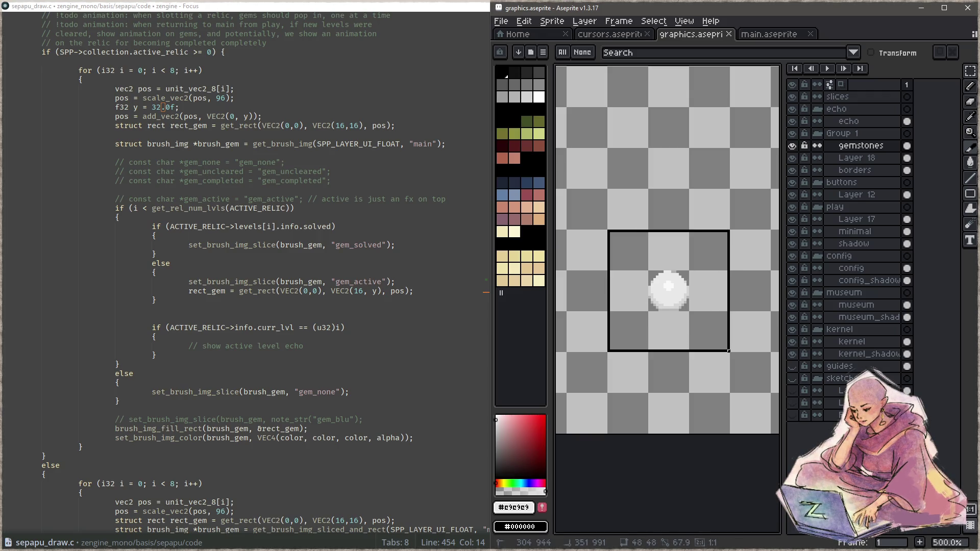
pyautogui.moveTo(728, 351); pyautogui.dragTo(729, 351)
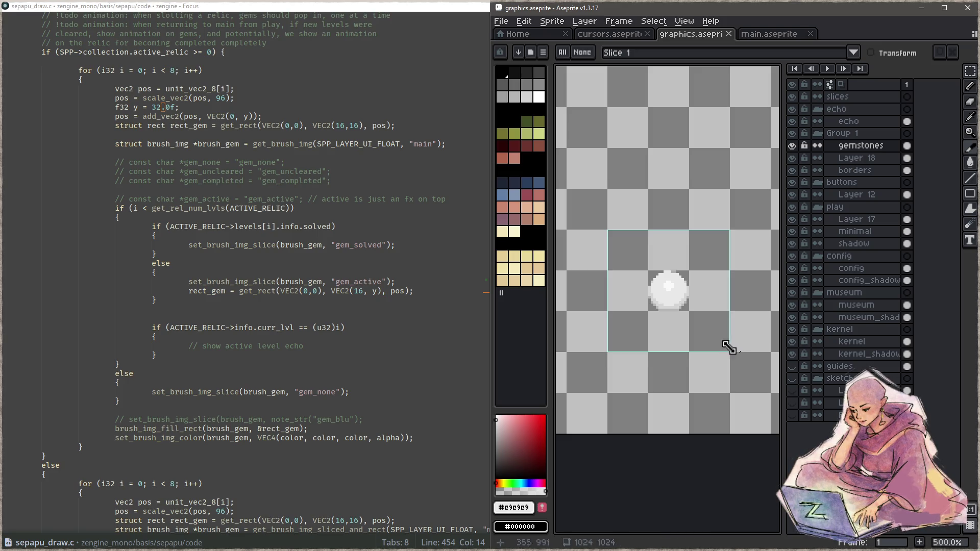
pyautogui.doubleClick(721, 347)
pyautogui.write('gem')
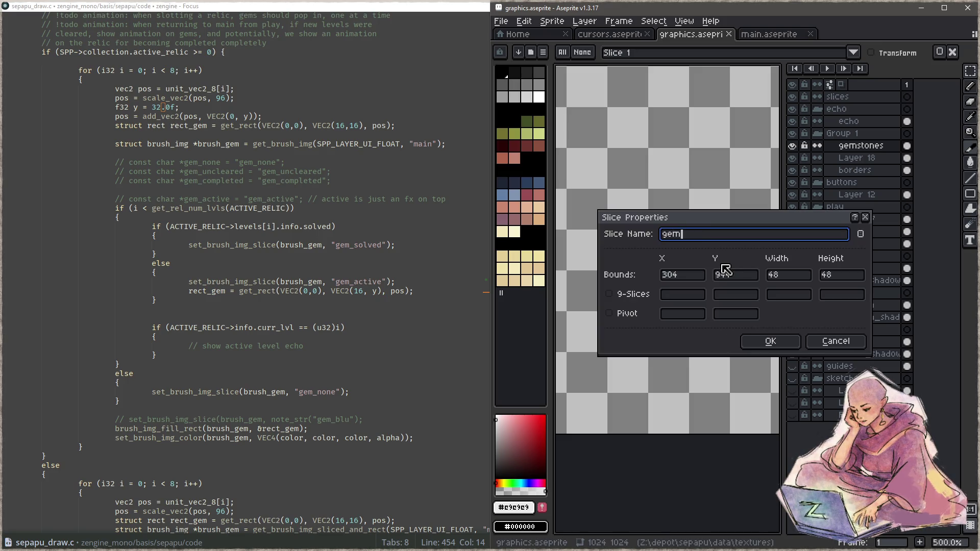
pyautogui.write('_active')
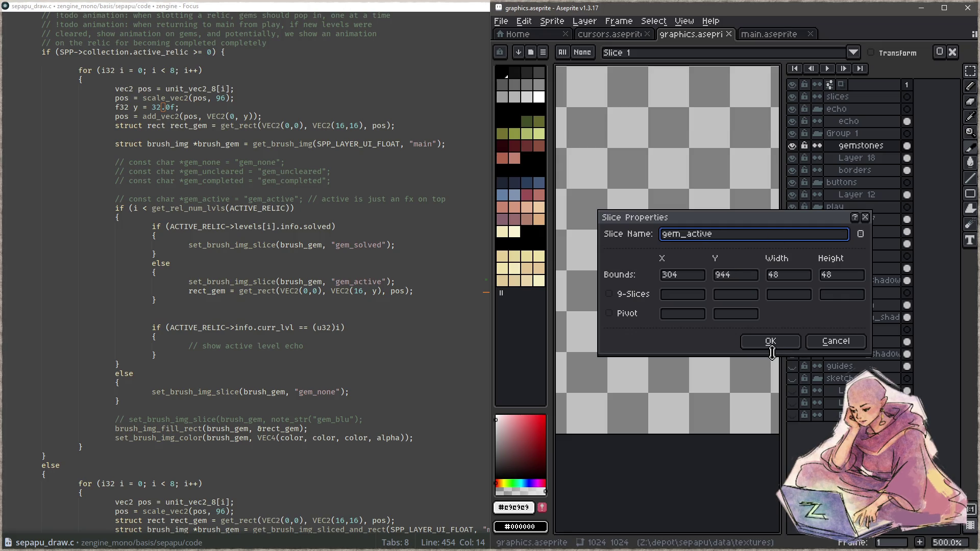
pyautogui.click(769, 340)
pyautogui.hotkey('ctrl', 's')
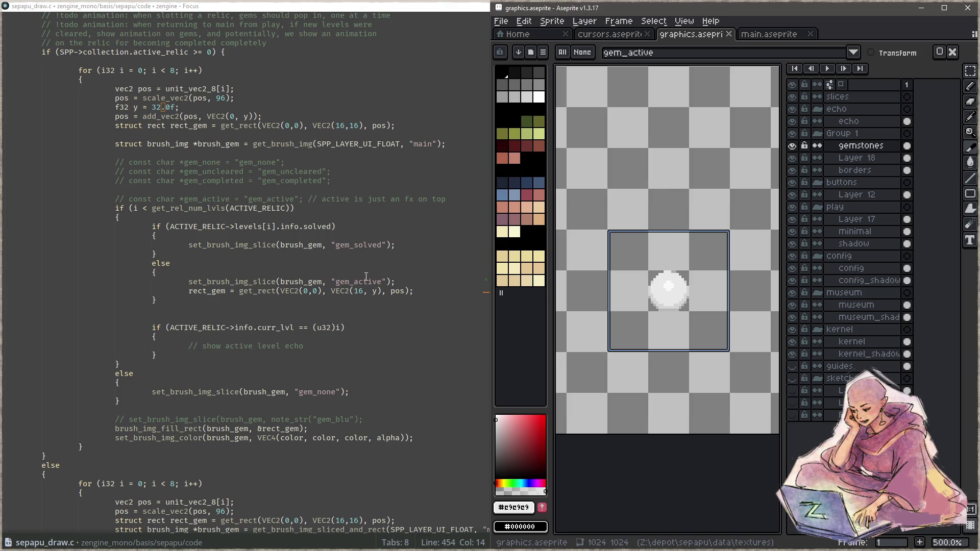
pyautogui.click(299, 282)
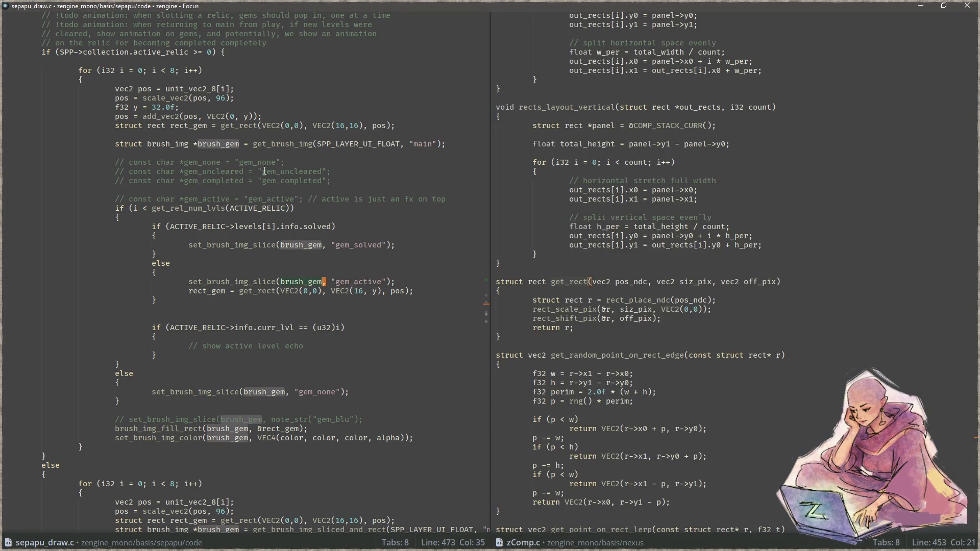
# - Change brush_gem's get_brush_img source from "main" to "graphics" and save sepapu_draw.c
pyautogui.click(431, 143)
pyautogui.press('BackSpace')
pyautogui.press('BackSpace')
pyautogui.press('BackSpace')
pyautogui.write('graphics')
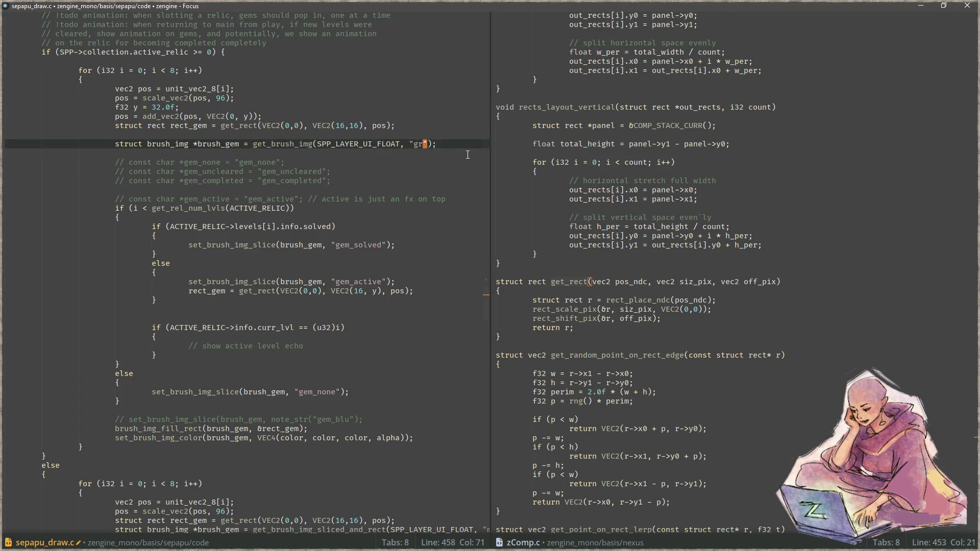
pyautogui.click(463, 236)
pyautogui.hotkey('ctrl', 's')
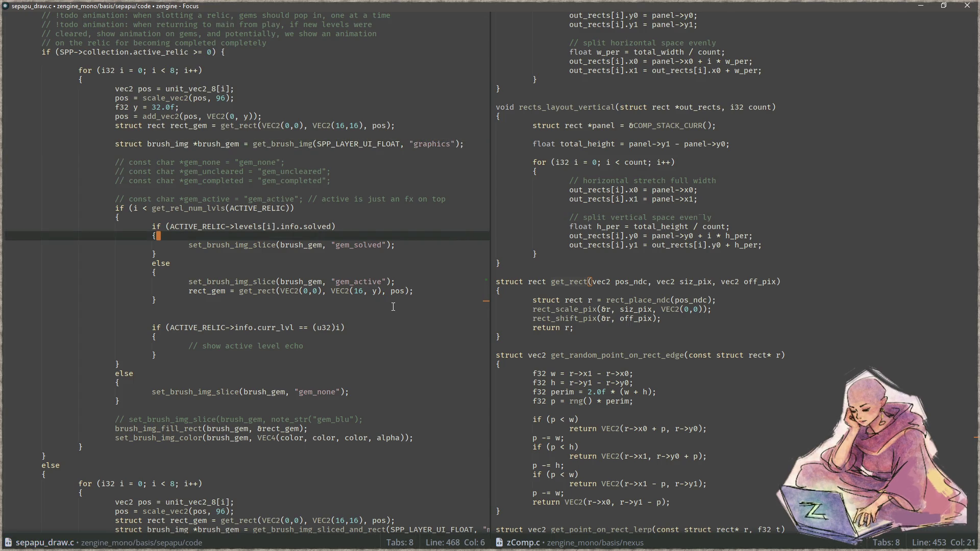
pyautogui.press('Tab')
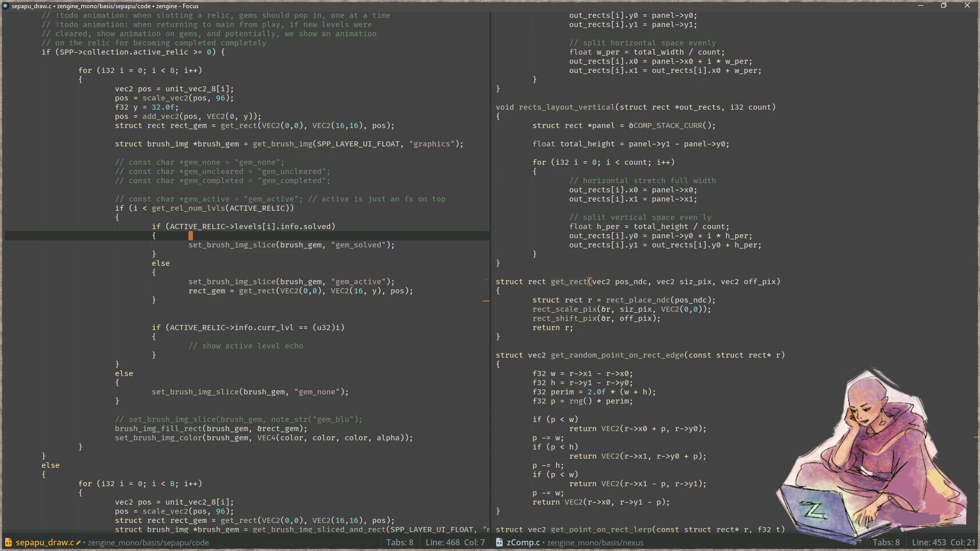
pyautogui.hotkey('alt', 'Tab')
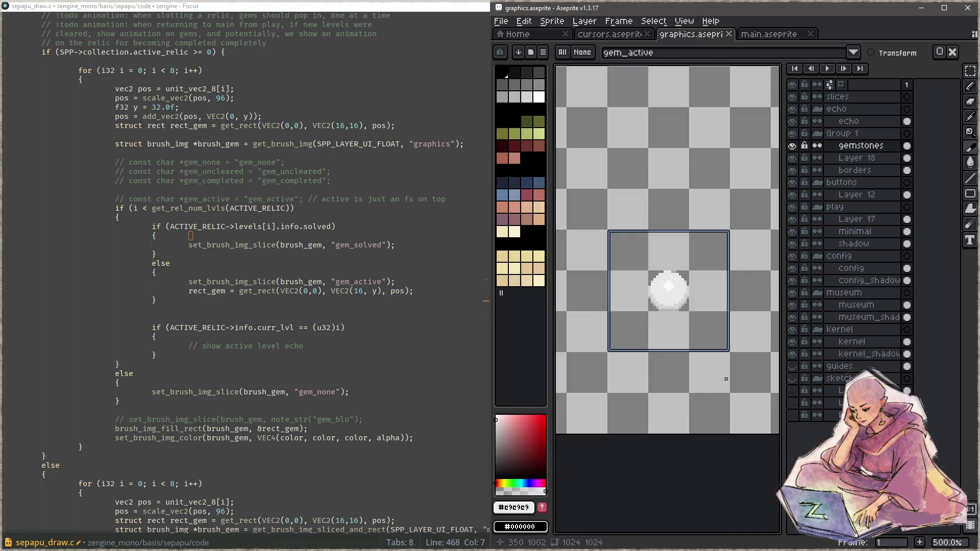
# - Add a 48×48 slice beside gem_active and name it gem_solved
pyautogui.hscroll(3, 691, 313)
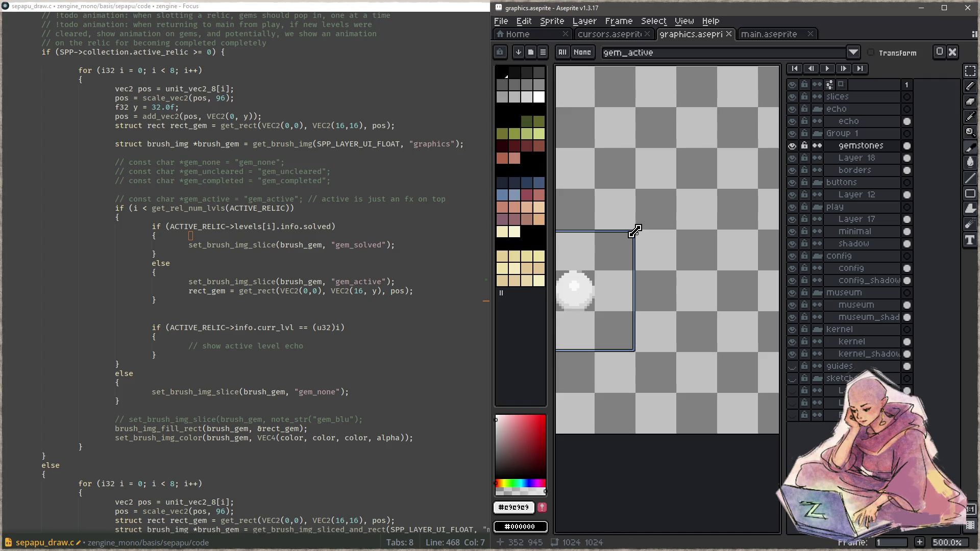
pyautogui.scroll(5, 636, 233)
pyautogui.moveTo(639, 233)
pyautogui.mouseDown()
pyautogui.moveTo(704, 470)
pyautogui.moveTo(754, 448)
pyautogui.moveTo(745, 525)
pyautogui.moveTo(714, 502)
pyautogui.moveTo(734, 494)
pyautogui.mouseUp()
pyautogui.scroll(-3, 704, 469)
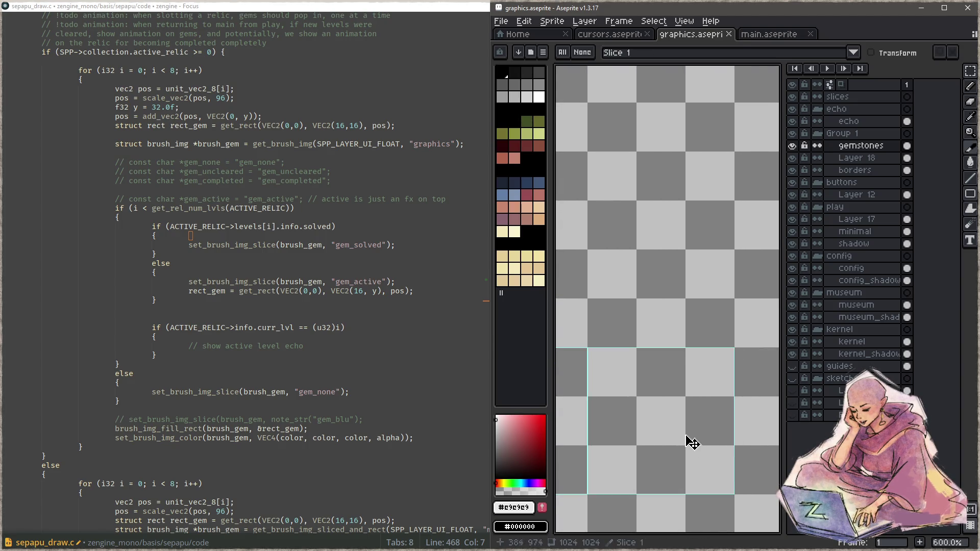
pyautogui.doubleClick(693, 447)
pyautogui.write('gem_solved')
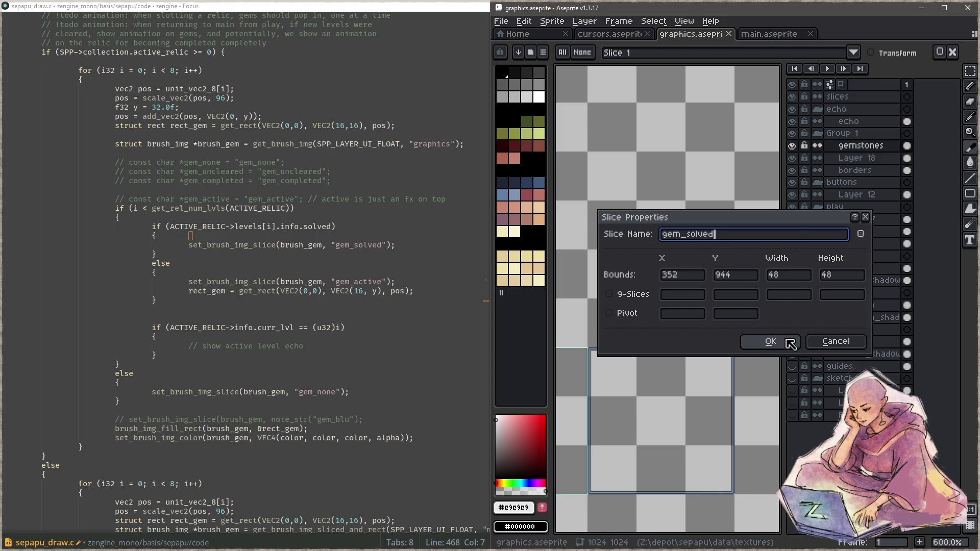
pyautogui.click(770, 340)
# - Add a 32×32 slice at the lower right and name it gem_none
pyautogui.moveTo(710, 402); pyautogui.dragTo(628, 283)
pyautogui.moveTo(668, 316); pyautogui.dragTo(763, 412)
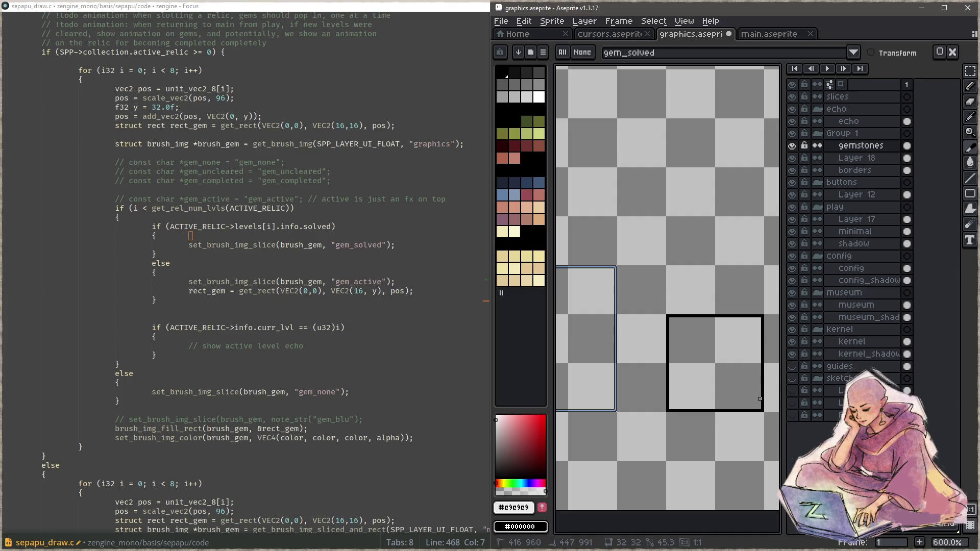
pyautogui.doubleClick(692, 346)
pyautogui.write('gem')
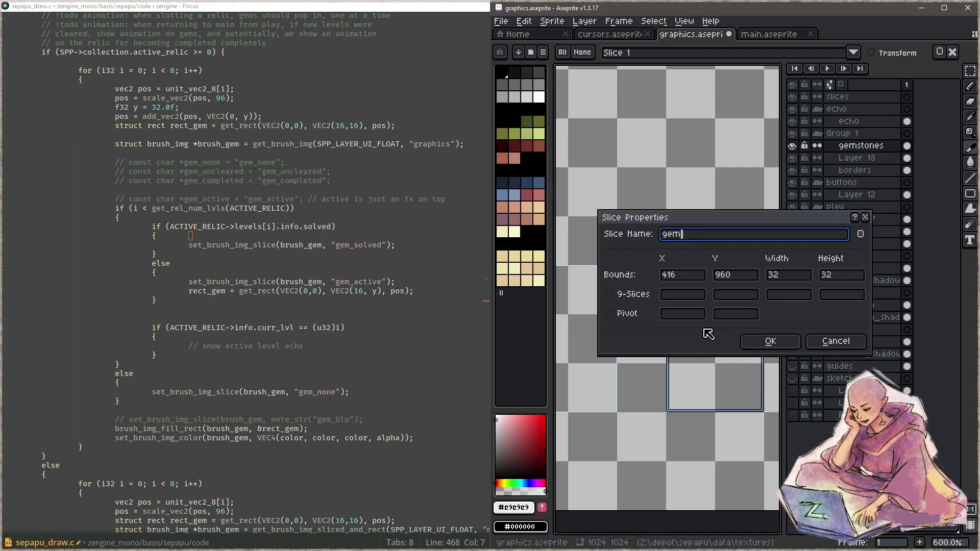
pyautogui.write('_none')
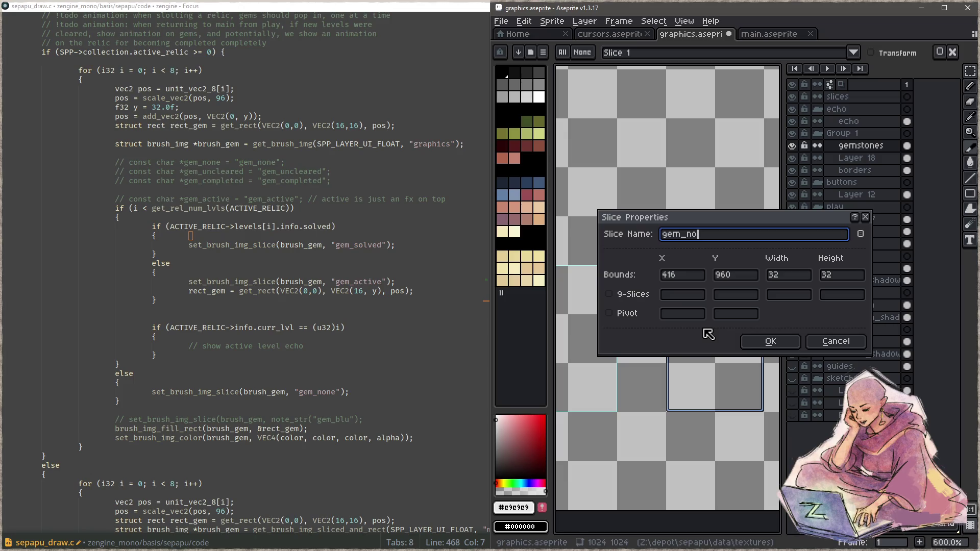
pyautogui.click(757, 338)
# - Save graphics.aseprite and return to the code editor
pyautogui.scroll(3, 690, 350)
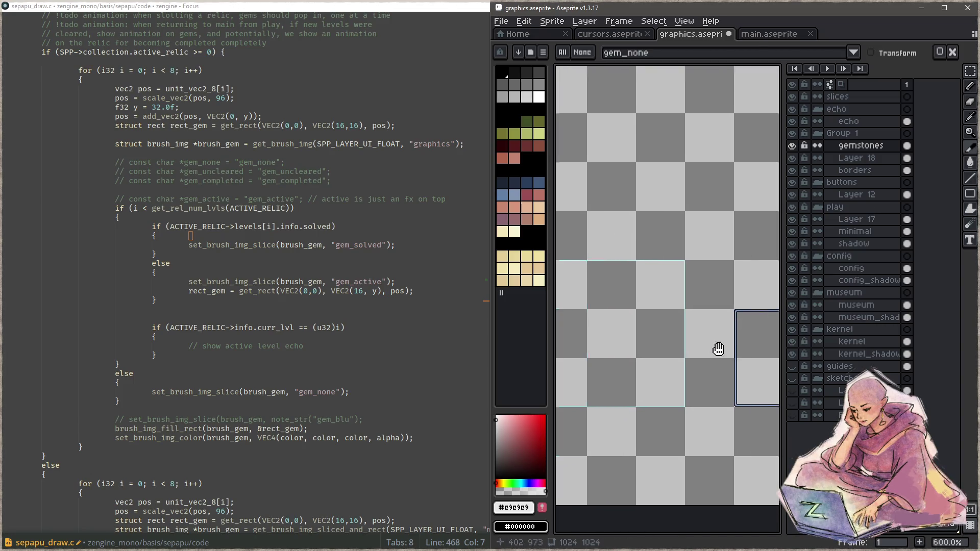
pyautogui.rightClick(695, 332)
pyautogui.press('Escape')
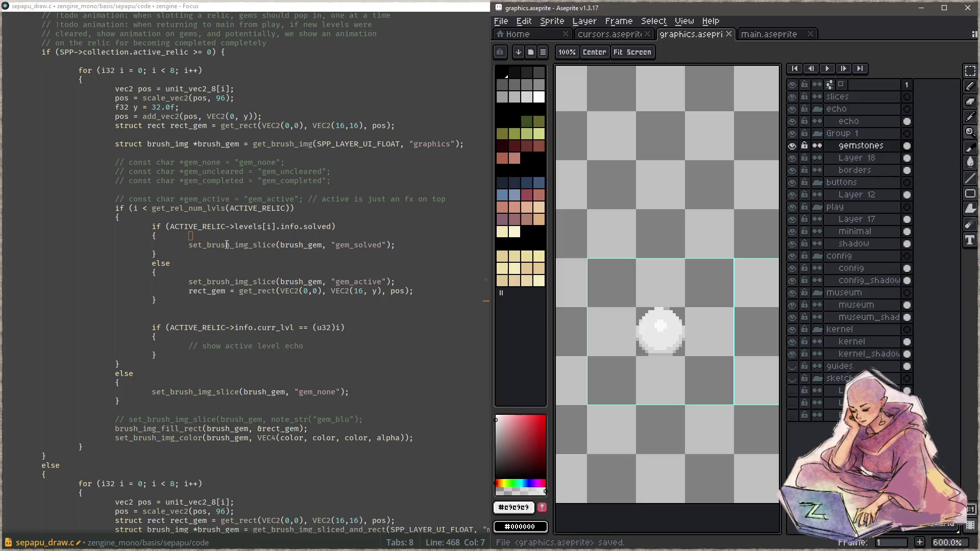
pyautogui.click(227, 245)
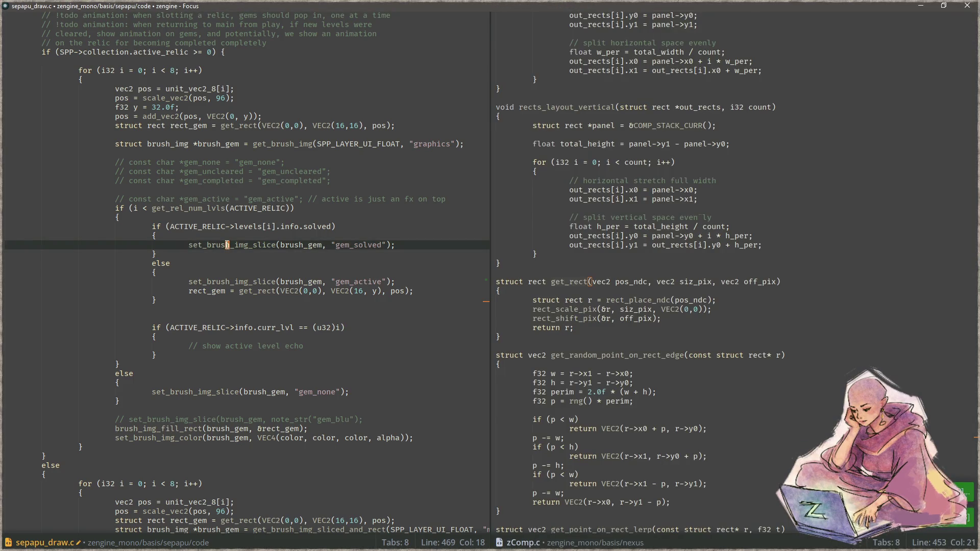
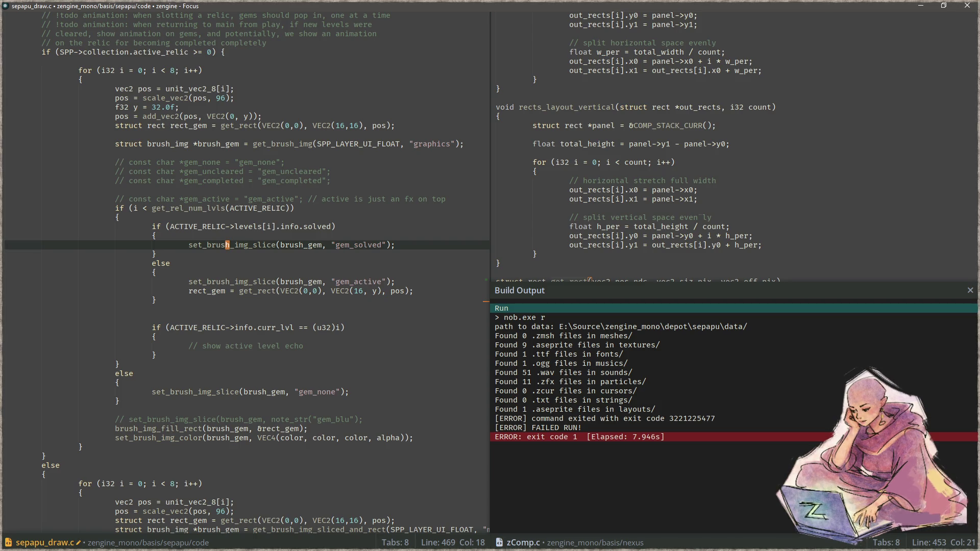
# - Review the gem_active, gem_solved and gem_none slice properties in the graphics sprite sheet
pyautogui.hotkey('alt', 'Tab')
pyautogui.doubleClick(650, 297)
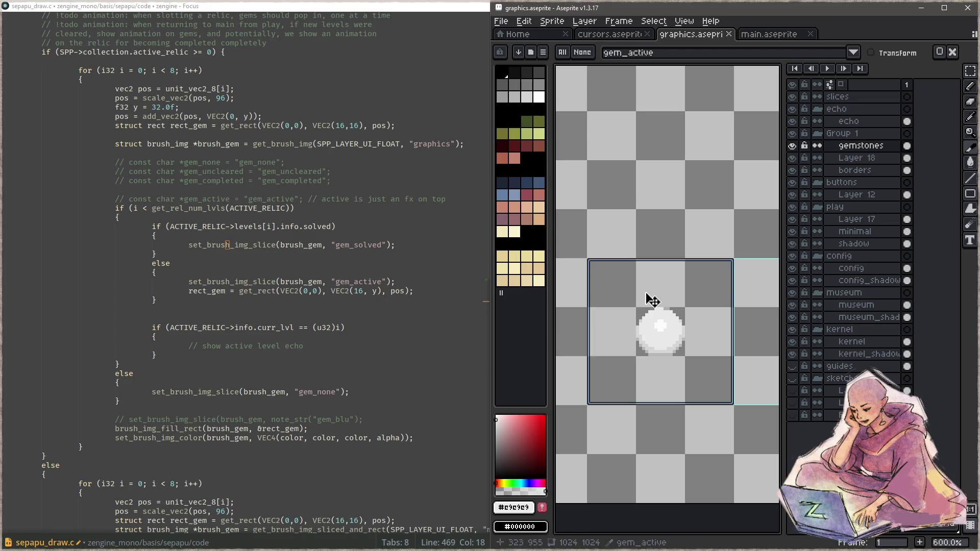
pyautogui.click(835, 341)
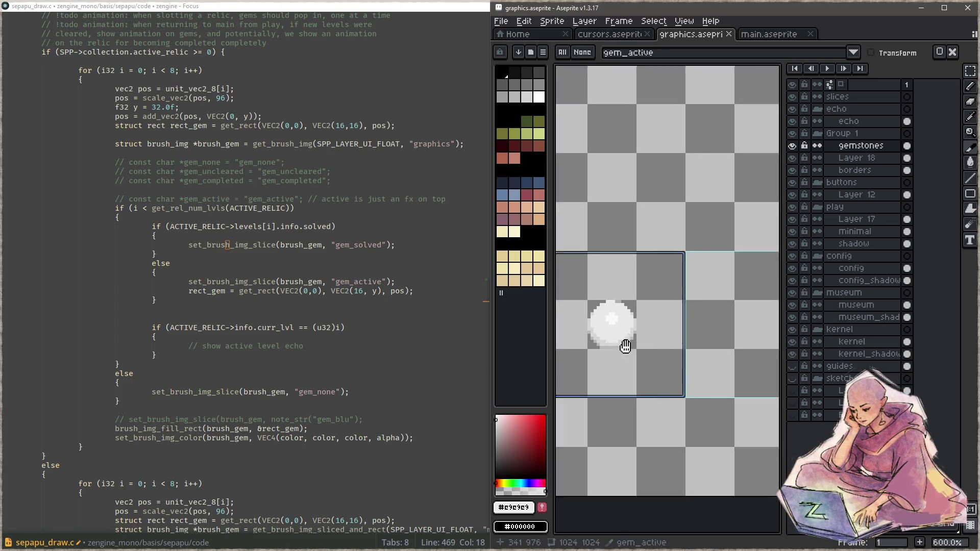
pyautogui.click(685, 317)
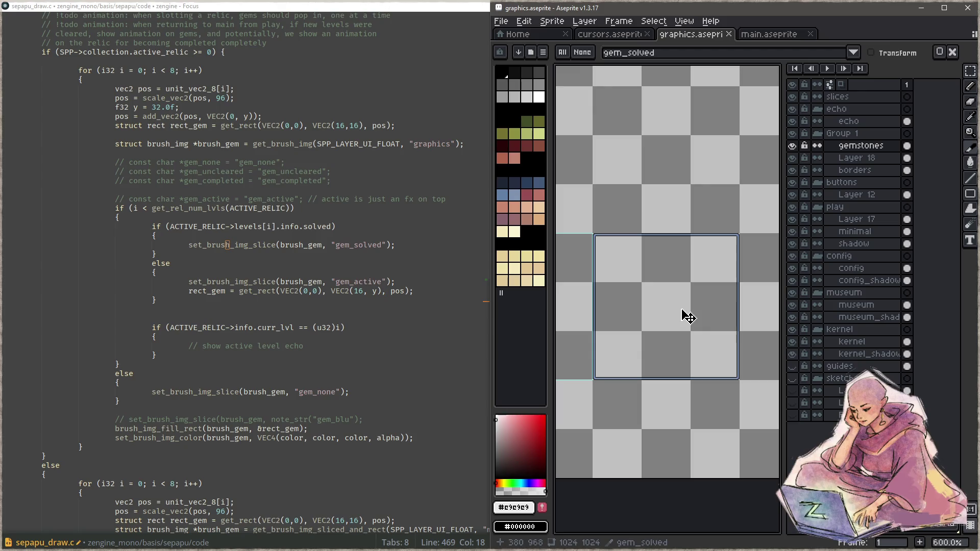
pyautogui.doubleClick(686, 316)
pyautogui.click(836, 341)
pyautogui.moveTo(609, 342); pyautogui.dragTo(541, 348)
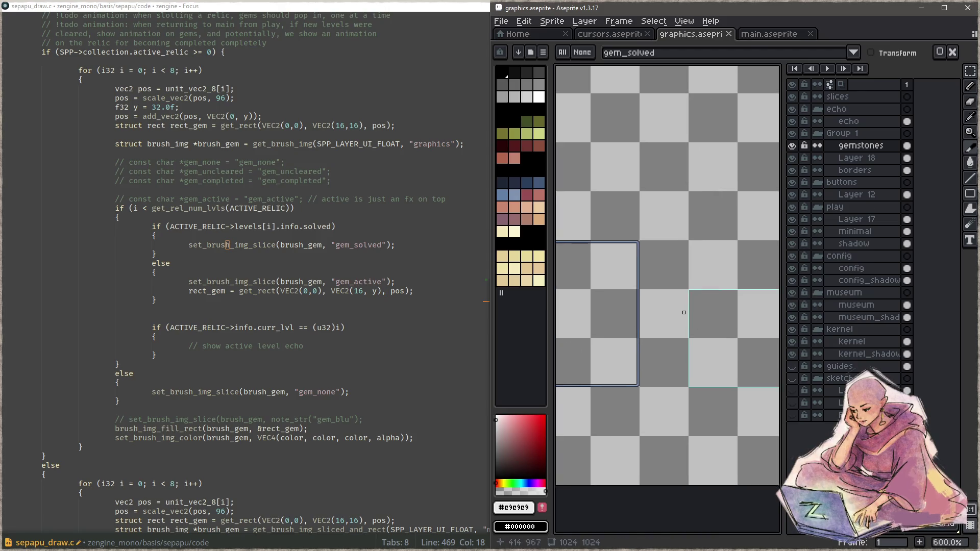
pyautogui.doubleClick(729, 321)
pyautogui.click(841, 338)
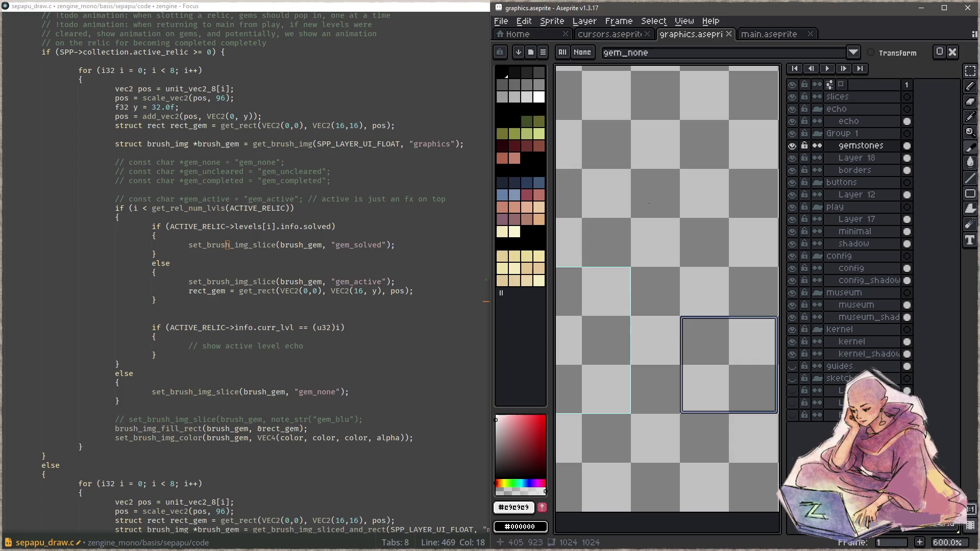
# - Rebuild sepapu and run it under RemedyBG until the zengine_user_init breakpoint
pyautogui.click(320, 189)
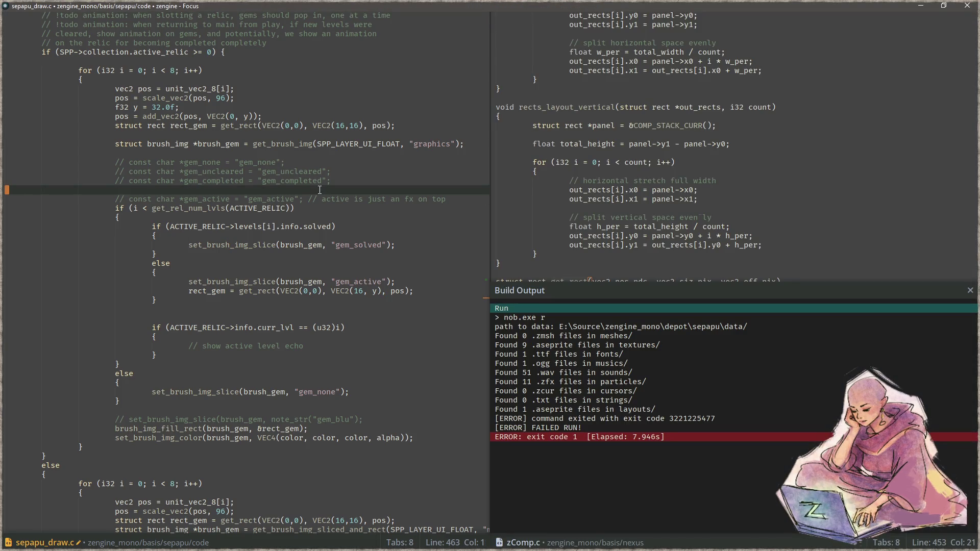
pyautogui.press('F5')
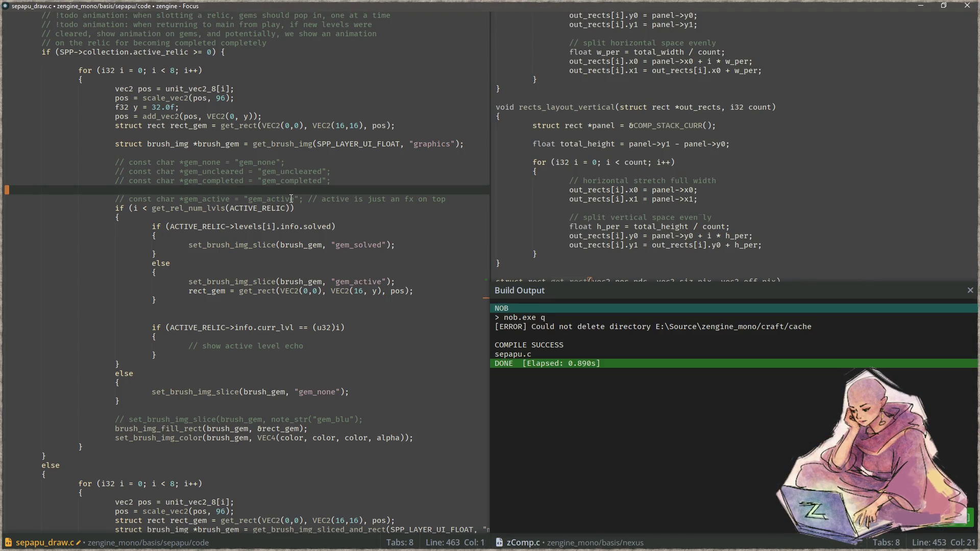
pyautogui.press('F6')
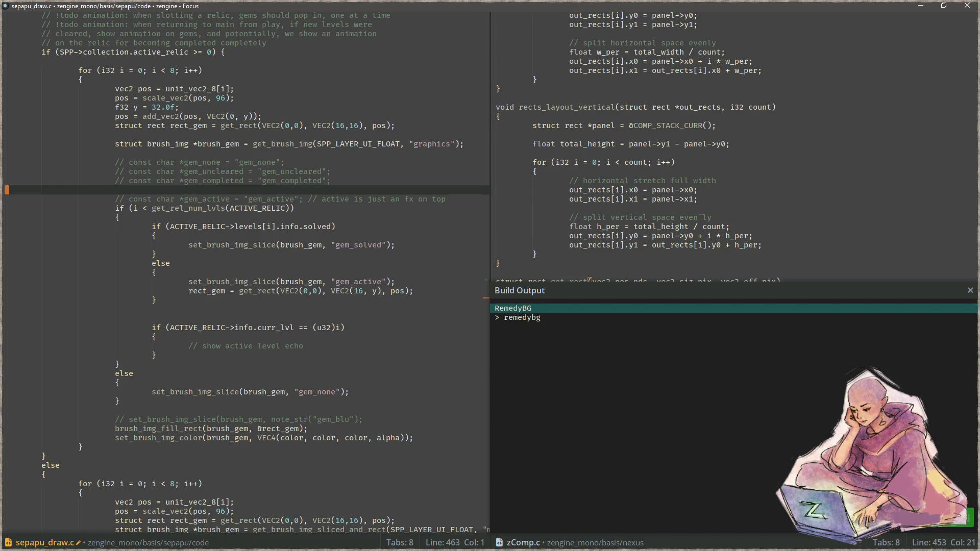
pyautogui.press('F5')
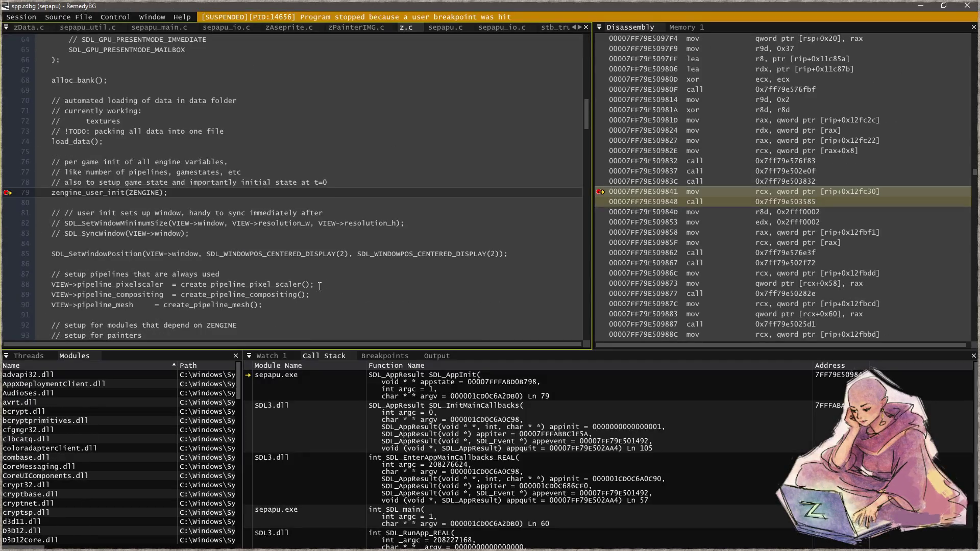
# - Resume the game, inspect name_slice at the set_brush_img_slice access violation, and close RemedyBG
pyautogui.press('F5')
pyautogui.press('F5')
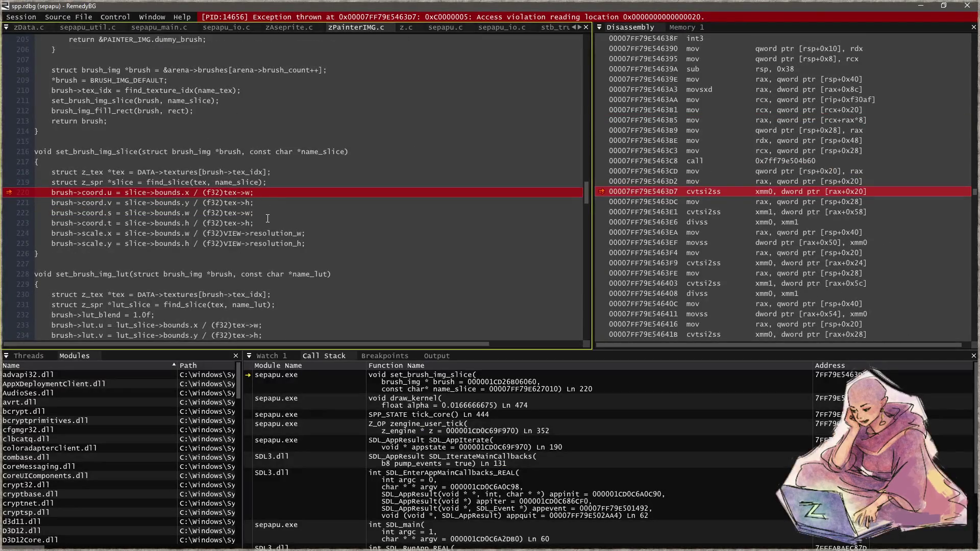
pyautogui.moveTo(331, 153)
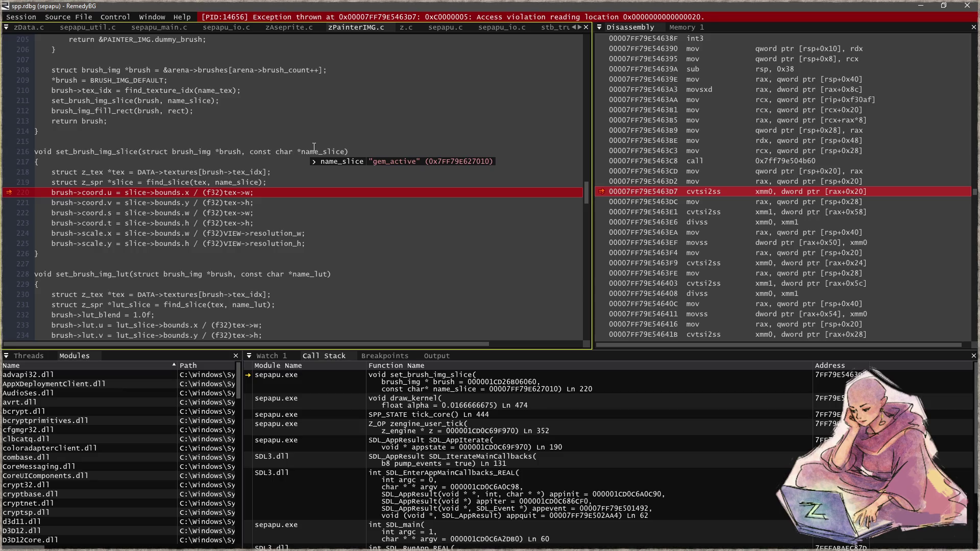
pyautogui.moveTo(228, 148)
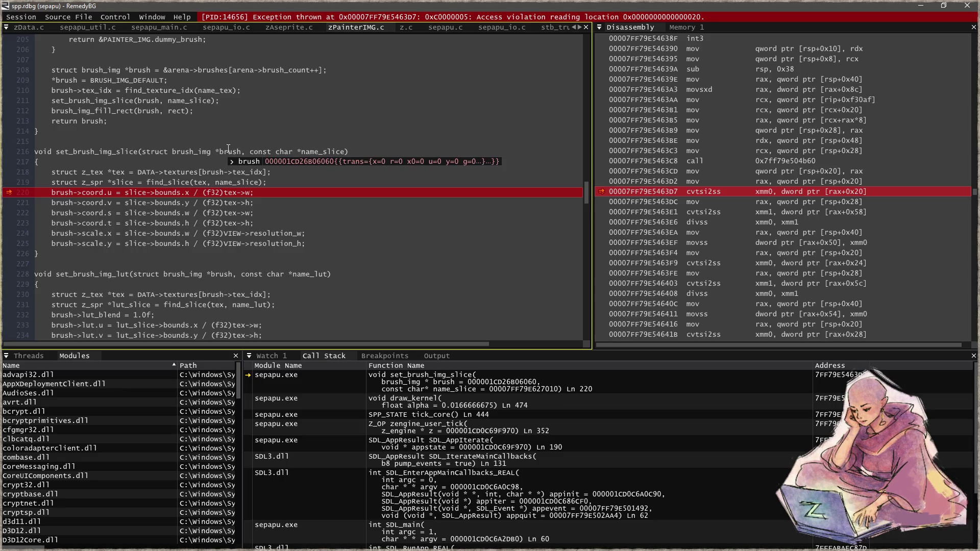
pyautogui.click(965, 5)
pyautogui.hotkey('alt', 'Tab')
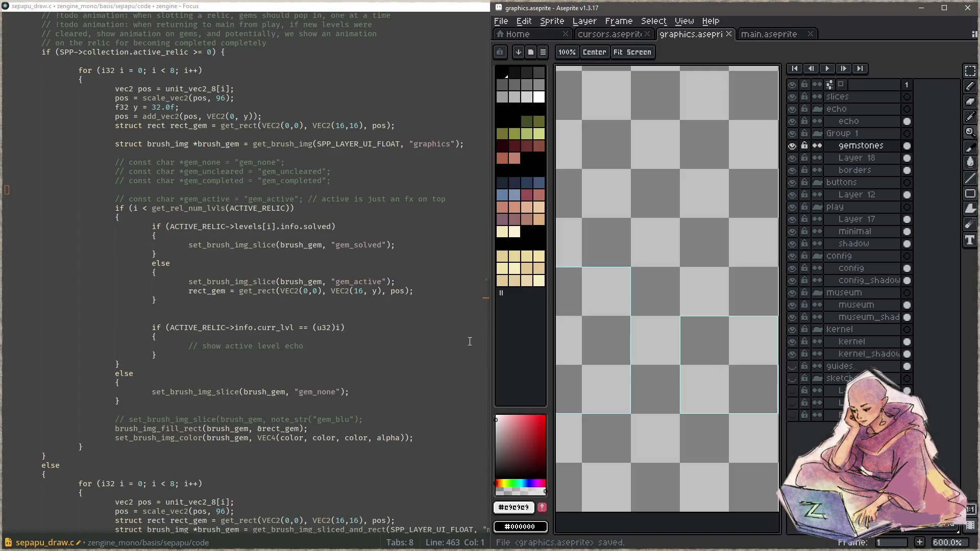
# - Confirm the gem_active slice at 304, 944, 48×48 and save graphics.aseprite
pyautogui.scroll(-2, 660, 350)
pyautogui.click(607, 284)
pyautogui.doubleClick(648, 276)
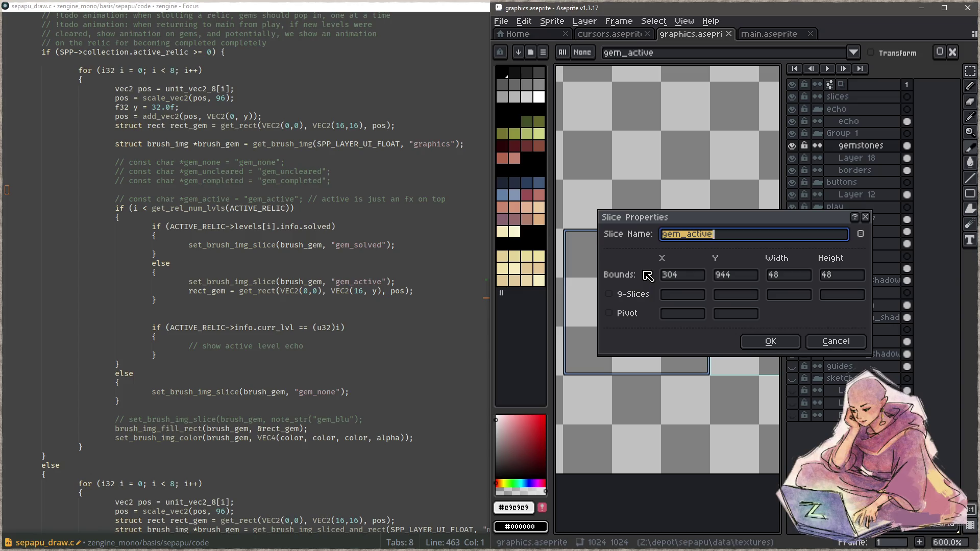
pyautogui.click(768, 339)
pyautogui.hotkey('ctrl', 's')
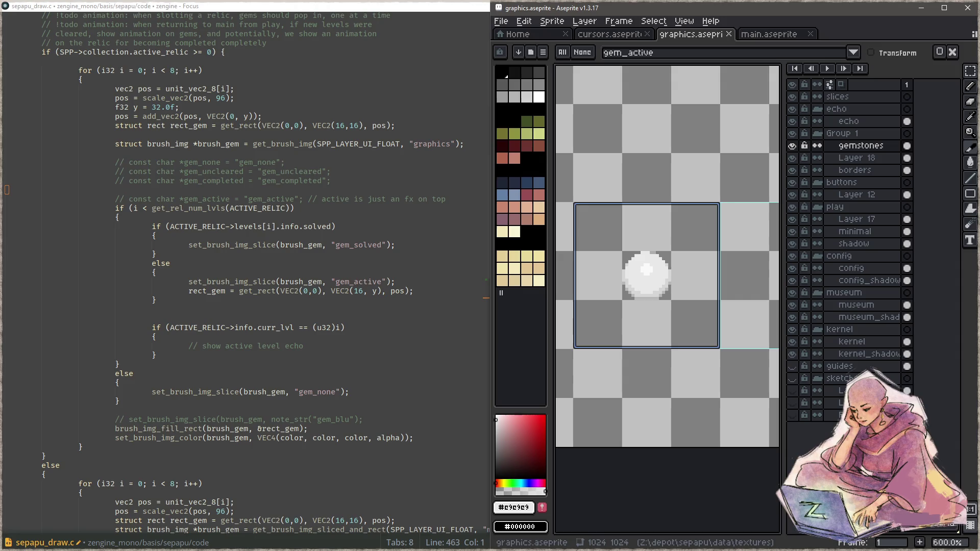
# - Open a file manager on the Z:\depot folder
pyautogui.hotkey('alt', 'Tab')
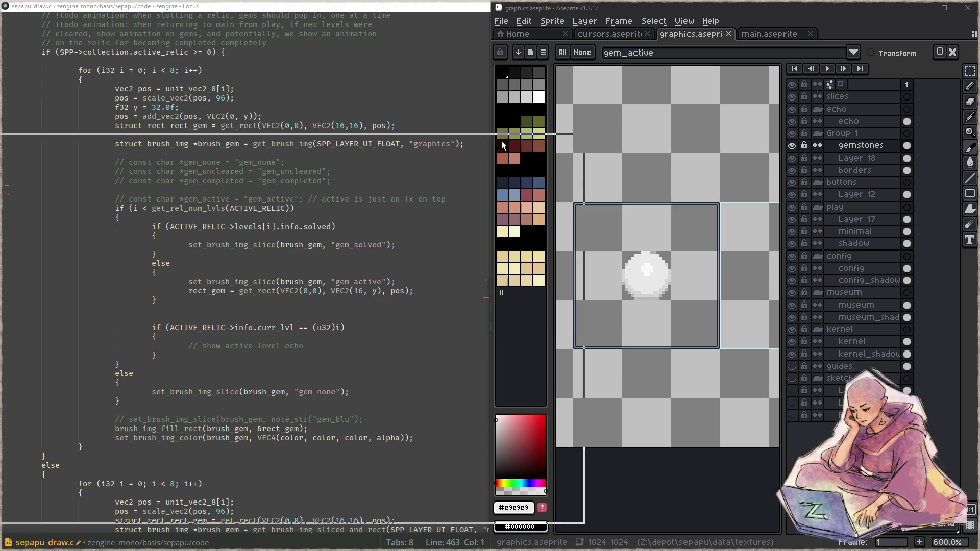
pyautogui.press('super+e')
pyautogui.press('Delete')
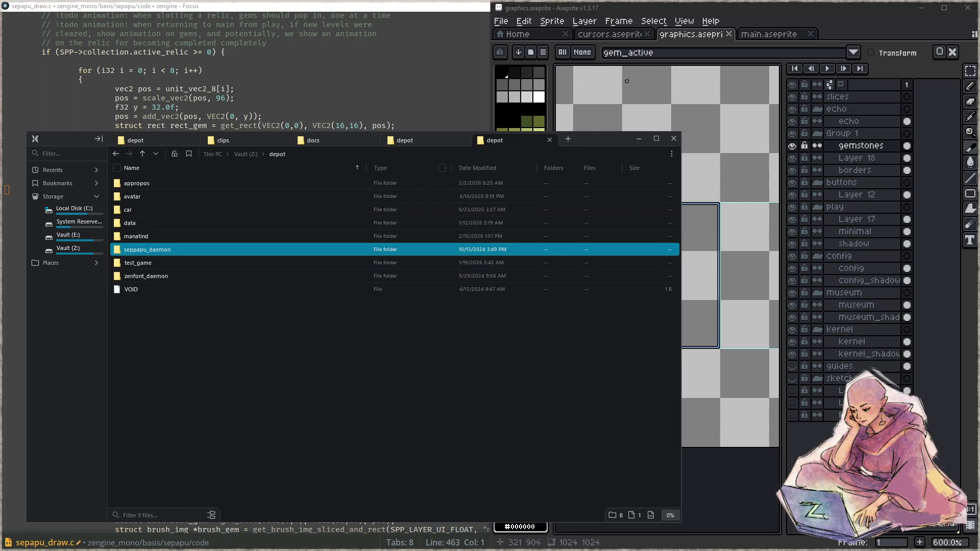
# - Open graphics.aseprite from depot\sepapu\data\textures and recheck the gem_active slice properties
pyautogui.click(416, 83)
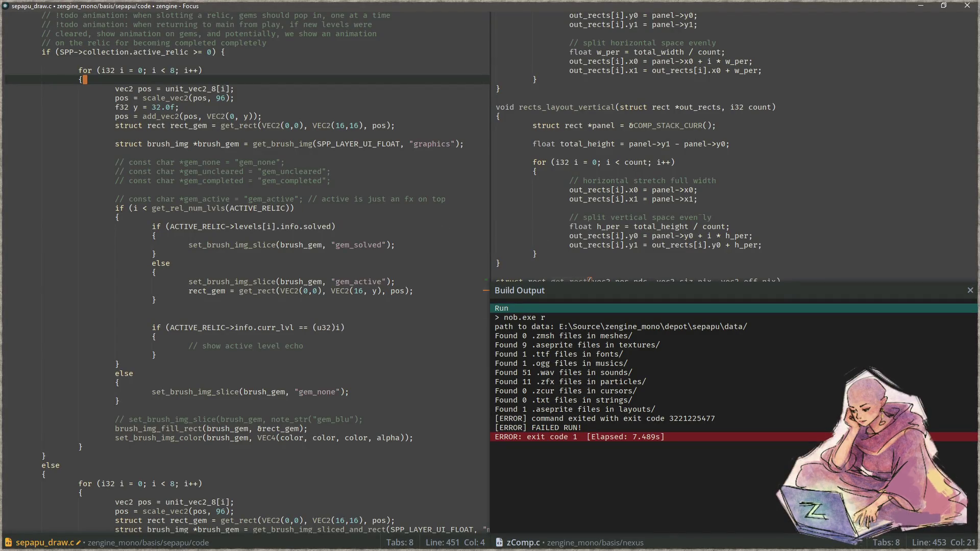
pyautogui.press('super+e')
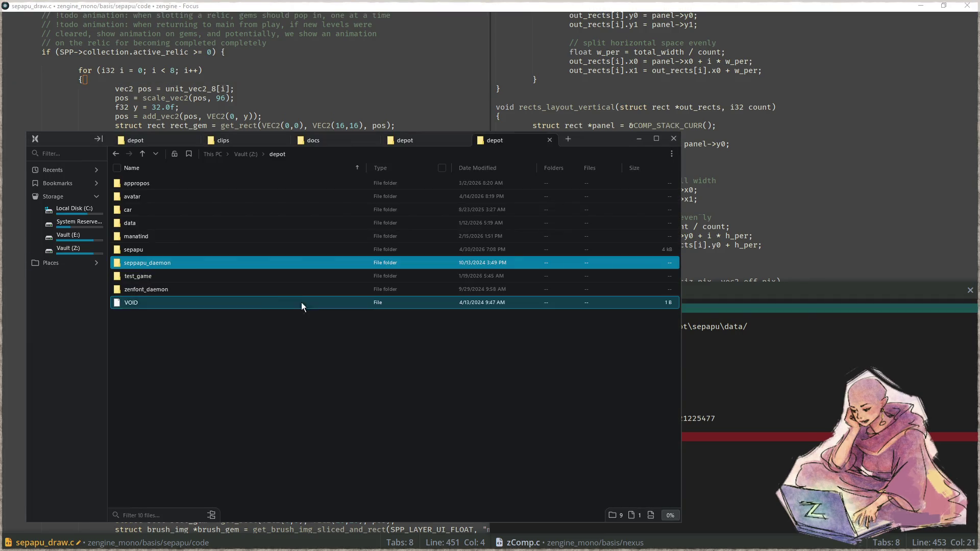
pyautogui.hotkey('alt', 'Up')
pyautogui.doubleClick(184, 185)
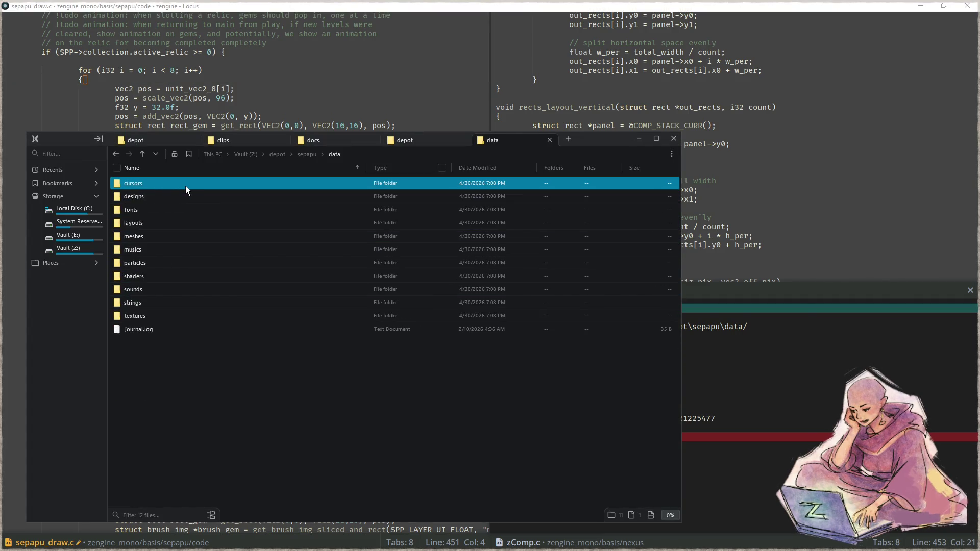
pyautogui.doubleClick(155, 316)
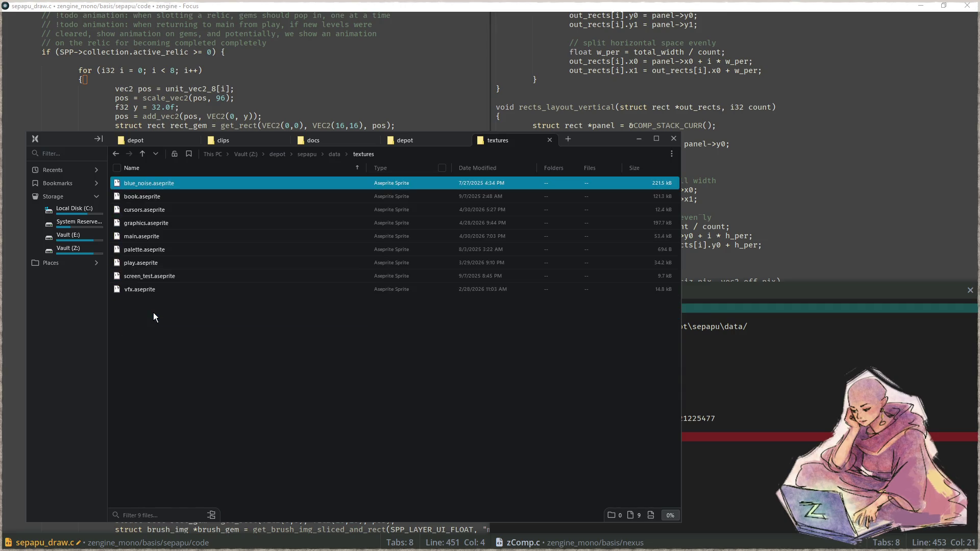
pyautogui.click(205, 225)
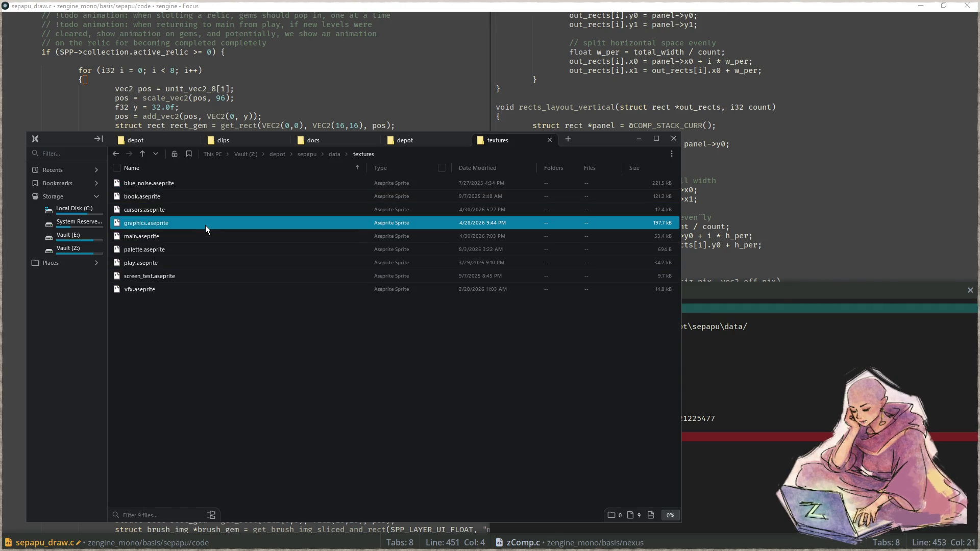
pyautogui.doubleClick(205, 225)
pyautogui.doubleClick(630, 289)
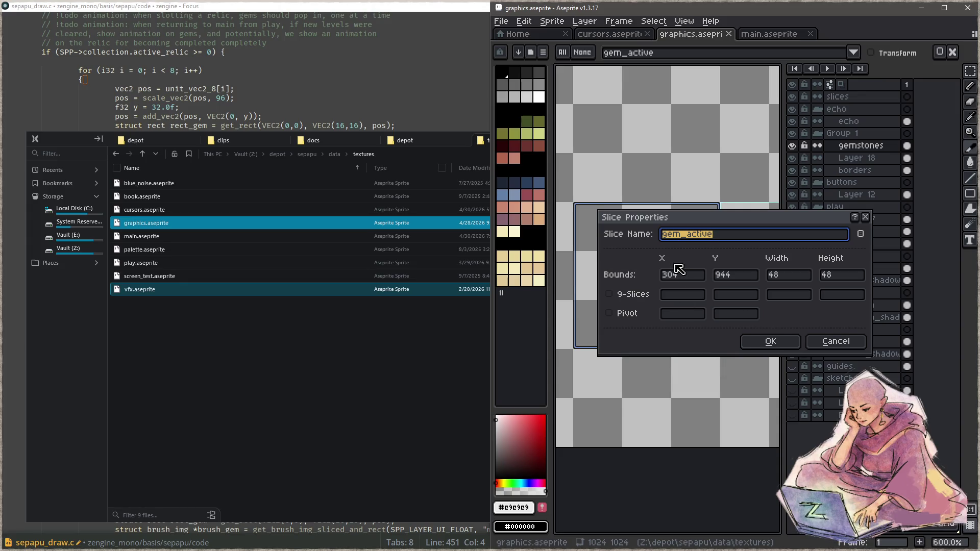
# - Cancel the gem_active slice dialog, minimize the file manager, and return to zComp.c in Focus
pyautogui.click(828, 341)
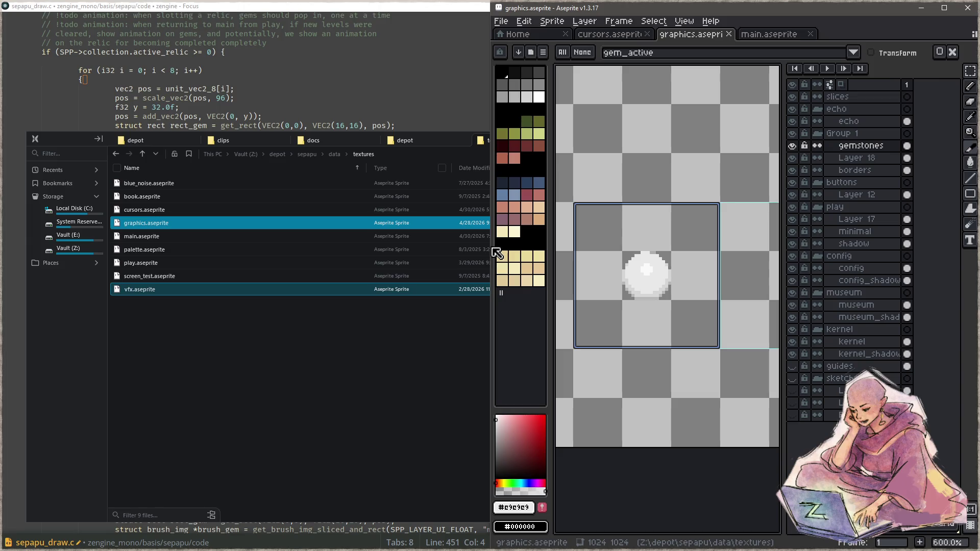
pyautogui.click(408, 379)
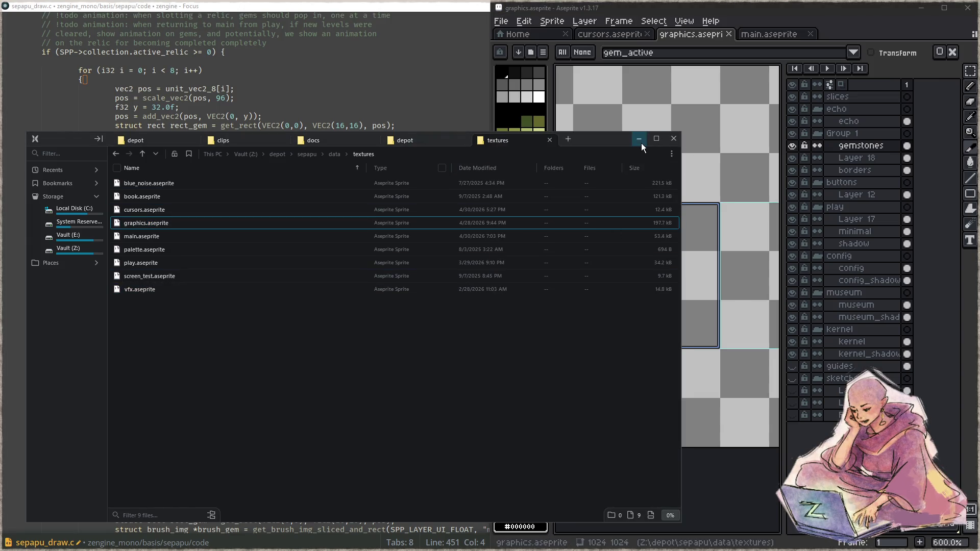
pyautogui.click(638, 139)
pyautogui.click(320, 245)
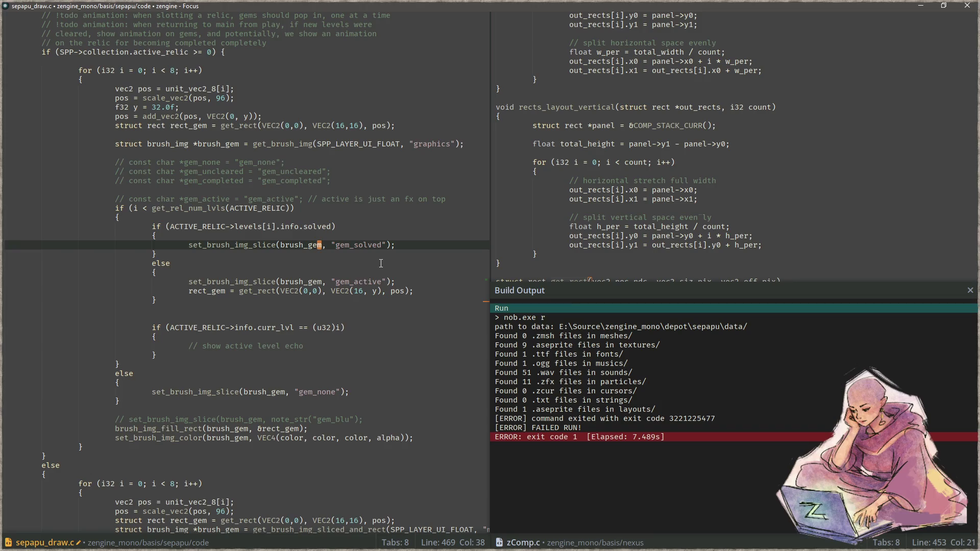
pyautogui.click(663, 235)
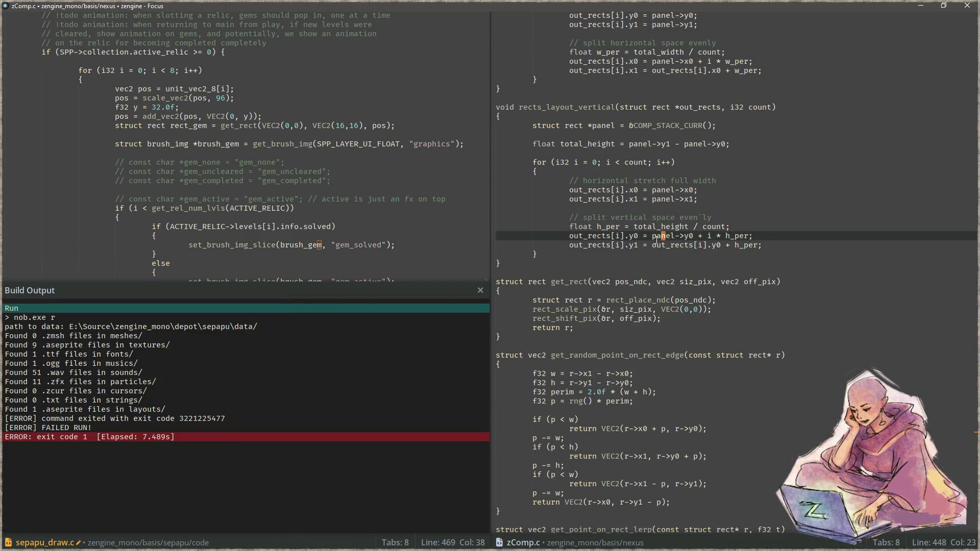
# - Search the project for uses of 'graphics' and the gem_active slice in sepapu_draw.c
pyautogui.press('Escape')
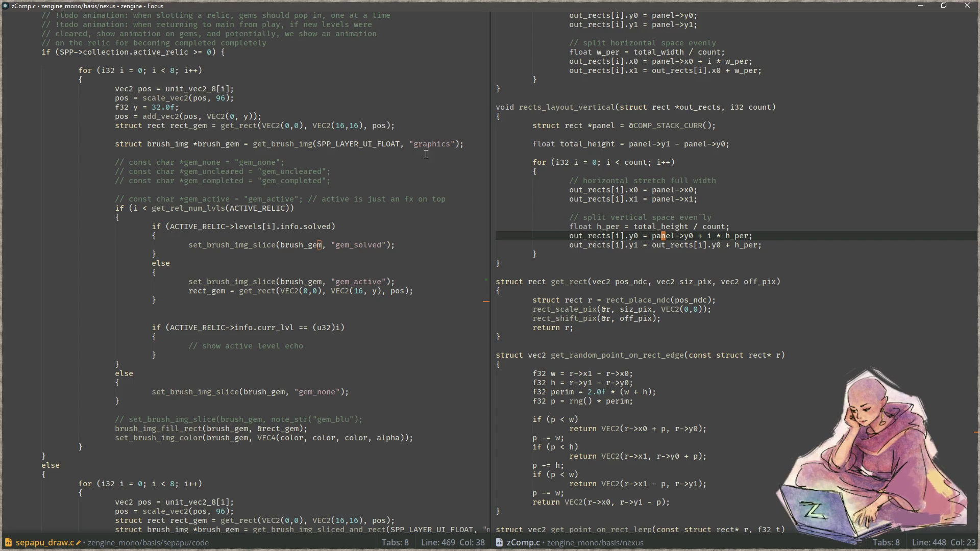
pyautogui.click(439, 144)
pyautogui.click(411, 144)
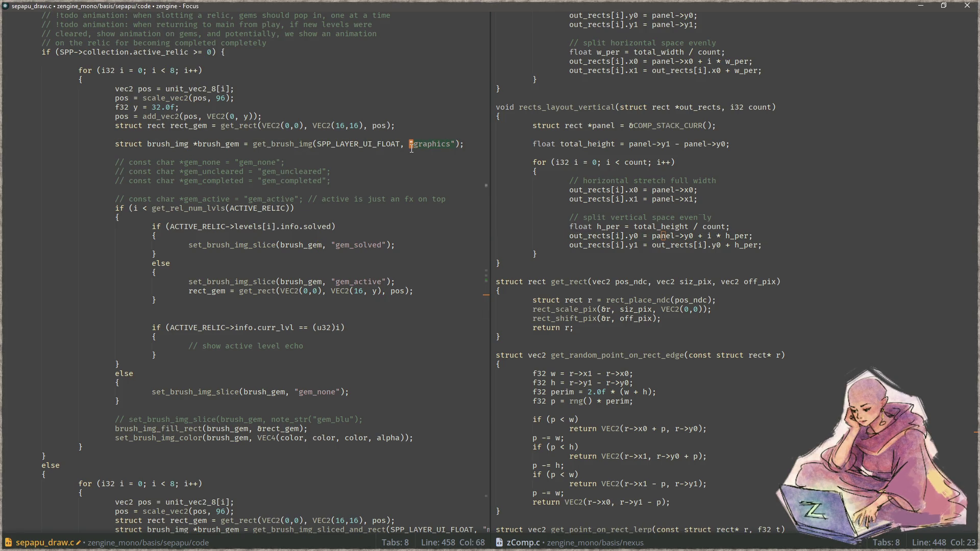
pyautogui.hotkey('ctrl', 'shift', 'f')
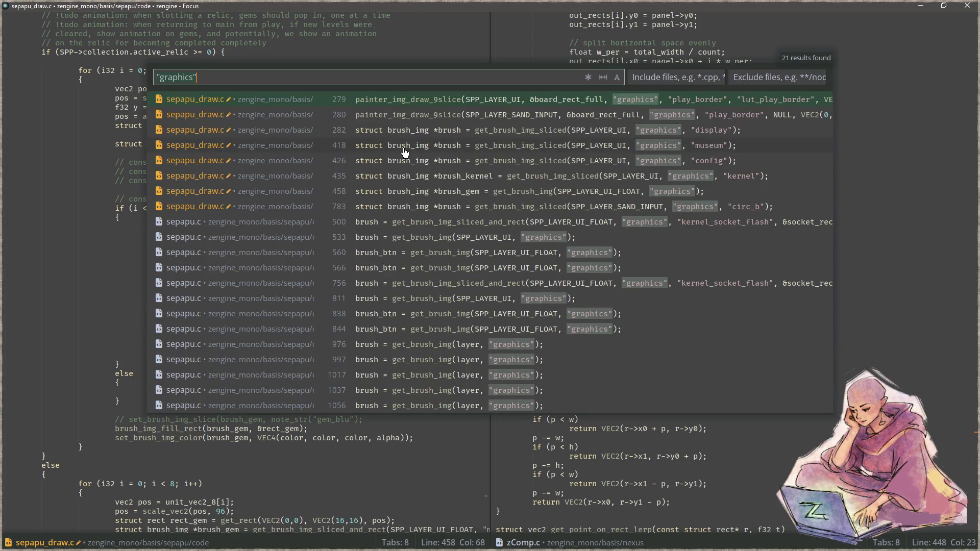
pyautogui.click(86, 347)
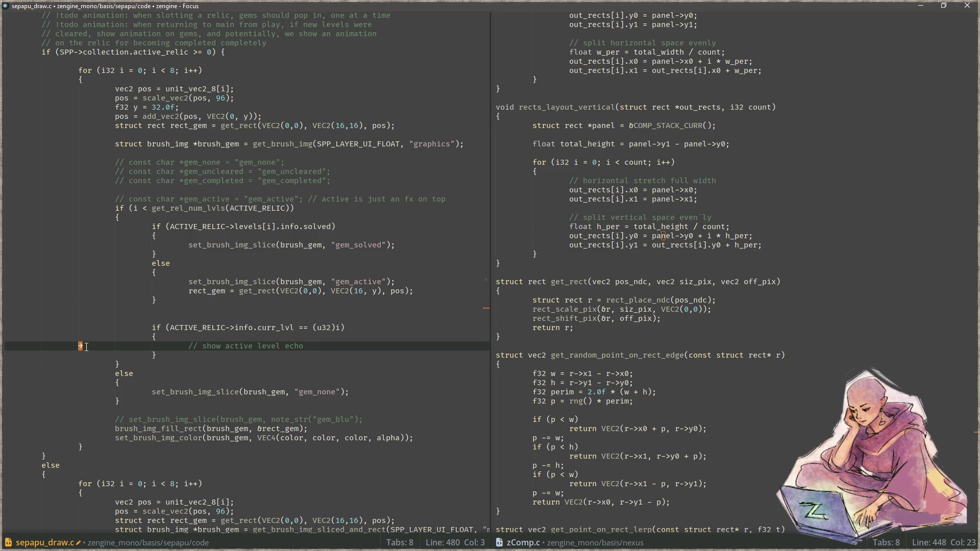
pyautogui.click(194, 283)
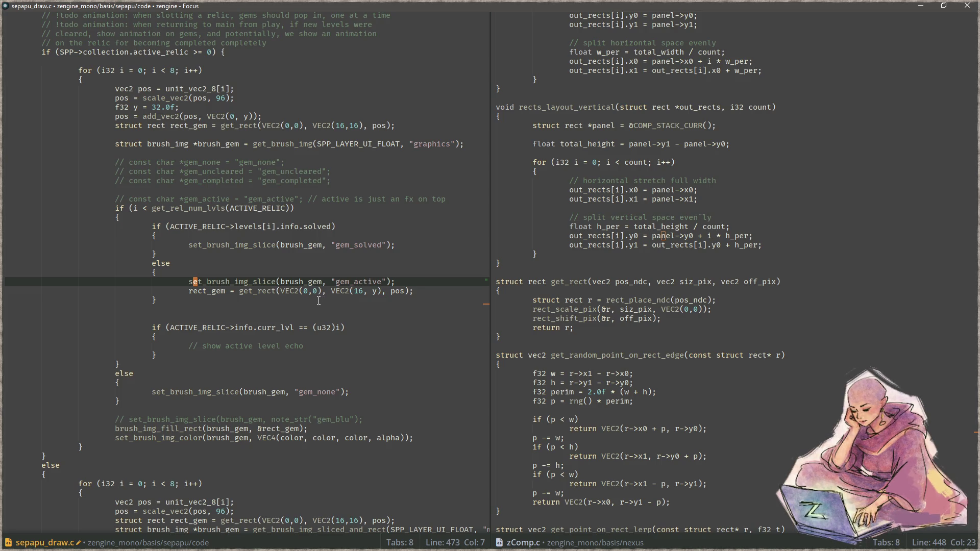
pyautogui.doubleClick(352, 282)
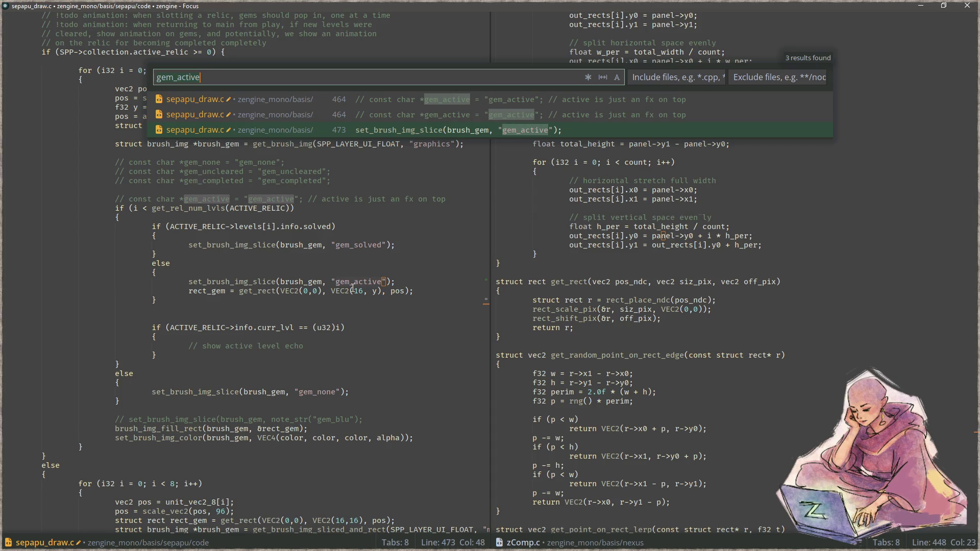
pyautogui.press('Return')
# - Save sepapu_draw.c, rebuild and test-run the game, then launch it under RemedyBG
pyautogui.hotkey('ctrl', 's')
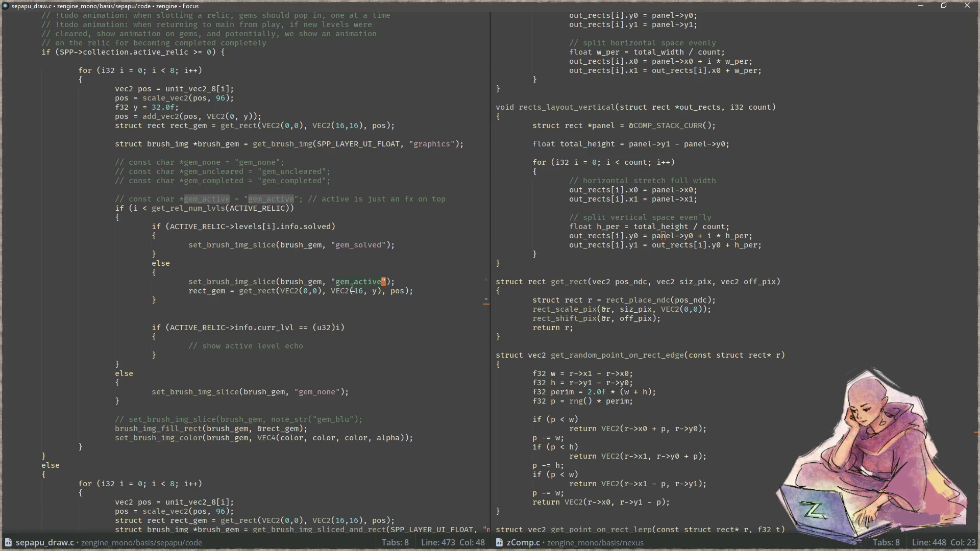
pyautogui.press('F5')
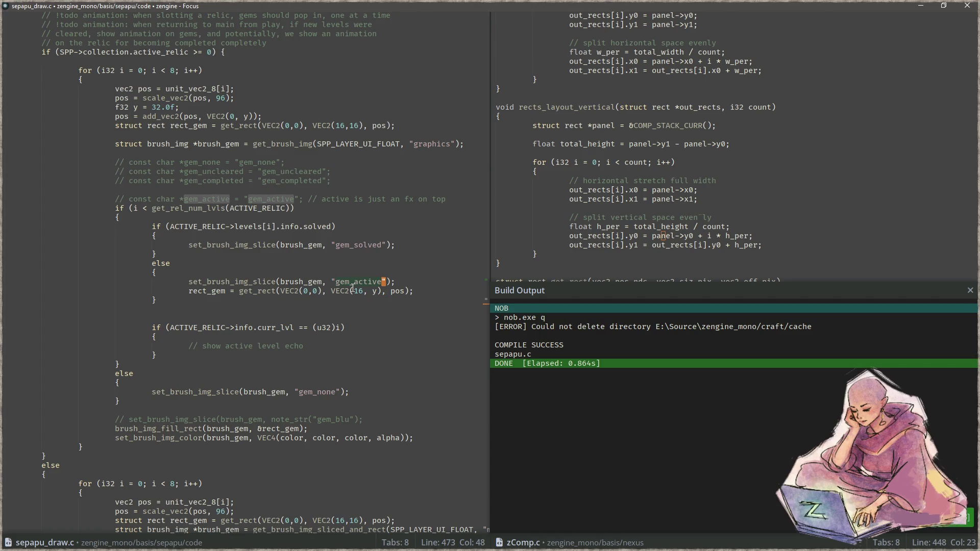
pyautogui.press('F6')
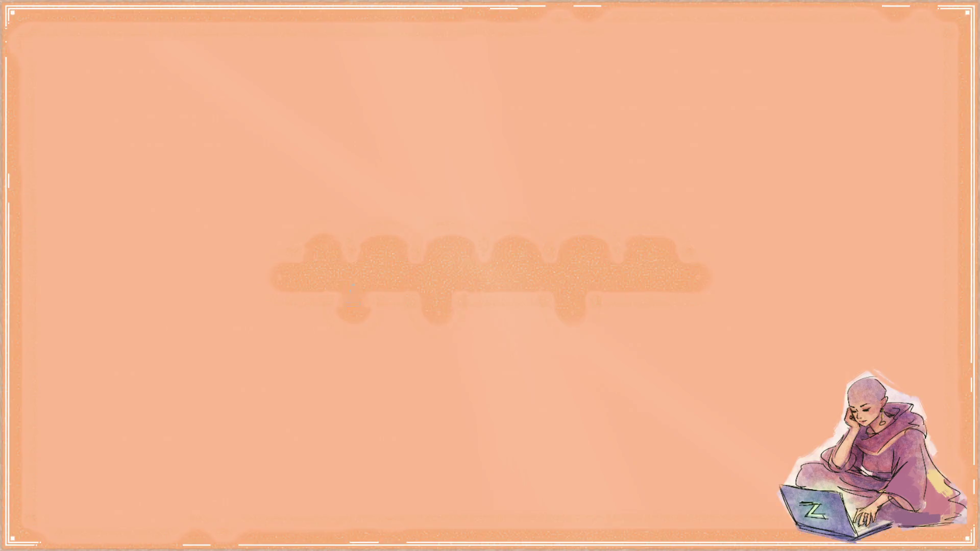
pyautogui.press('Escape')
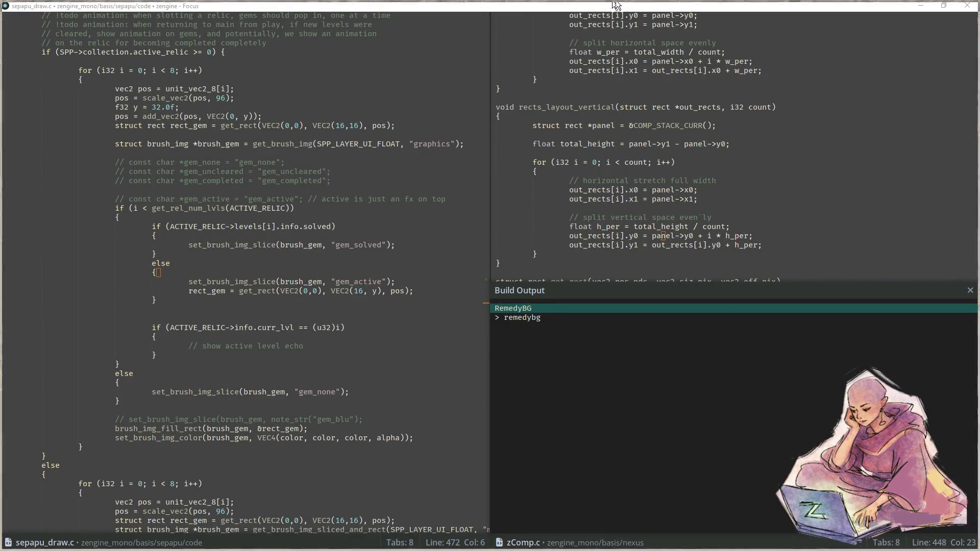
pyautogui.press('F5')
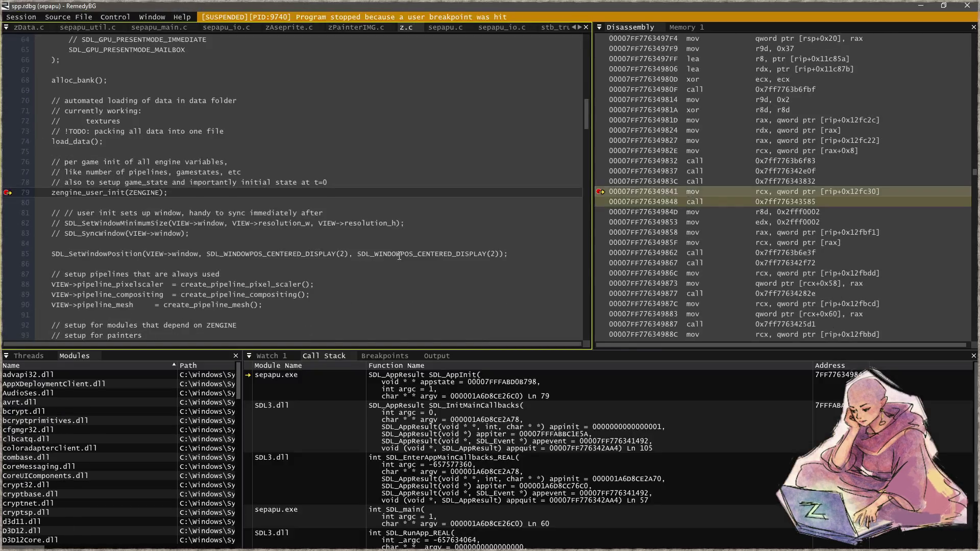
# - Resume past the breakpoint, trace the crash to draw_kernel line 474, and close RemedyBG
pyautogui.press('F5')
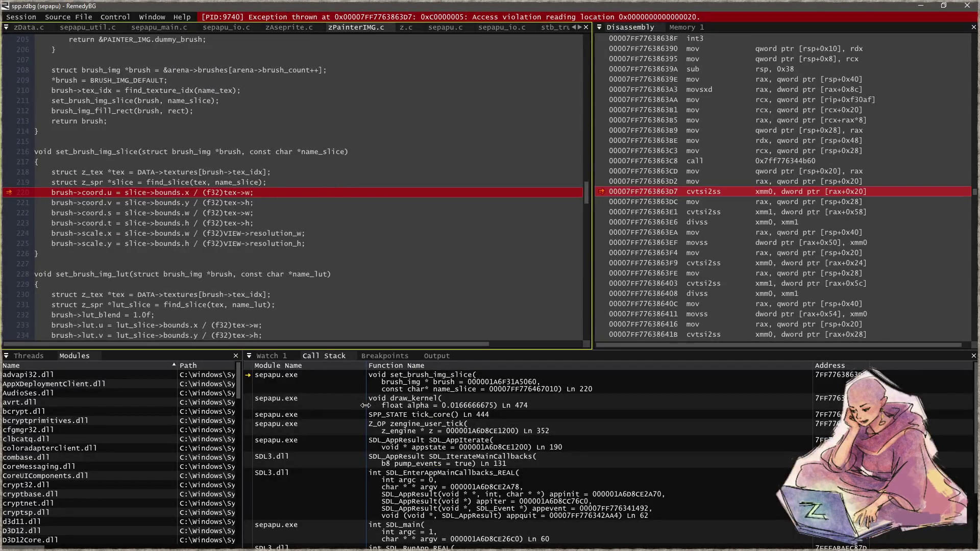
pyautogui.click(438, 407)
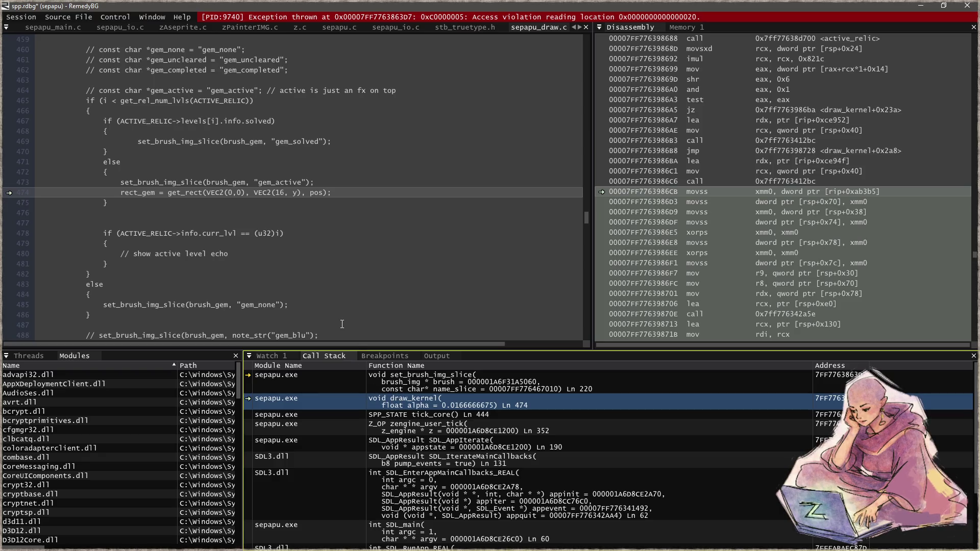
pyautogui.scroll(1, 318, 321)
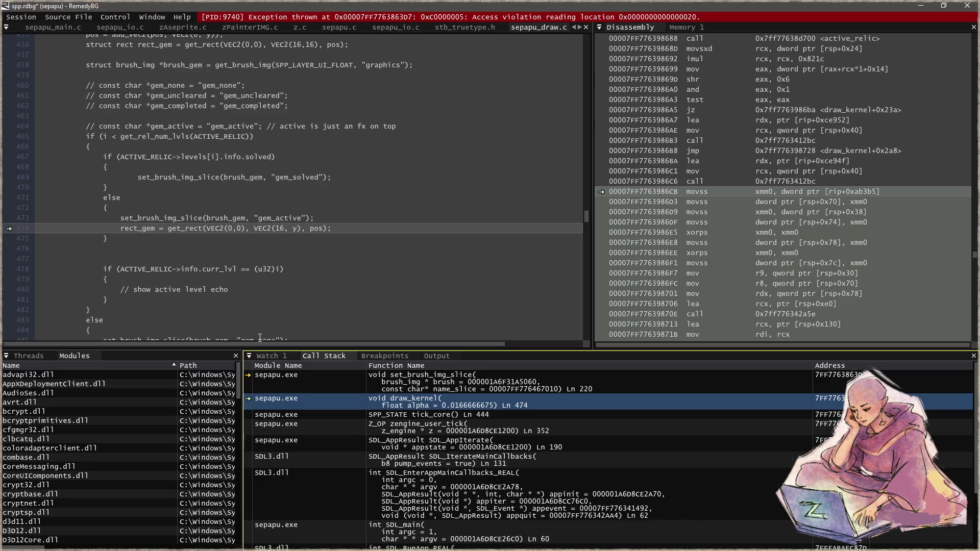
pyautogui.scroll(-2, 289, 301)
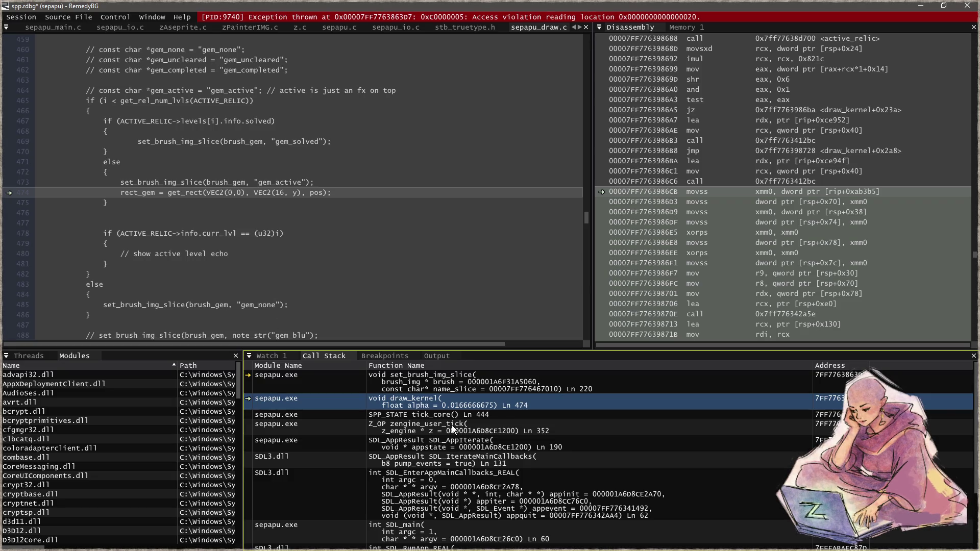
pyautogui.scroll(2, 342, 278)
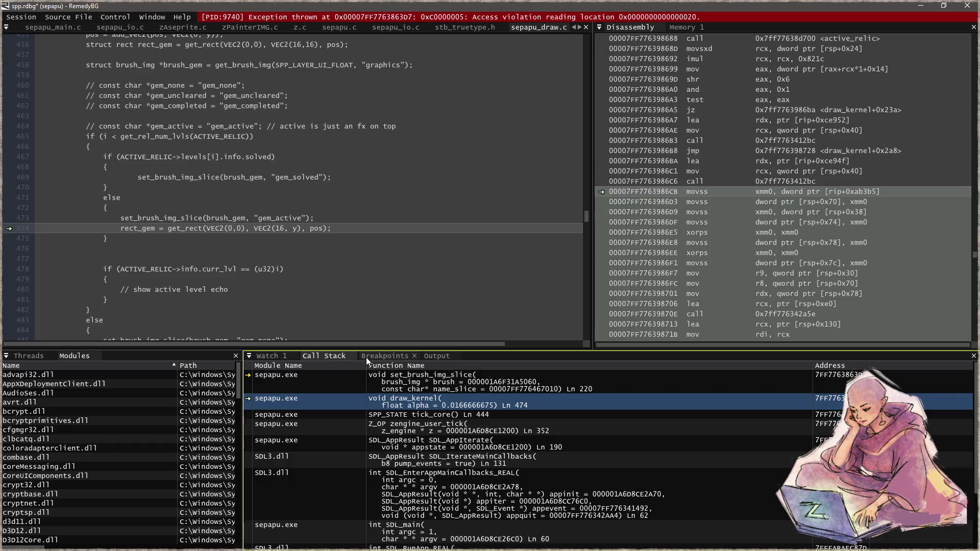
pyautogui.click(969, 6)
# - Change the gem texture on line 458 from graphics to main, rebuild, and snap the game left
pyautogui.click(378, 291)
pyautogui.scroll(2, 386, 313)
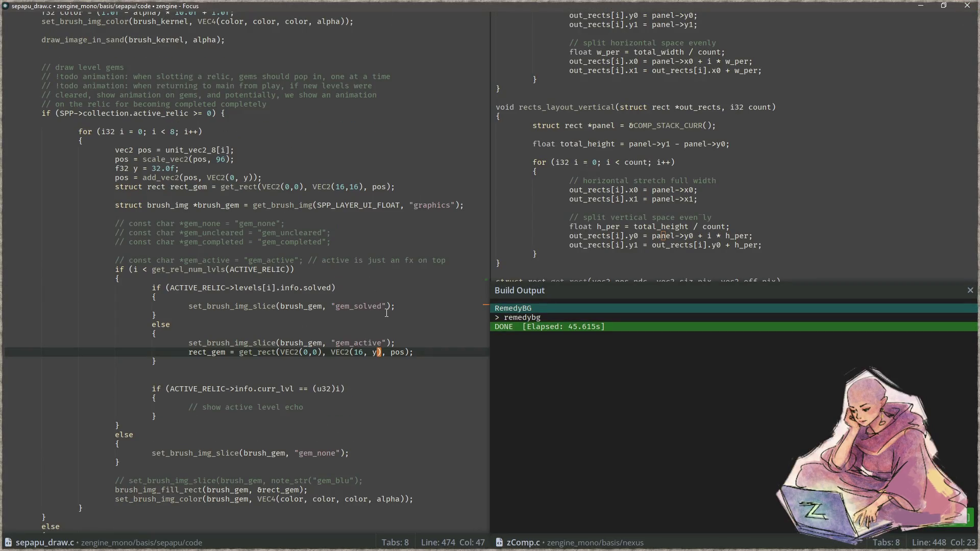
pyautogui.doubleClick(429, 204)
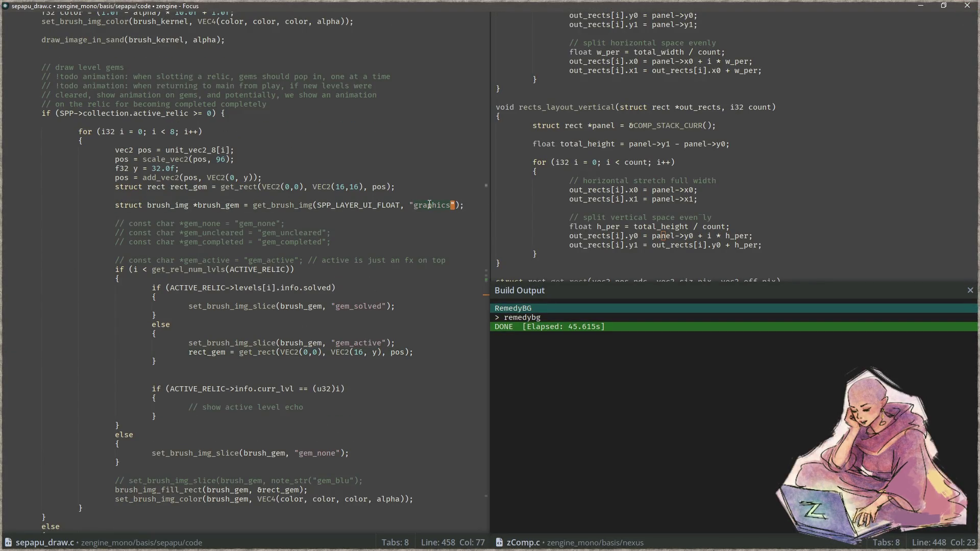
pyautogui.write('main')
pyautogui.hotkey('ctrl', 's')
pyautogui.press('F5')
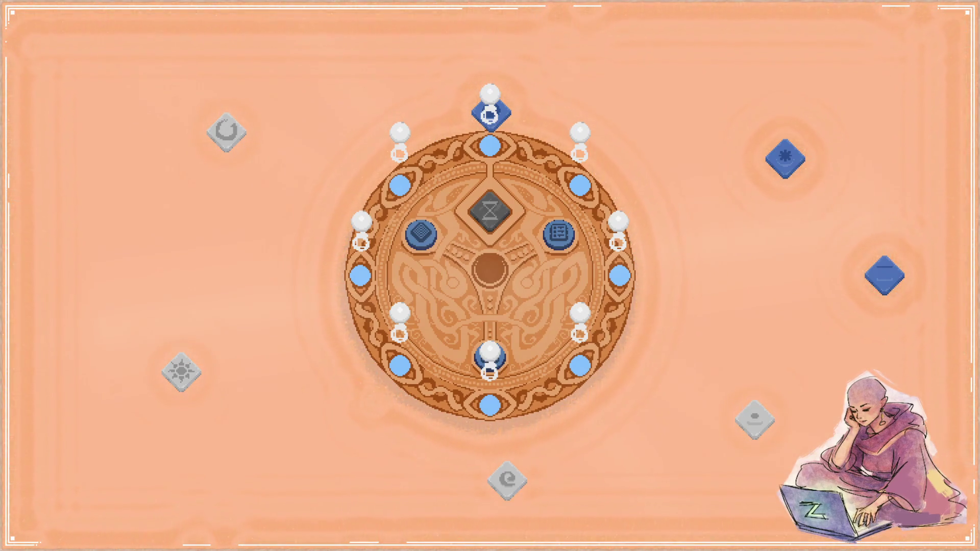
pyautogui.press('super+Left')
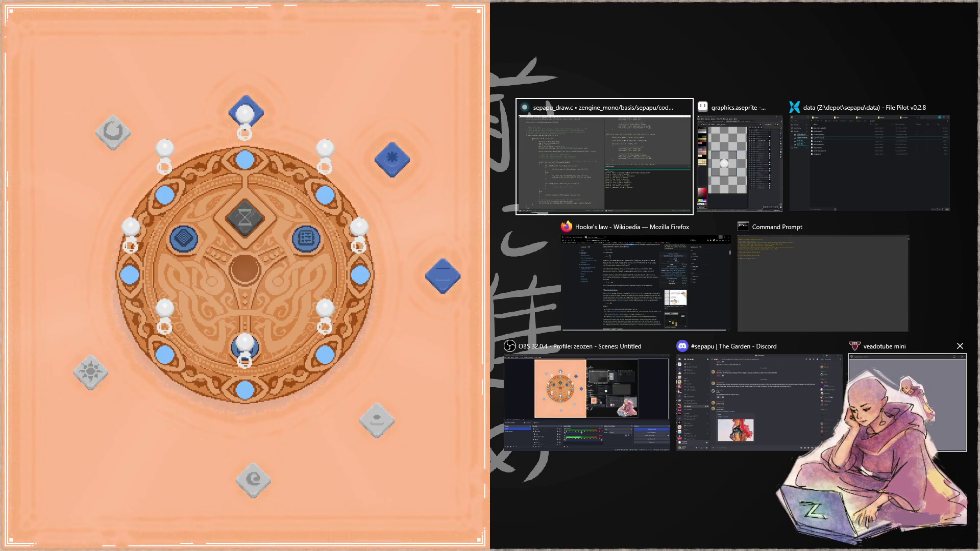
# - Place Aseprite beside the game with main.aseprite open and an 11px pencil ready
pyautogui.click(725, 152)
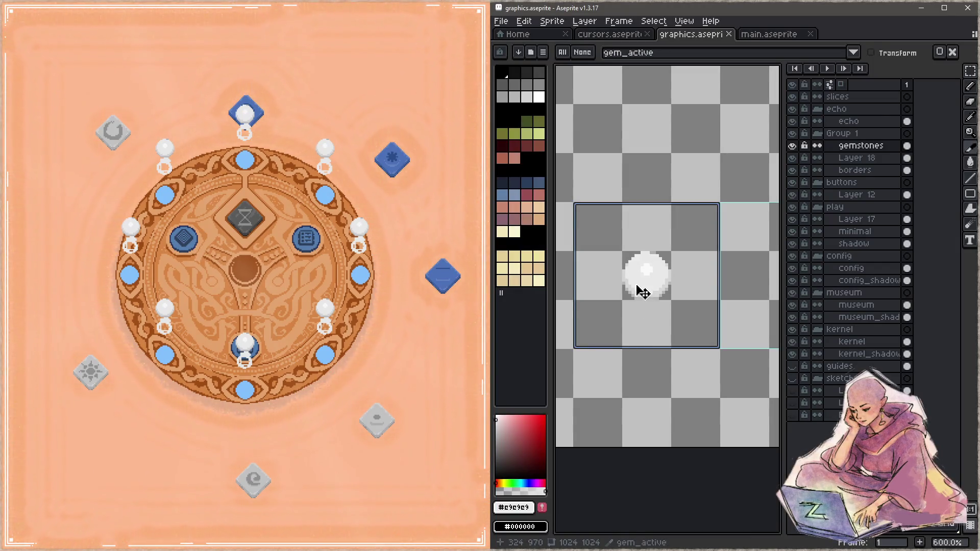
pyautogui.click(765, 34)
pyautogui.press('z')
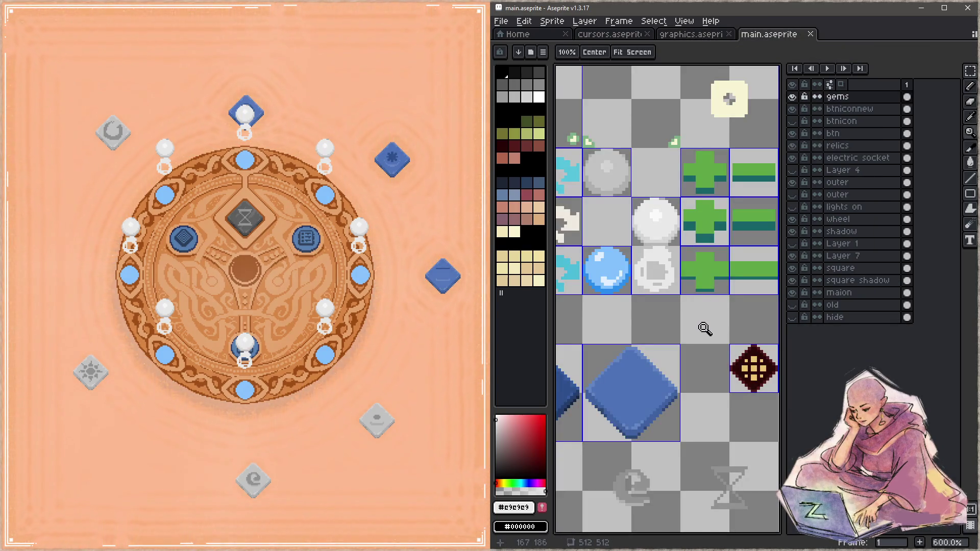
pyautogui.scroll(-4, 704, 323)
pyautogui.moveTo(687, 321)
pyautogui.mouseDown()
pyautogui.moveTo(684, 284)
pyautogui.moveTo(587, 224)
pyautogui.moveTo(677, 271)
pyautogui.moveTo(577, 245)
pyautogui.moveTo(678, 327)
pyautogui.moveTo(697, 327)
pyautogui.moveTo(617, 307)
pyautogui.mouseUp()
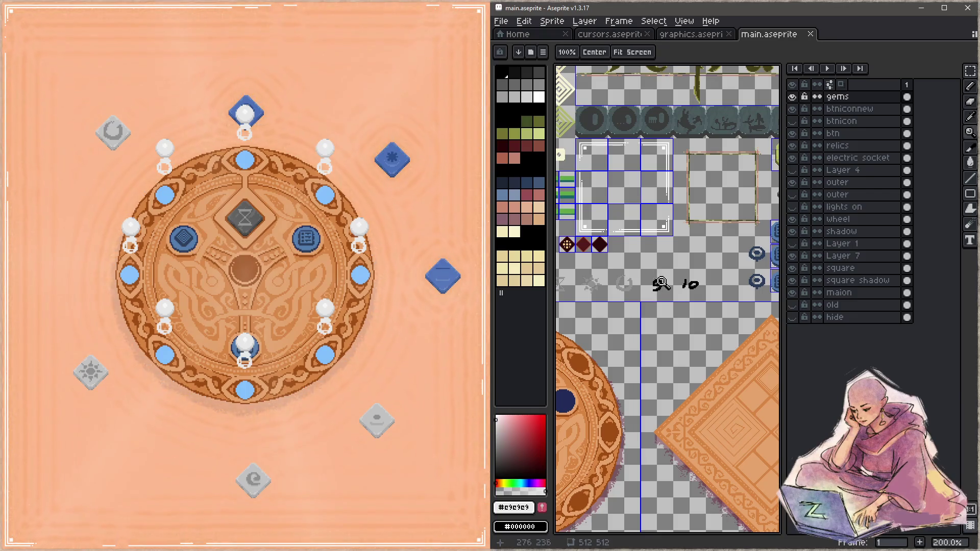
pyautogui.click(857, 292)
pyautogui.press('b')
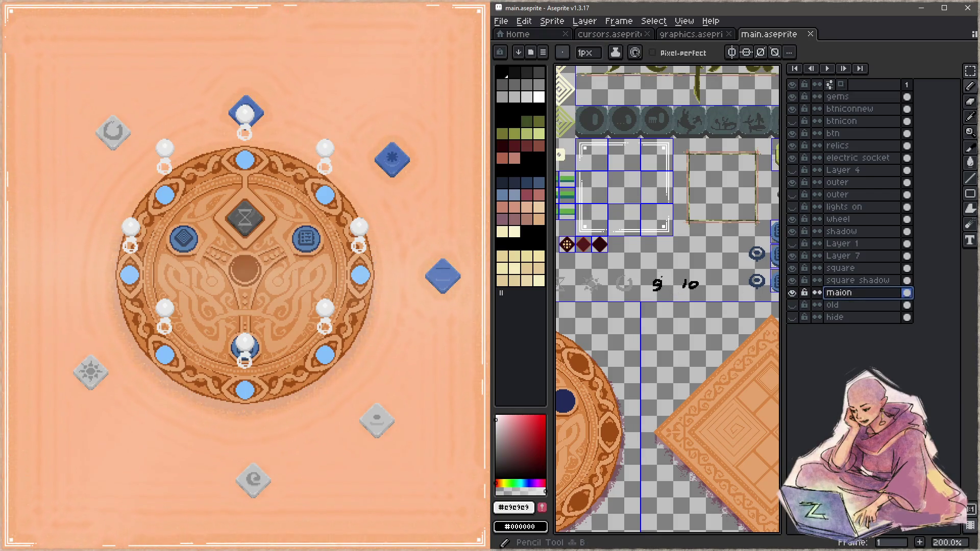
pyautogui.click(659, 282)
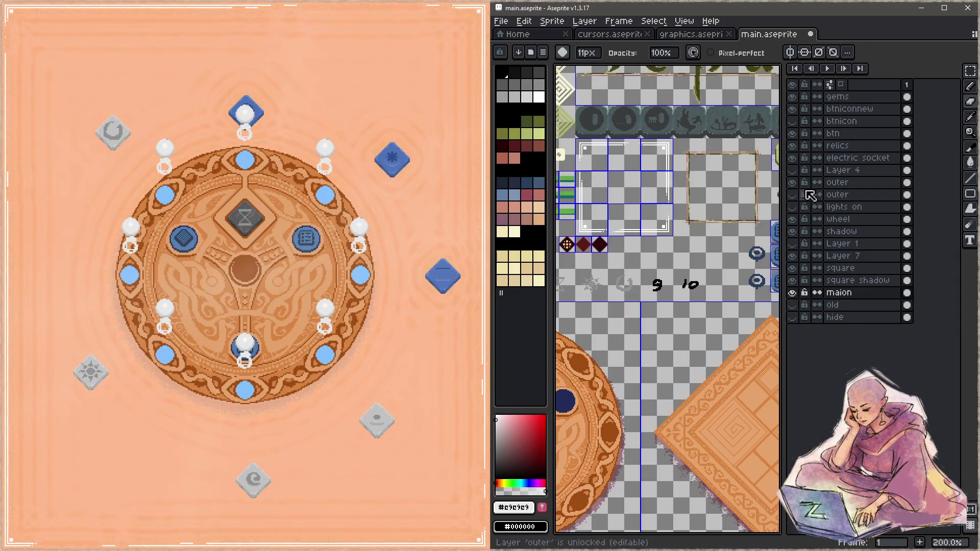
# - Select the relics layer, bring the gem sprites into view, and switch to slice editing
pyautogui.click(840, 146)
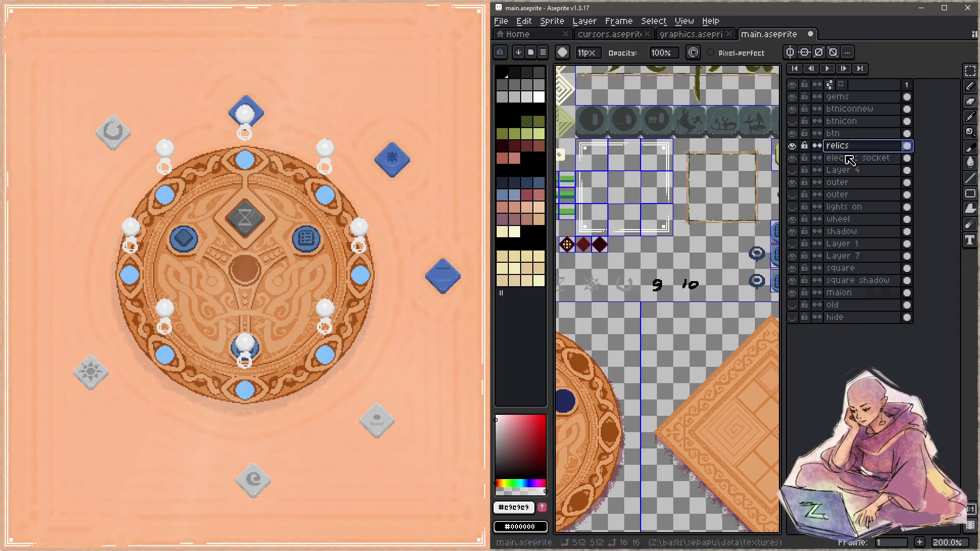
pyautogui.scroll(-1, 658, 267)
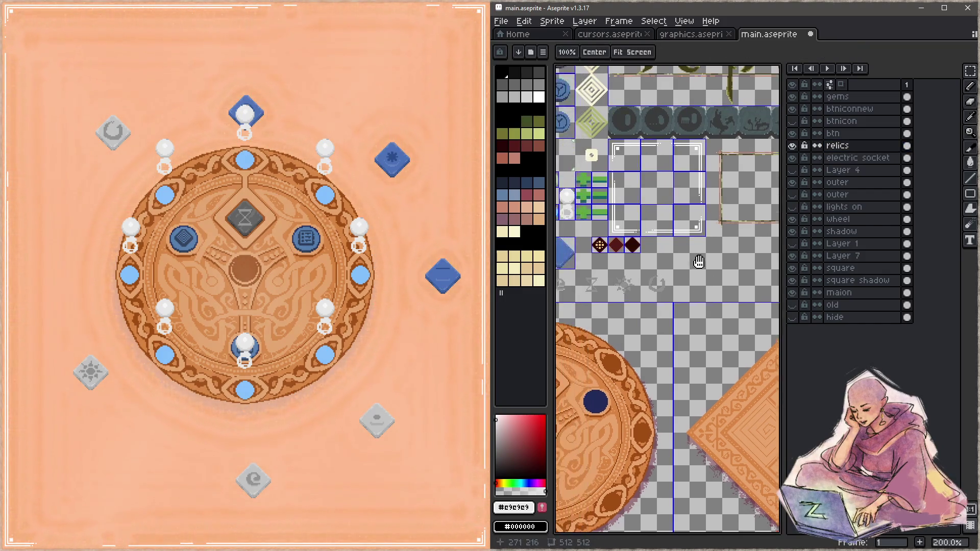
pyautogui.moveTo(664, 248); pyautogui.dragTo(760, 313)
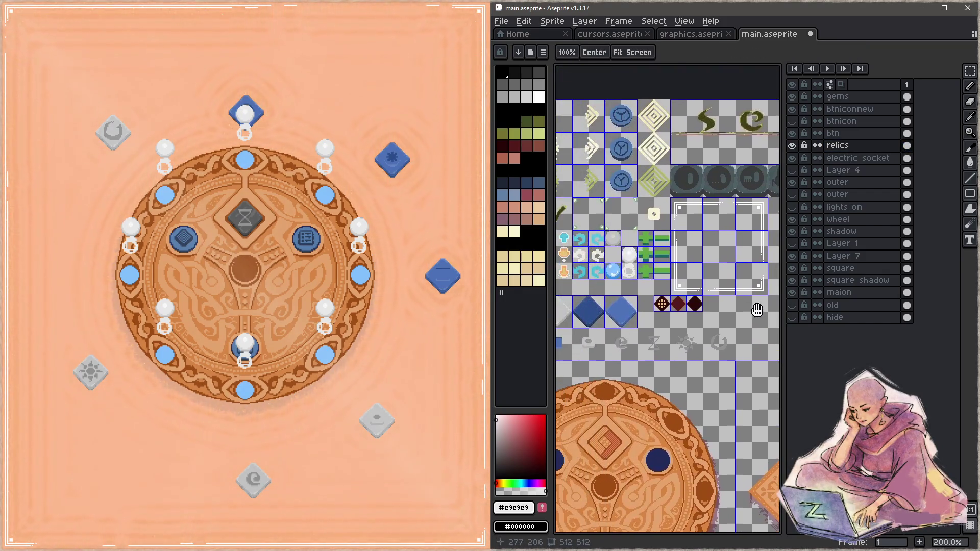
pyautogui.hotkey('shift', 'c')
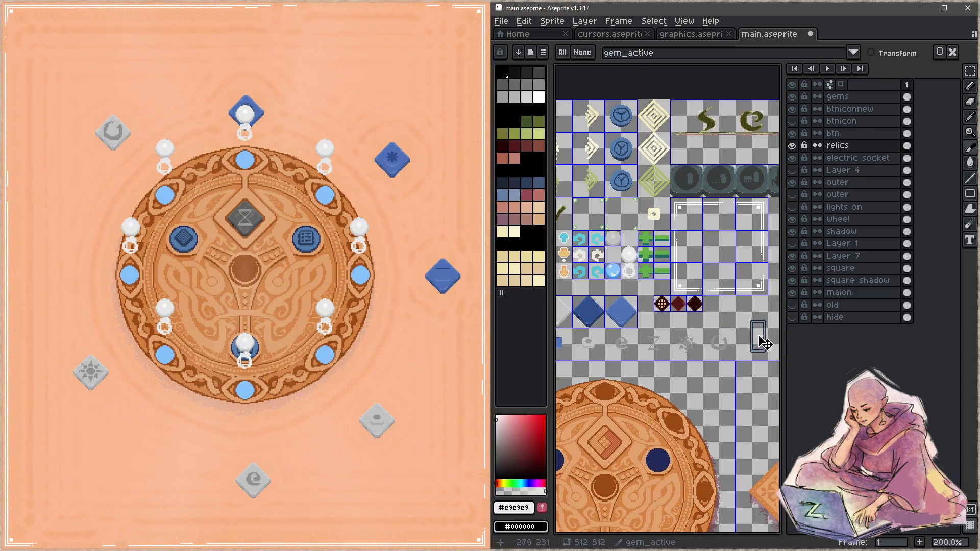
# - Enlarge the gem_active slice to a full square and save main.aseprite
pyautogui.moveTo(747, 332); pyautogui.dragTo(649, 303)
pyautogui.scroll(4, 649, 303)
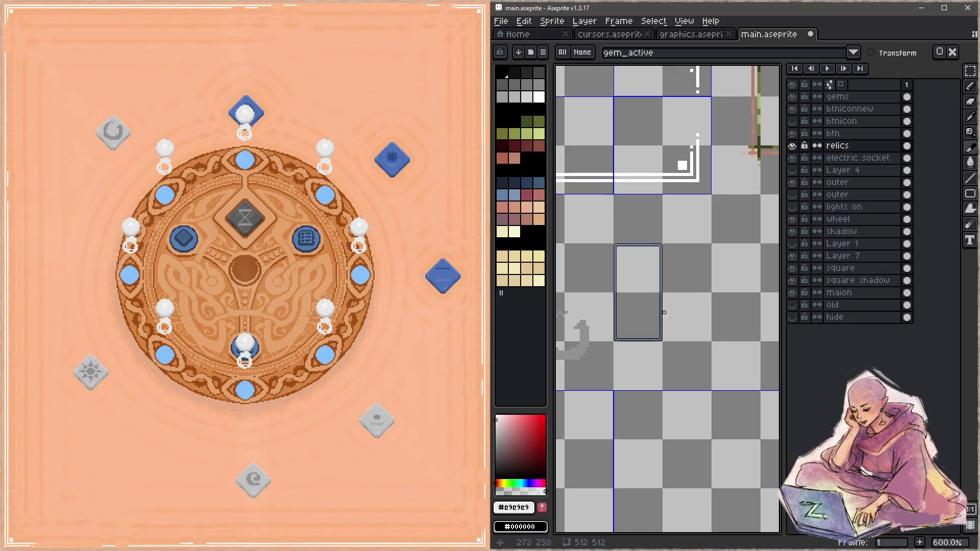
pyautogui.moveTo(660, 339); pyautogui.dragTo(757, 386)
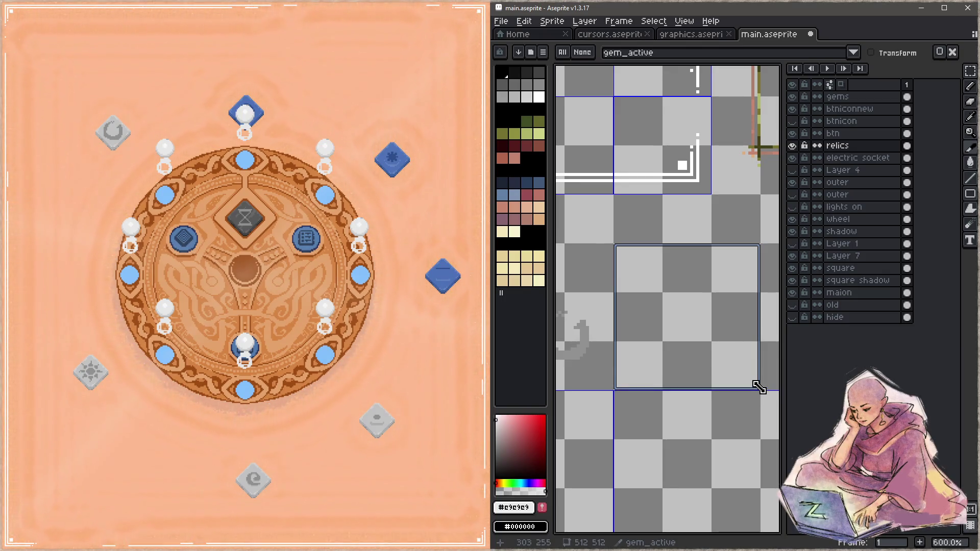
pyautogui.moveTo(721, 332); pyautogui.dragTo(700, 332)
pyautogui.hotkey('ctrl', 's')
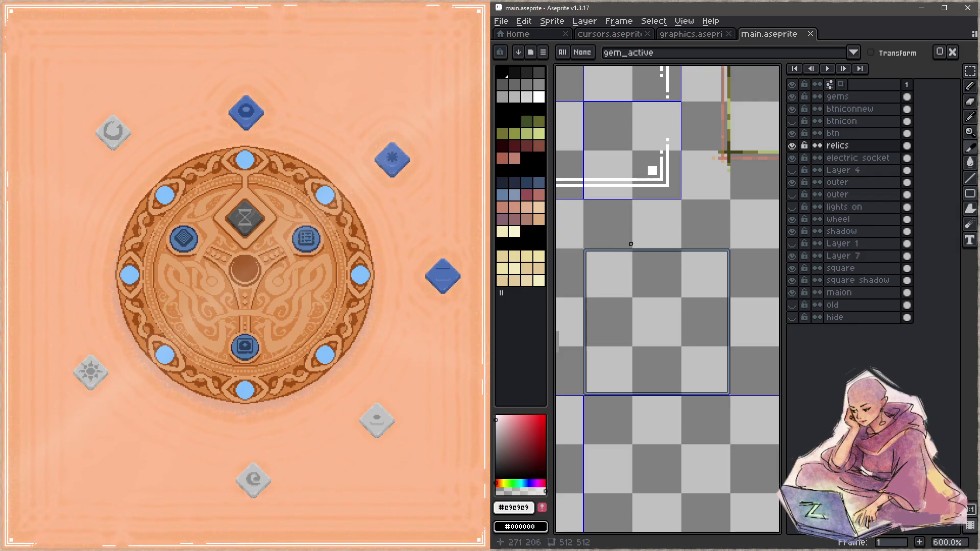
# - Copy the white sphere from the gems layer into the gem_active area, one cell lower, and save
pyautogui.moveTo(612, 251)
pyautogui.mouseDown()
pyautogui.moveTo(678, 236)
pyautogui.moveTo(662, 232)
pyautogui.mouseUp()
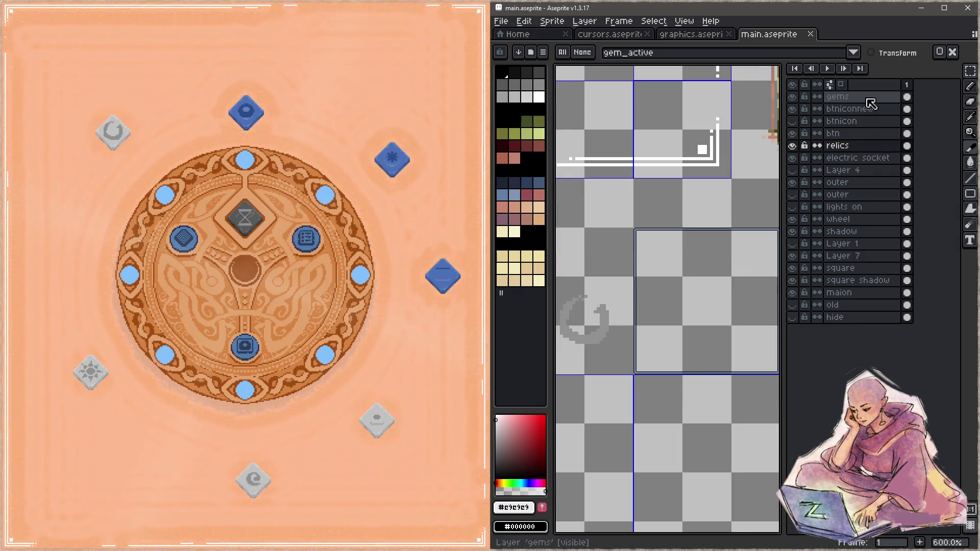
pyautogui.click(863, 97)
pyautogui.moveTo(617, 179)
pyautogui.mouseDown()
pyautogui.moveTo(667, 247)
pyautogui.moveTo(745, 250)
pyautogui.mouseUp()
pyautogui.moveTo(646, 221); pyautogui.dragTo(705, 256)
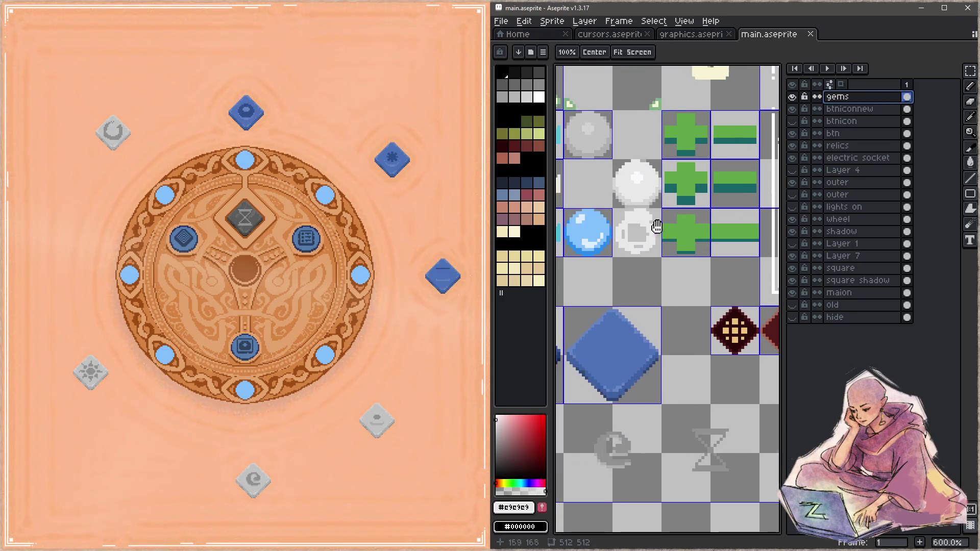
pyautogui.moveTo(610, 158); pyautogui.dragTo(664, 259)
pyautogui.moveTo(638, 209); pyautogui.dragTo(677, 280)
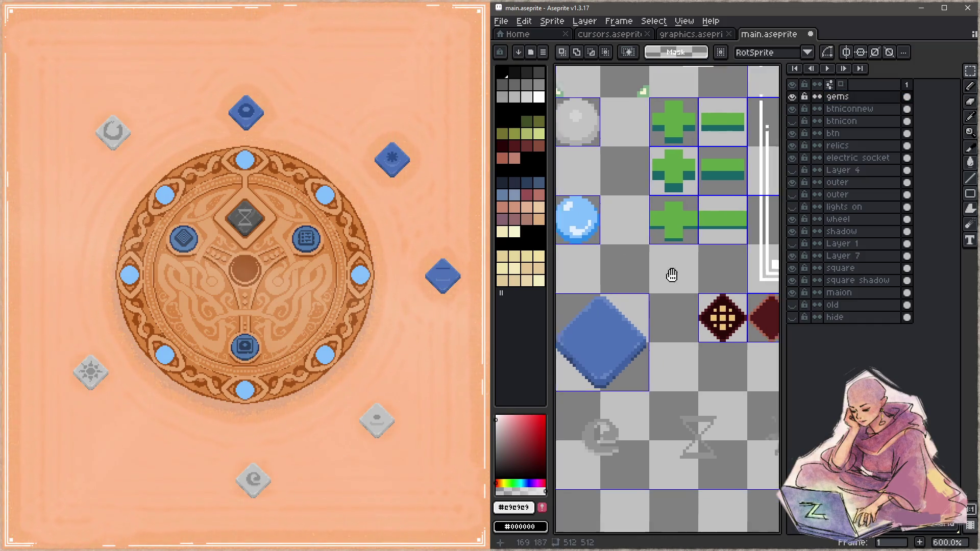
pyautogui.scroll(-5, 604, 212)
pyautogui.hotkey('ctrl', 'v')
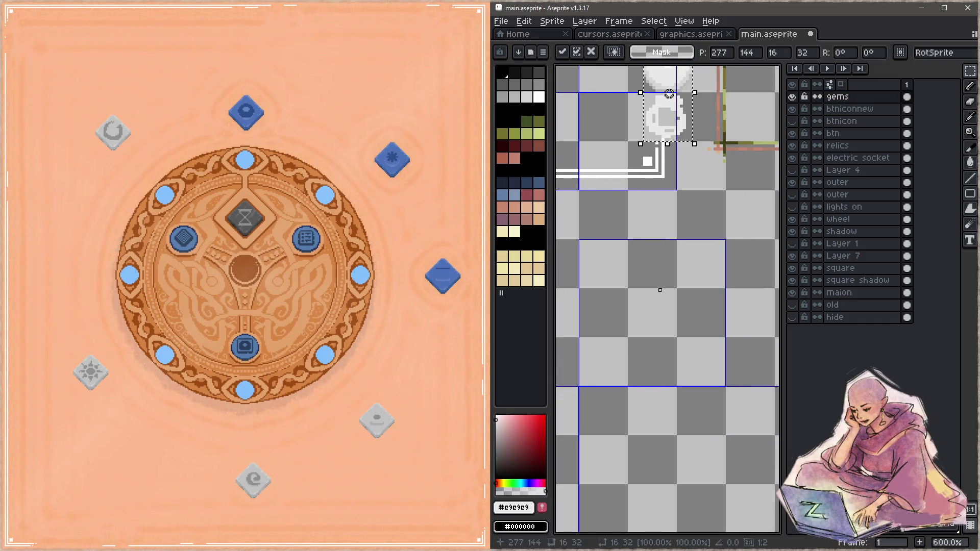
pyautogui.moveTo(690, 145); pyautogui.dragTo(679, 341)
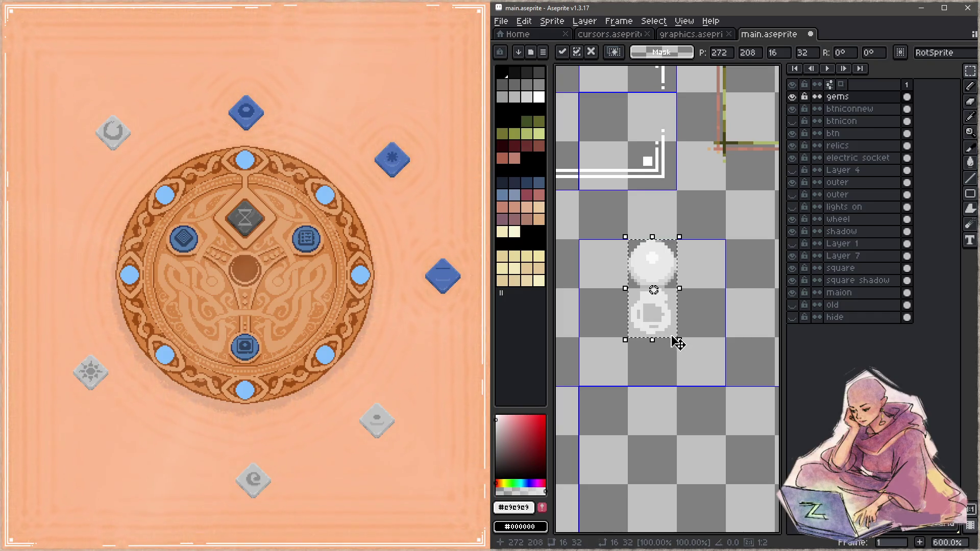
pyautogui.hotkey('ctrl', 's')
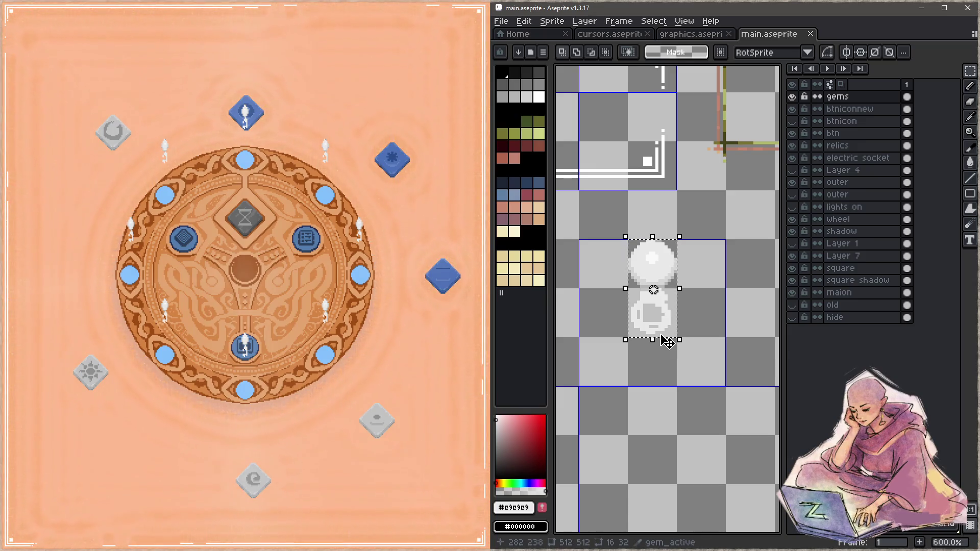
pyautogui.moveTo(662, 327); pyautogui.dragTo(662, 351)
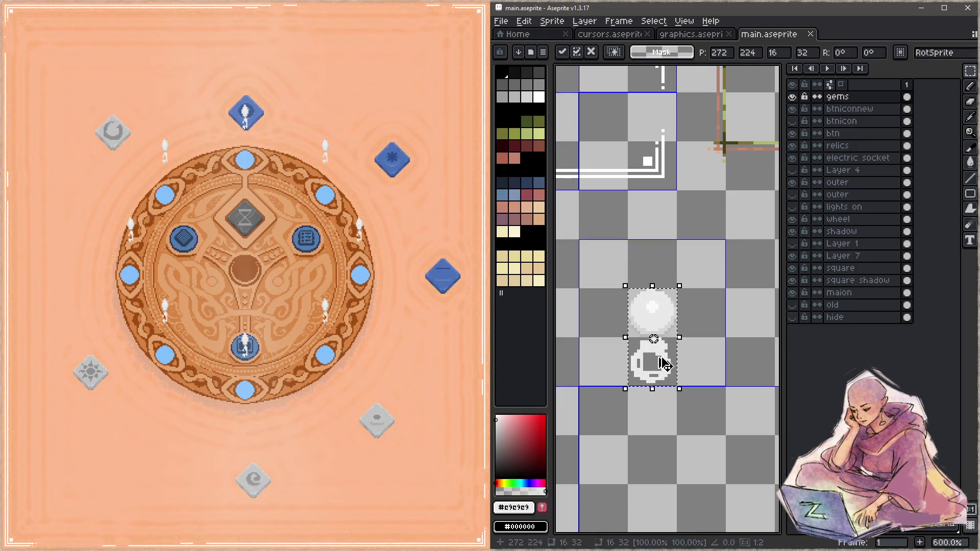
pyautogui.hotkey('ctrl', 's')
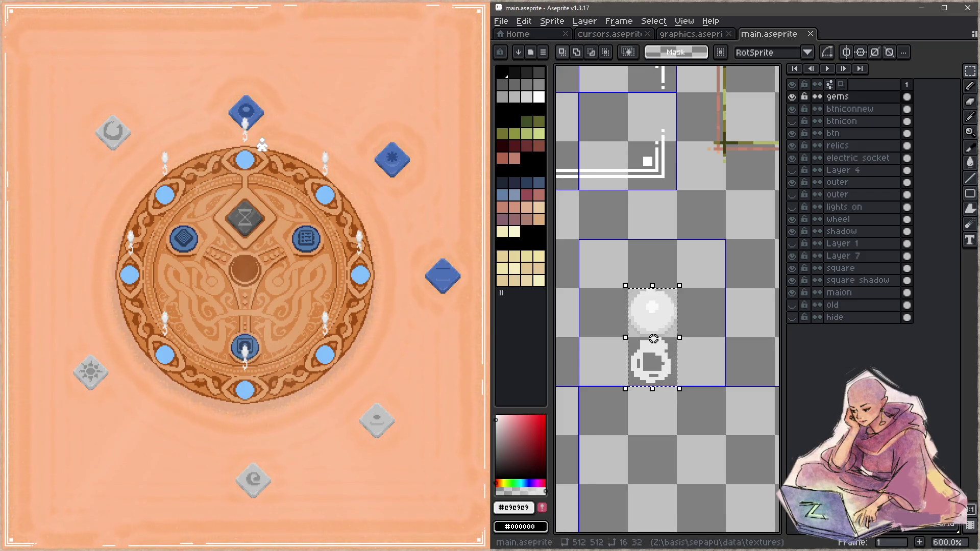
# - Resize the gem_active slice to 16×32 and move it up and left
pyautogui.hotkey('shift', 'c')
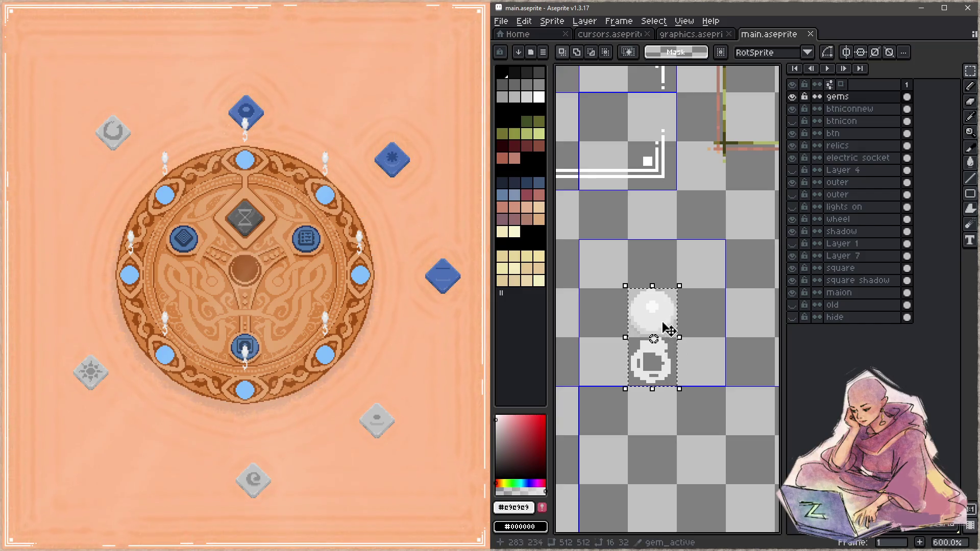
pyautogui.click(693, 283)
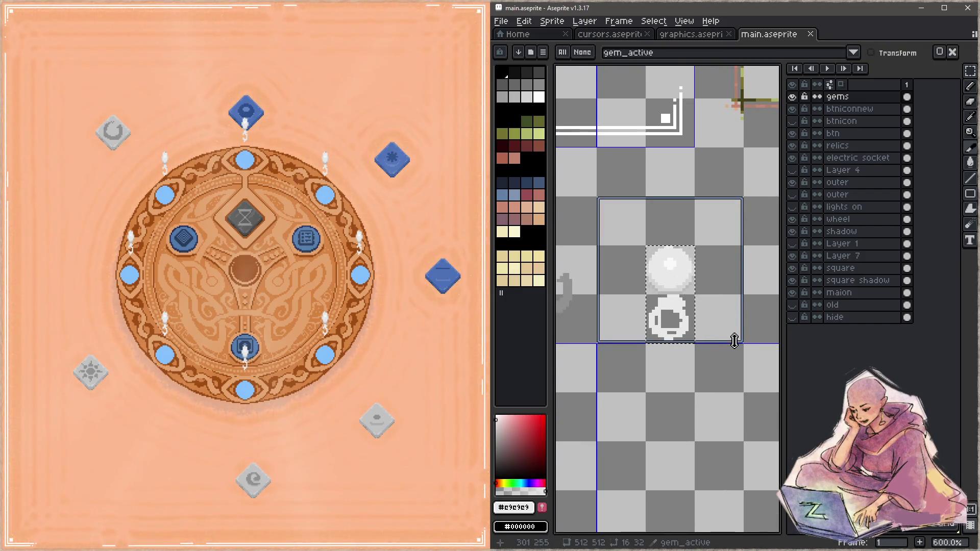
pyautogui.moveTo(741, 339); pyautogui.dragTo(689, 294)
pyautogui.moveTo(638, 219)
pyautogui.mouseDown()
pyautogui.moveTo(662, 286)
pyautogui.moveTo(724, 354)
pyautogui.moveTo(711, 338)
pyautogui.mouseUp()
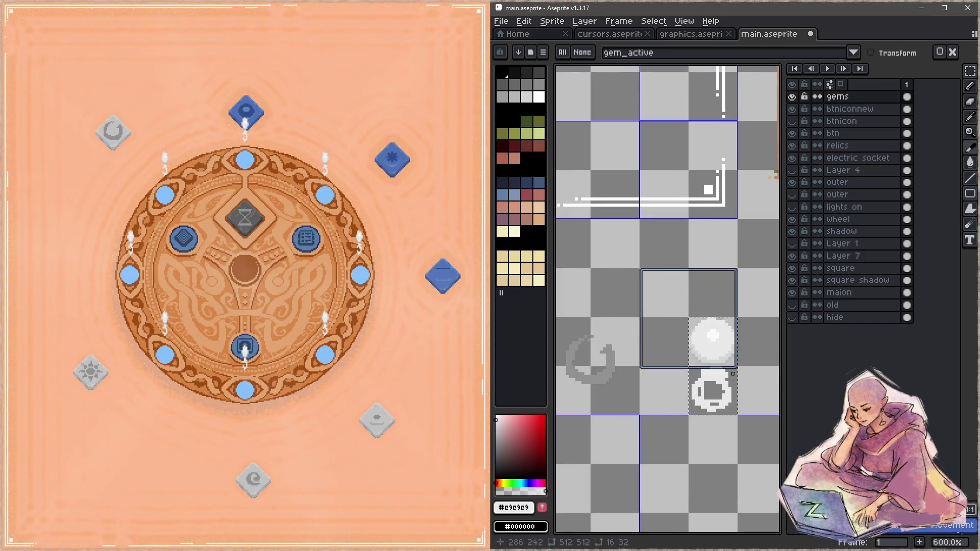
# - Move the gem pixels up into the slice's upper cell, save, and check the game
pyautogui.press('t')
pyautogui.press('m')
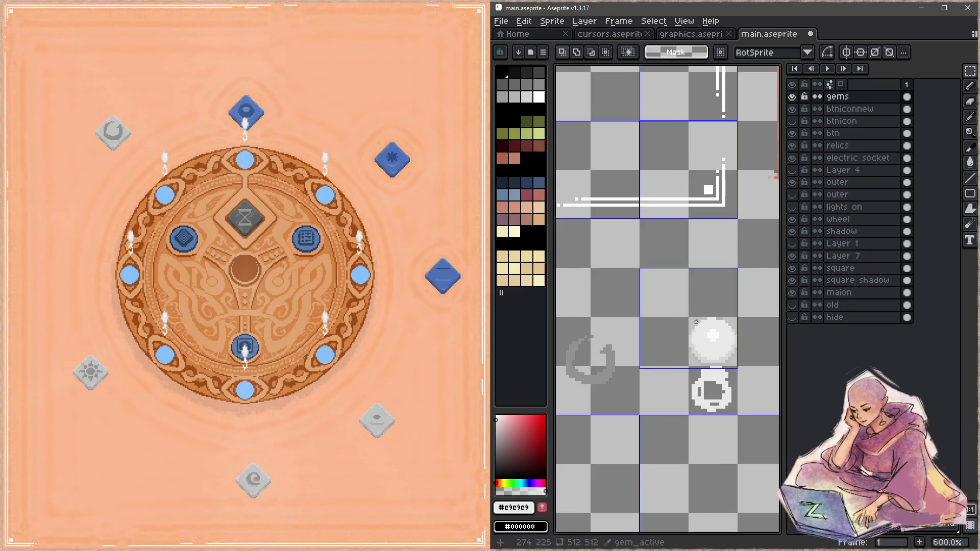
pyautogui.doubleClick(716, 357)
pyautogui.moveTo(717, 357)
pyautogui.mouseDown()
pyautogui.moveTo(710, 338)
pyautogui.moveTo(739, 352)
pyautogui.moveTo(717, 346)
pyautogui.moveTo(695, 309)
pyautogui.mouseUp()
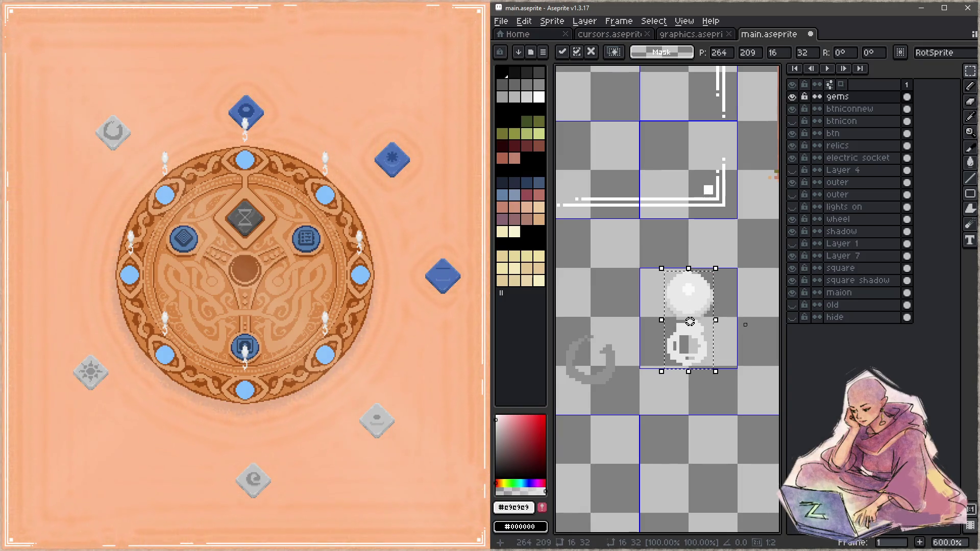
pyautogui.hotkey('ctrl', 's')
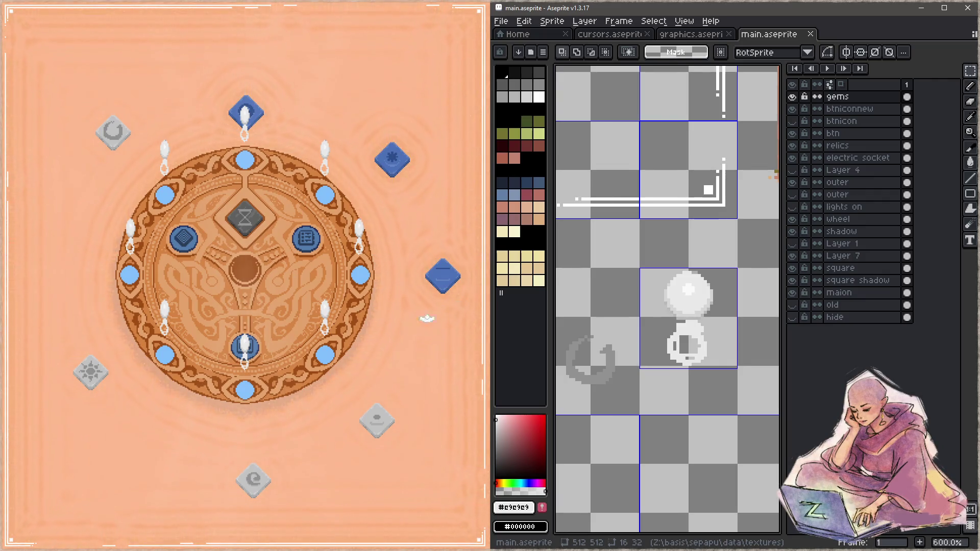
pyautogui.click(384, 363)
# - Rename the gem variable y to h, declare f32 w beside it, and save
pyautogui.press('Escape')
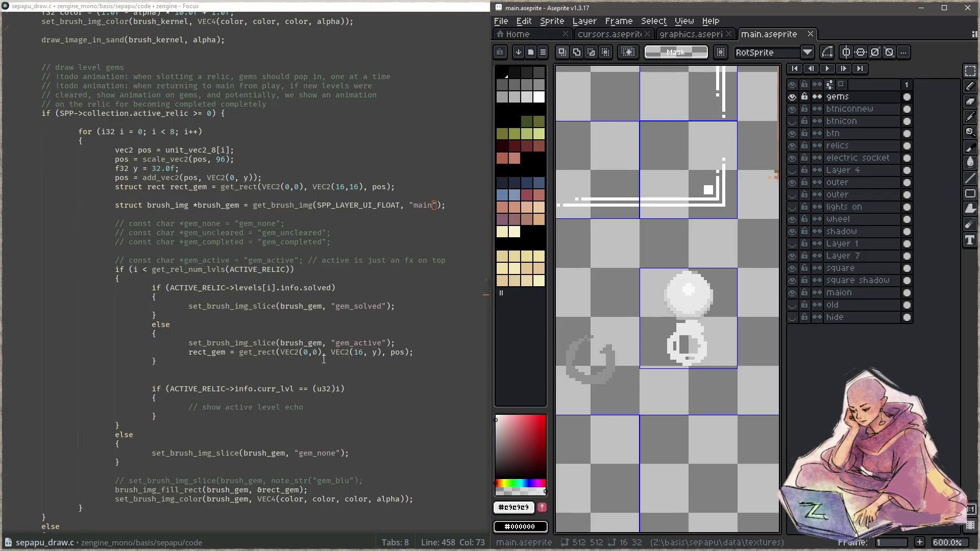
pyautogui.scroll(2, 324, 360)
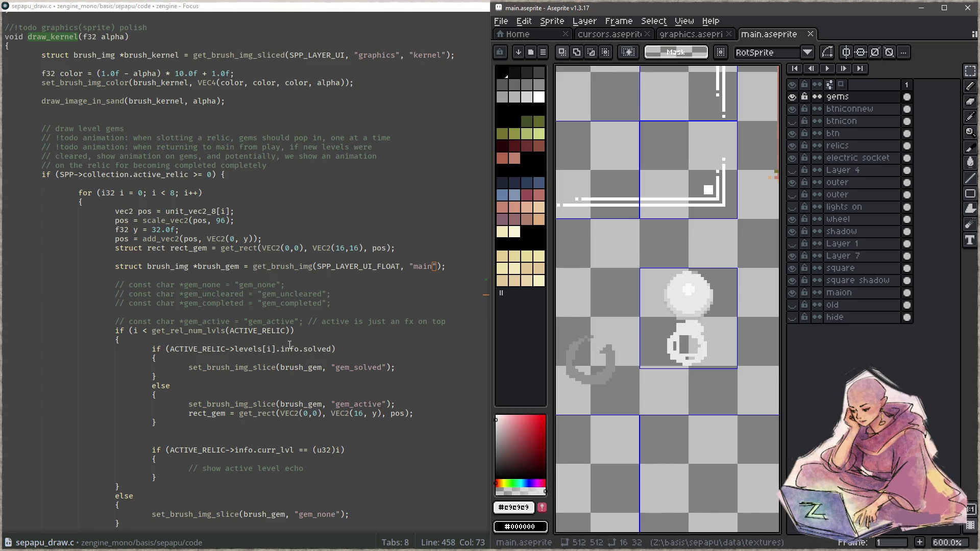
pyautogui.click(139, 229)
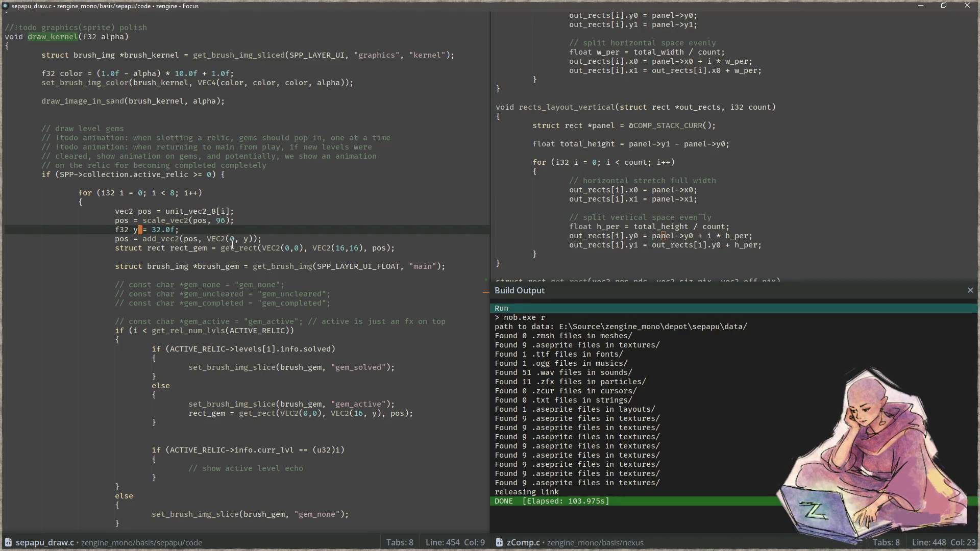
pyautogui.press('BackSpace')
pyautogui.write('h')
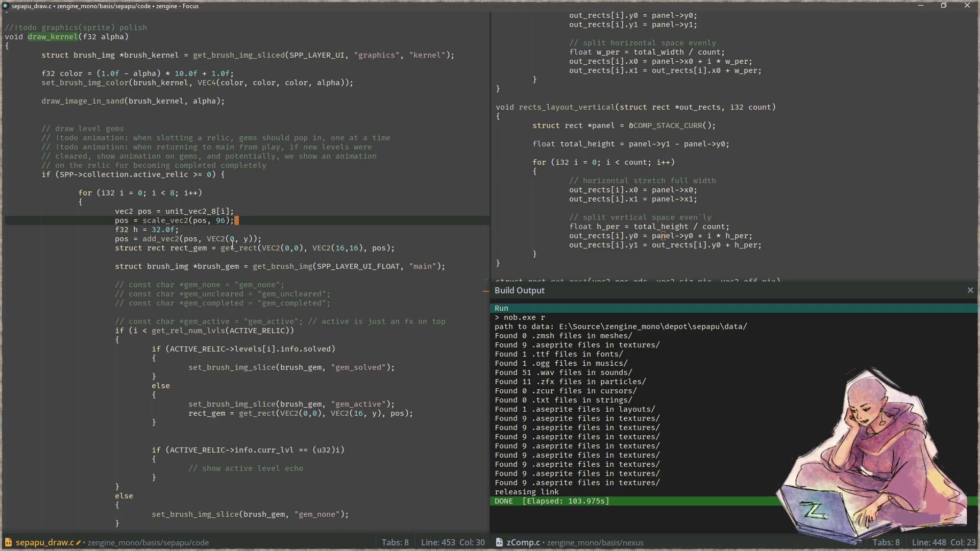
pyautogui.hotkey('ctrl', 'shift', 'Return')
pyautogui.write('f32 w')
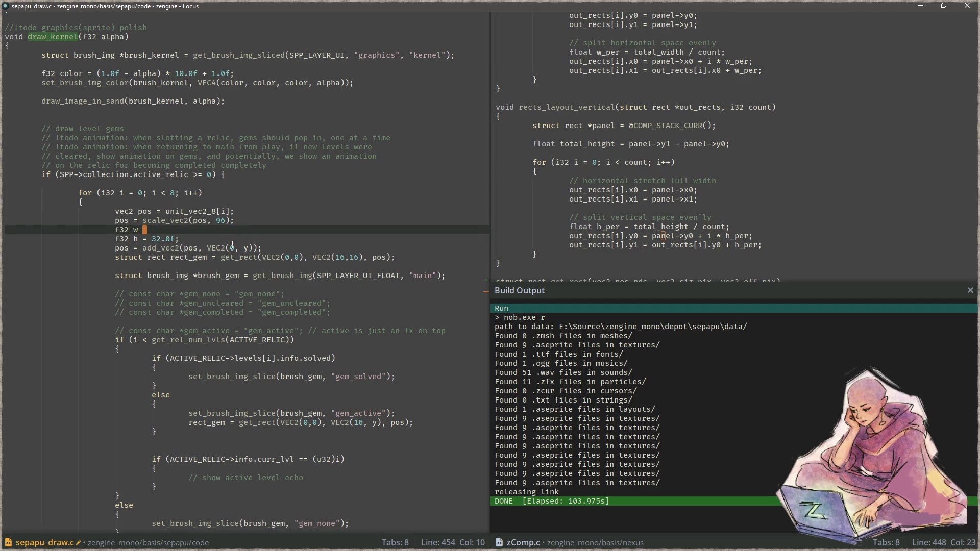
pyautogui.hotkey('ctrl', 's')
# - Replace the hard-coded 16 width in the active gem rect with w
pyautogui.press('Down')
pyautogui.press('Down')
pyautogui.press('Down')
pyautogui.press('Up')
pyautogui.hotkey('ctrl', 'Right')
pyautogui.hotkey('ctrl', 'Right')
pyautogui.hotkey('ctrl', 'Right')
pyautogui.hotkey('ctrl', 'Right')
pyautogui.hotkey('ctrl', 'Right')
pyautogui.hotkey('ctrl', 'Right')
pyautogui.press('Delete')
pyautogui.press('BackSpace')
pyautogui.write('w')
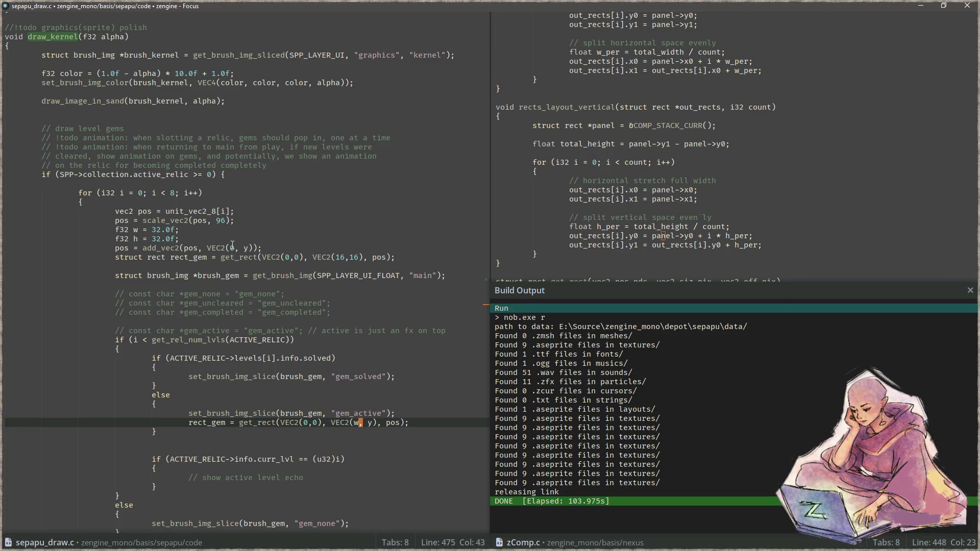
# - Change the gem position offset to VEC2(w, h / 2.0f)
pyautogui.press('Up')
pyautogui.press('Up')
pyautogui.press('Up')
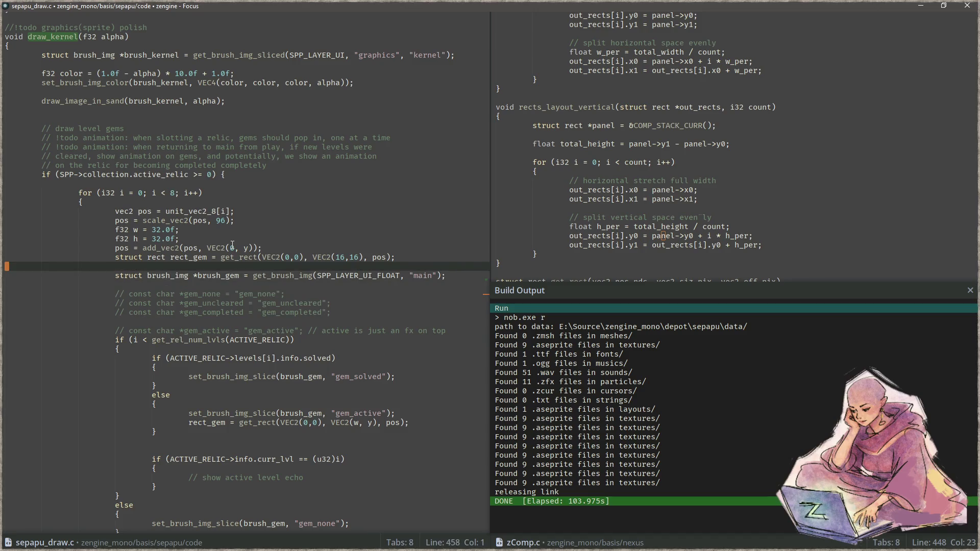
pyautogui.click(234, 248)
pyautogui.press('BackSpace')
pyautogui.write('w')
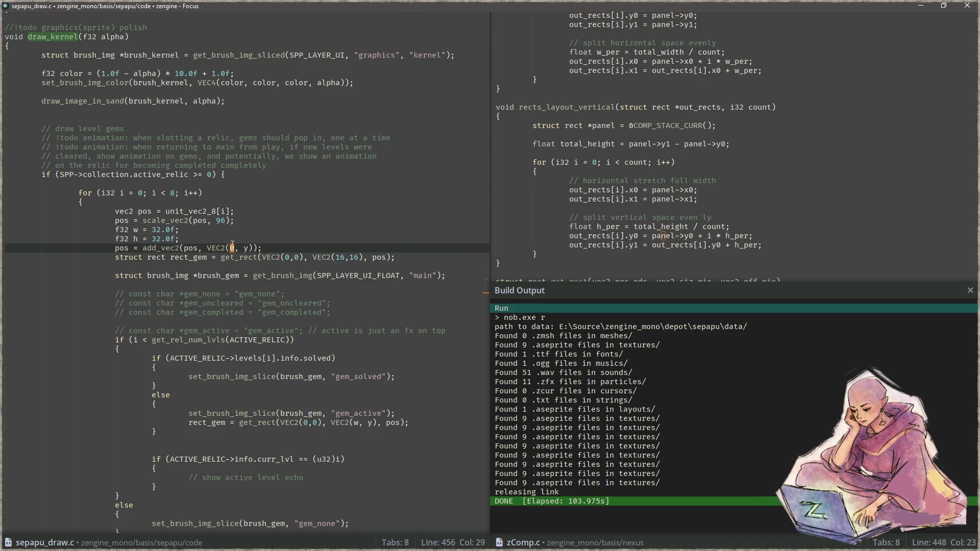
pyautogui.press('Right')
pyautogui.press('Right')
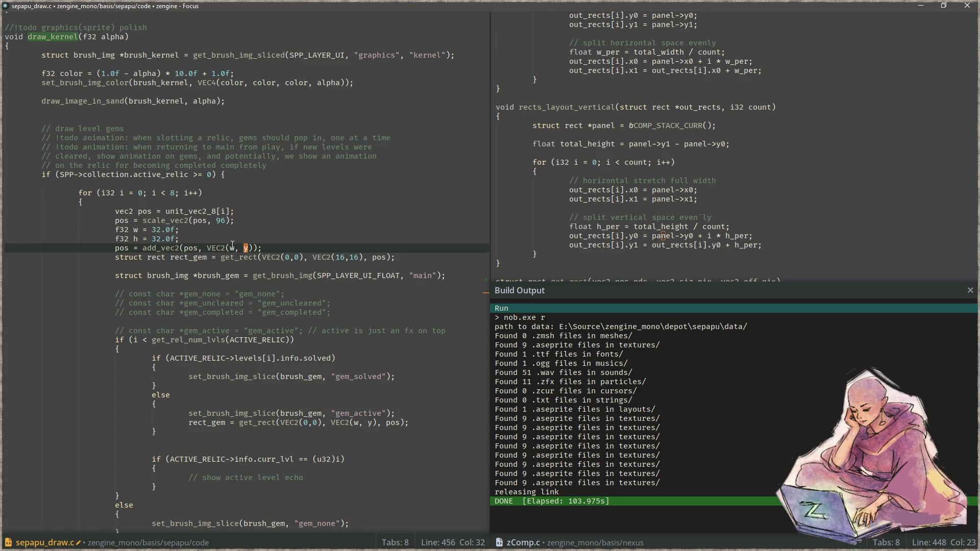
pyautogui.press('Delete')
pyautogui.write('h')
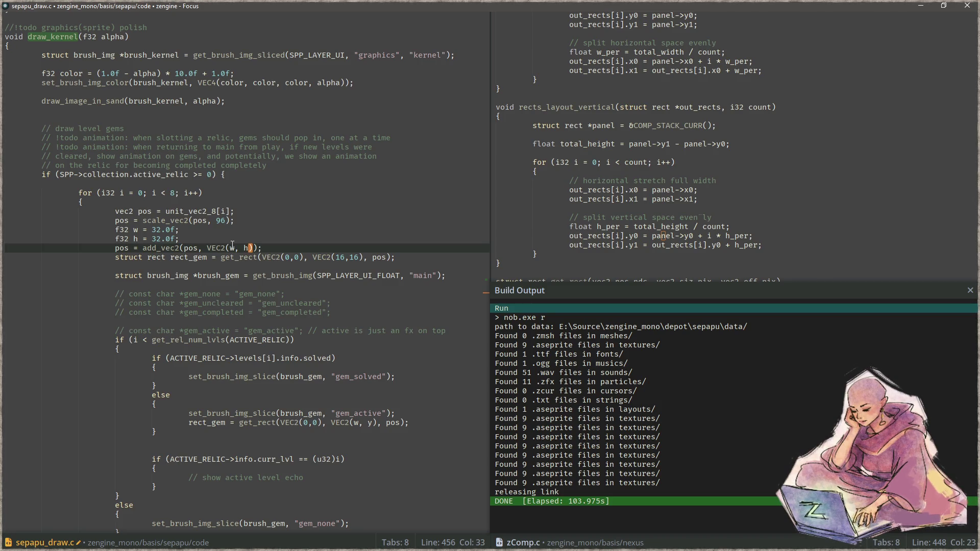
pyautogui.write(' / 2')
pyautogui.press('Left')
pyautogui.press('Left')
pyautogui.press('Right')
pyautogui.write('.0f')
pyautogui.press('Delete')
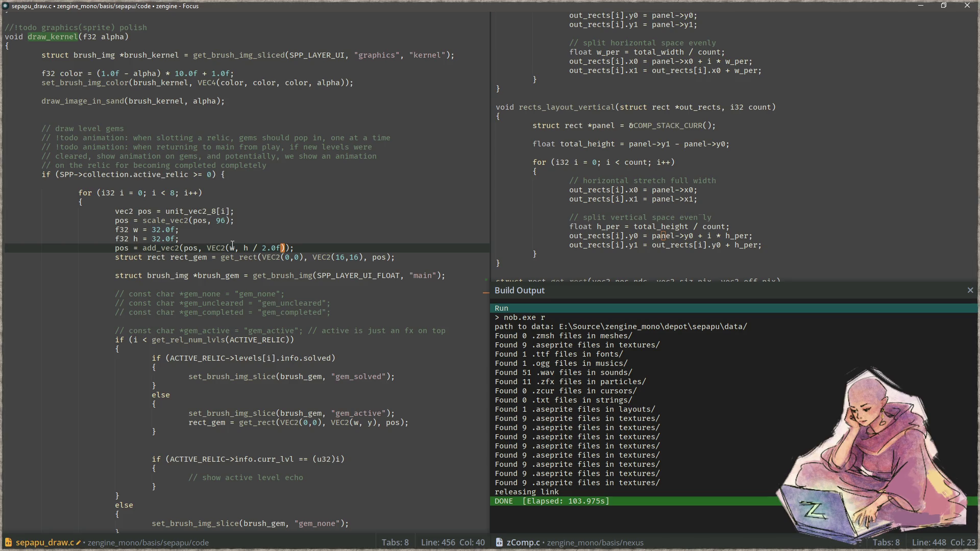
# - Try w in the active gem rect's VEC2(16,16), revert it to 16, and save
pyautogui.click(359, 256)
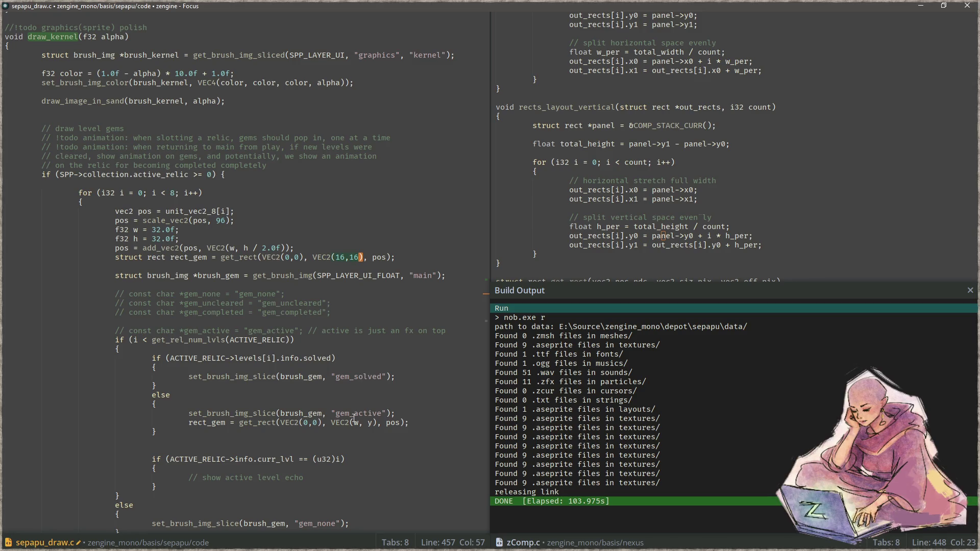
pyautogui.press('Left')
pyautogui.press('Left')
pyautogui.press('Left')
pyautogui.press('Left')
pyautogui.press('Delete')
pyautogui.press('Delete')
pyautogui.write('w')
pyautogui.press('Right')
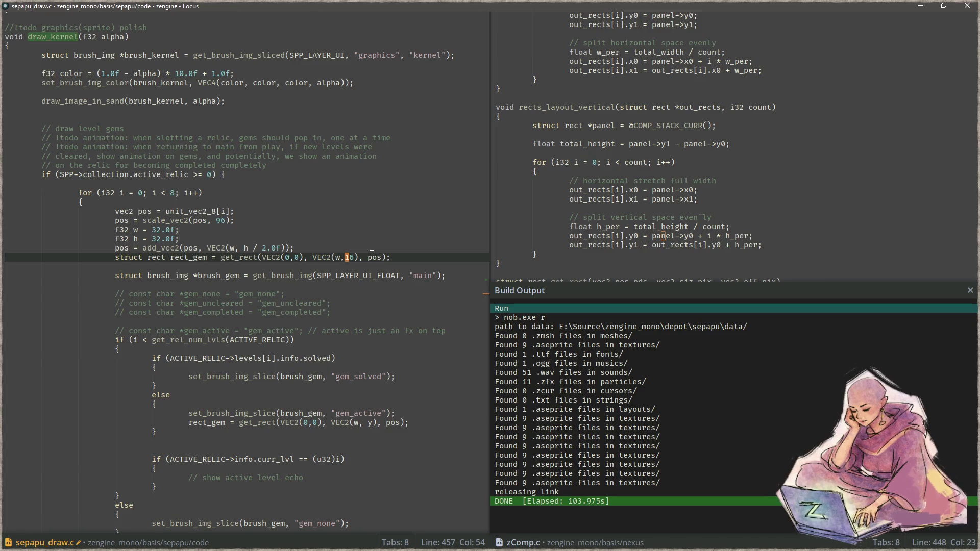
pyautogui.press('Left')
pyautogui.press('Left')
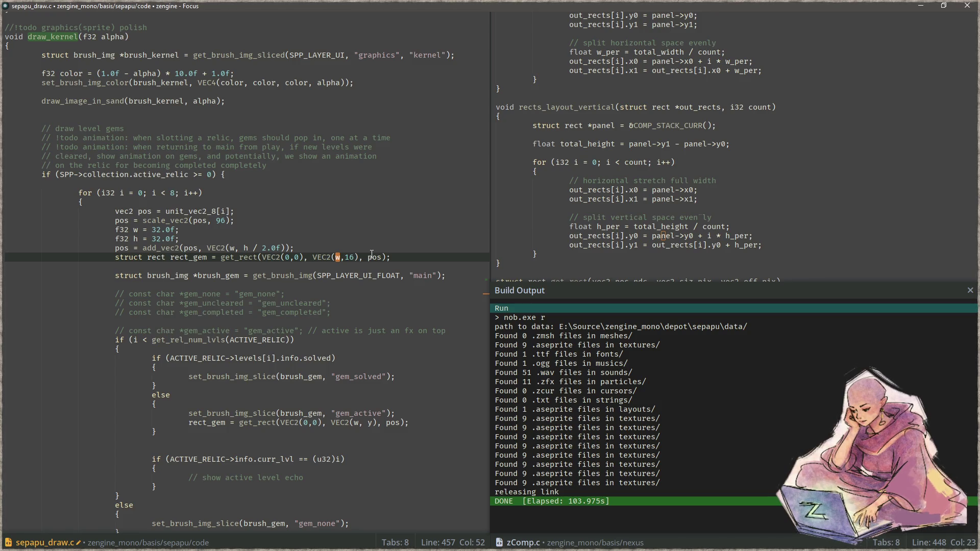
pyautogui.press('Delete')
pyautogui.write('16')
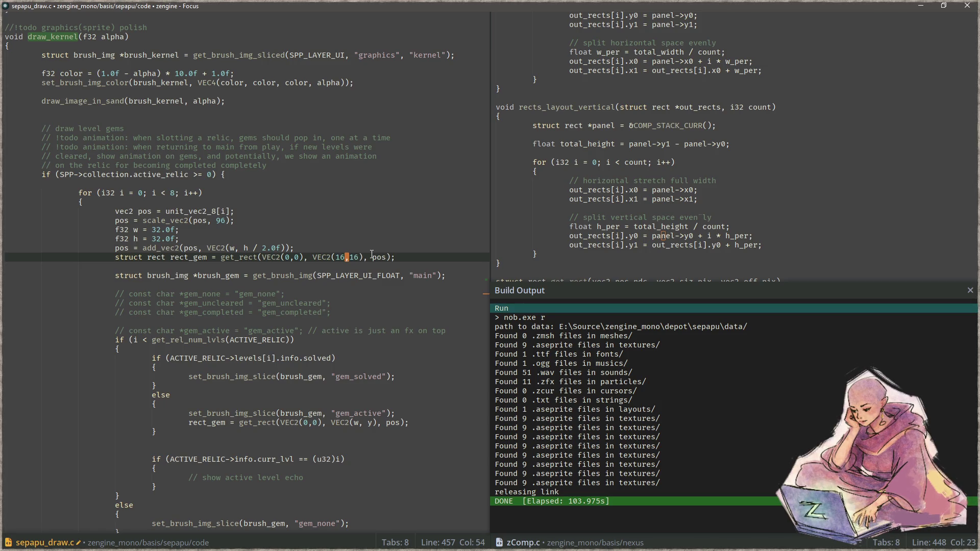
pyautogui.press('Down')
pyautogui.scroll(-1, 371, 254)
pyautogui.hotkey('ctrl', 's')
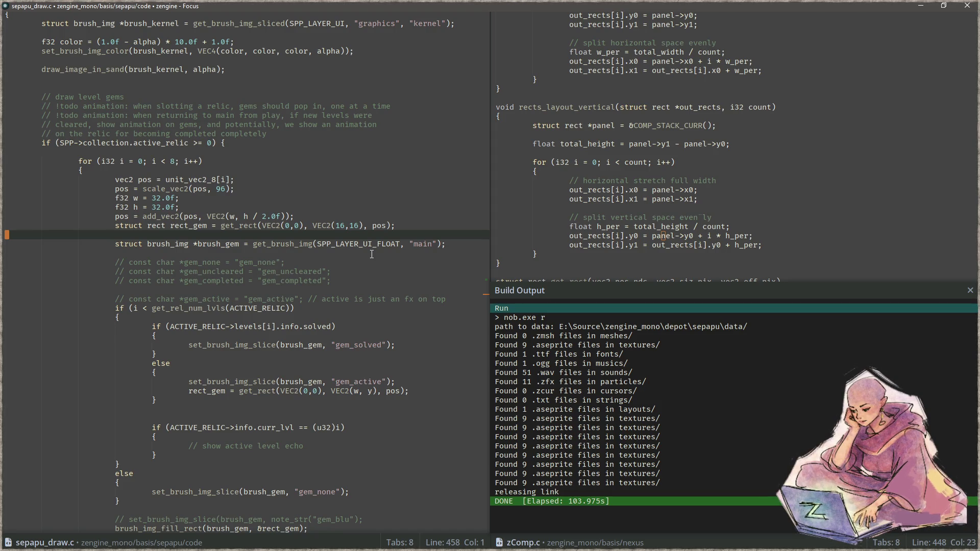
pyautogui.press('Up')
pyautogui.press('End')
pyautogui.press('Left')
pyautogui.press('Left')
pyautogui.press('Left')
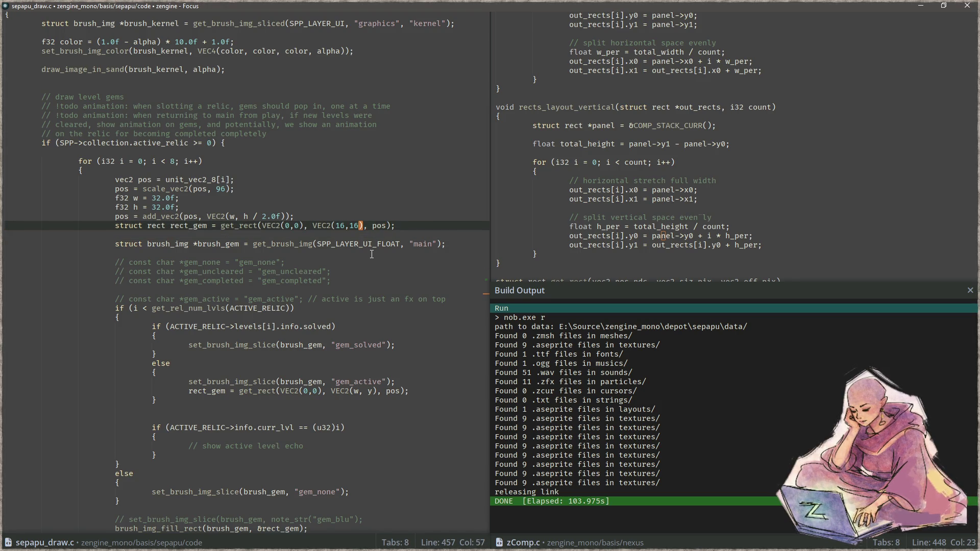
# - Compile, fix the undeclared y on line 475 to h, and rebuild and run
pyautogui.press('F7')
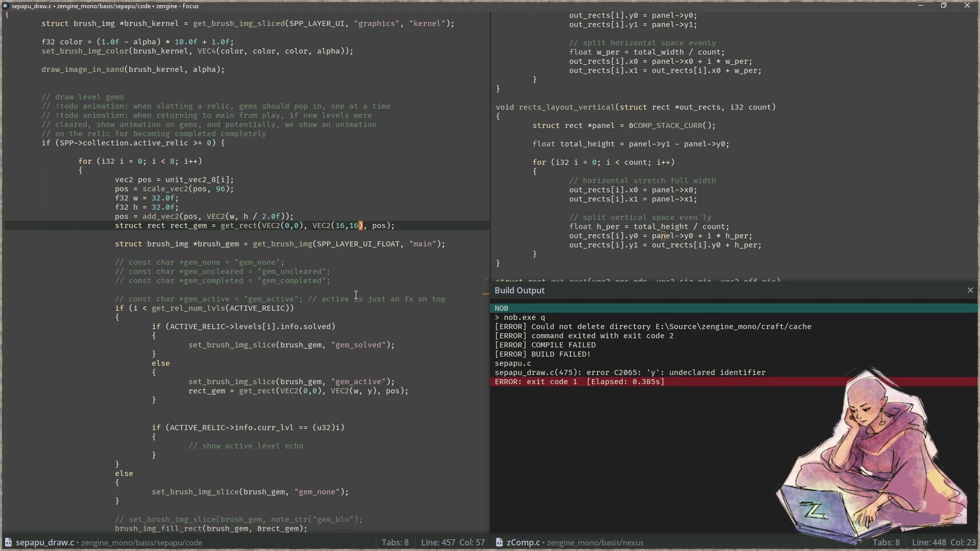
pyautogui.click(376, 391)
pyautogui.press('BackSpace')
pyautogui.write('h')
pyautogui.press('F7')
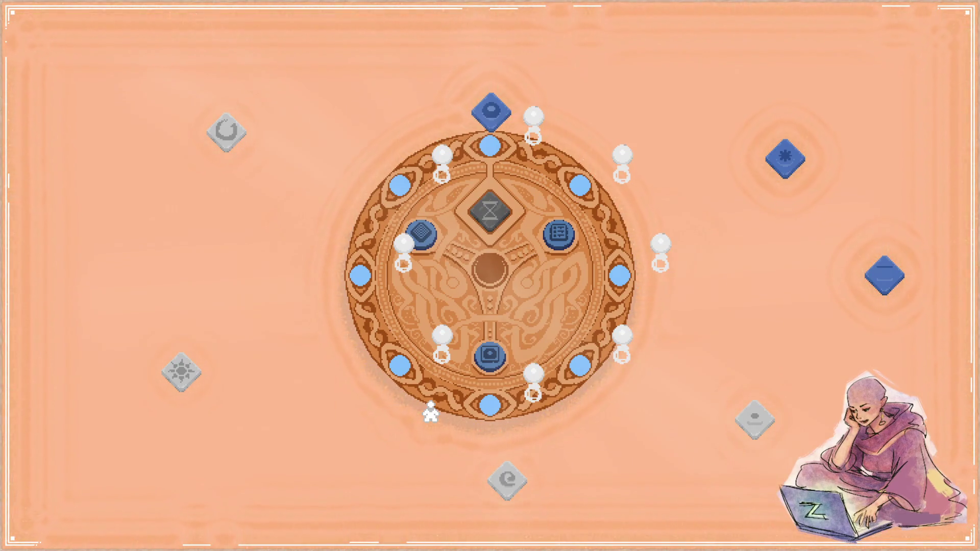
# - Tile the game on the left beside main.aseprite, inspect it, then close the game
pyautogui.hotkey('alt', 'Tab')
pyautogui.press('super+Left')
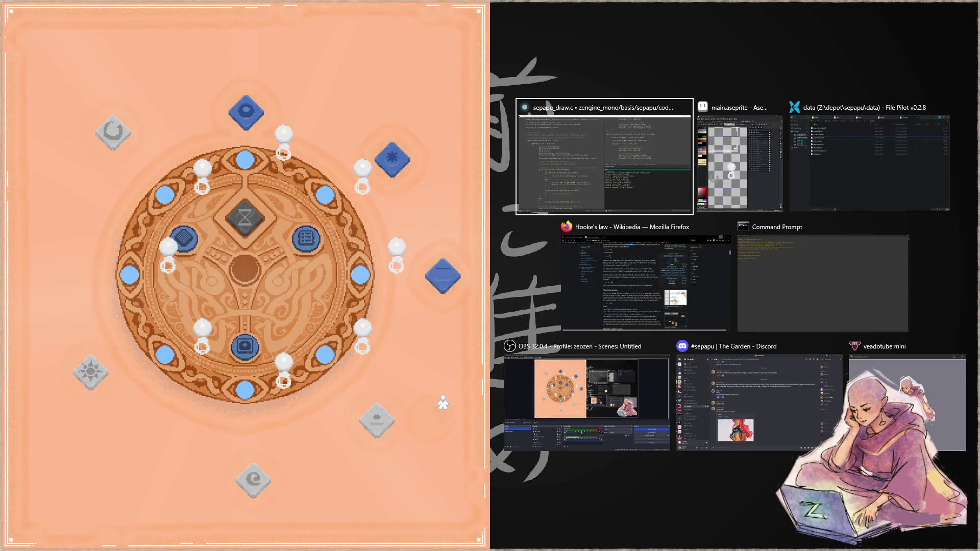
pyautogui.click(741, 189)
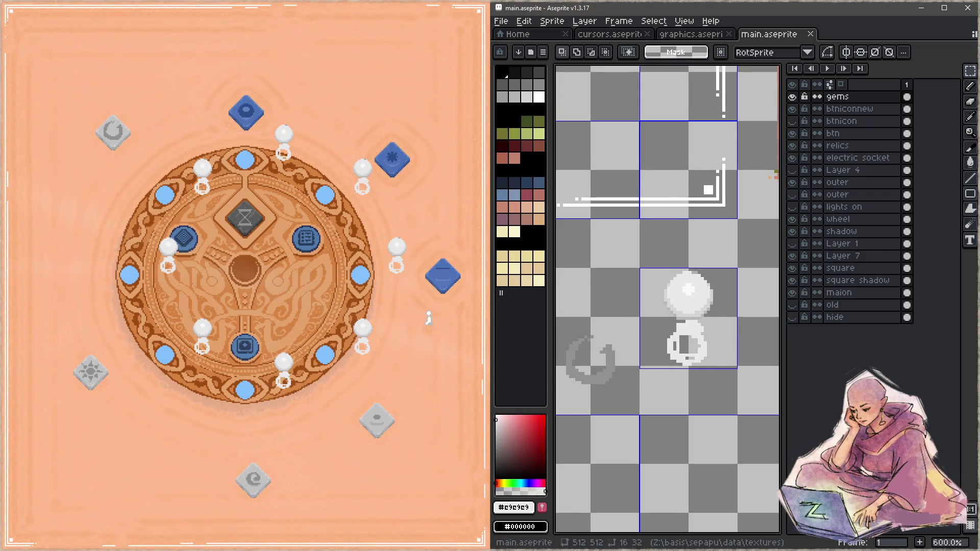
pyautogui.press('Escape')
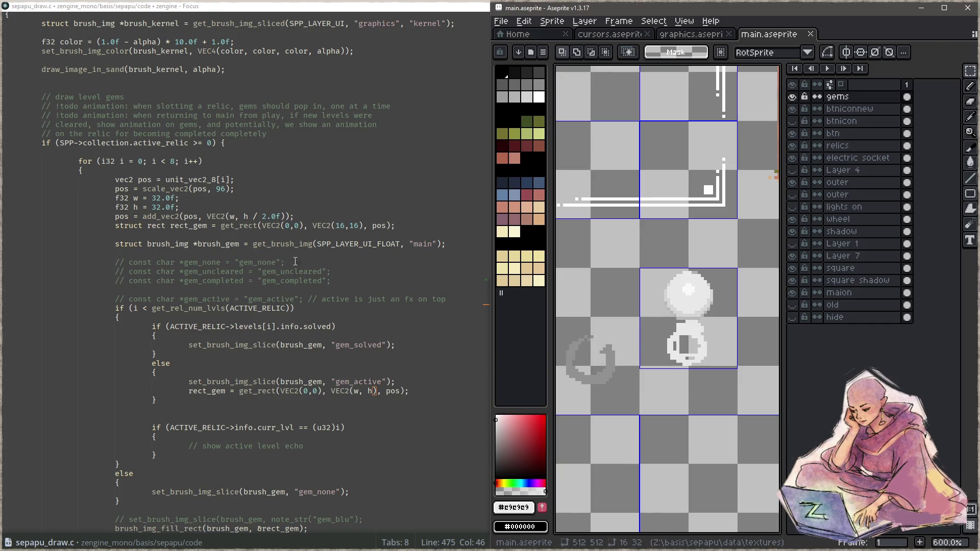
# - Replace w with 0 so the offset reads VEC2(0, h / 2.0f), then rebuild
pyautogui.click(239, 214)
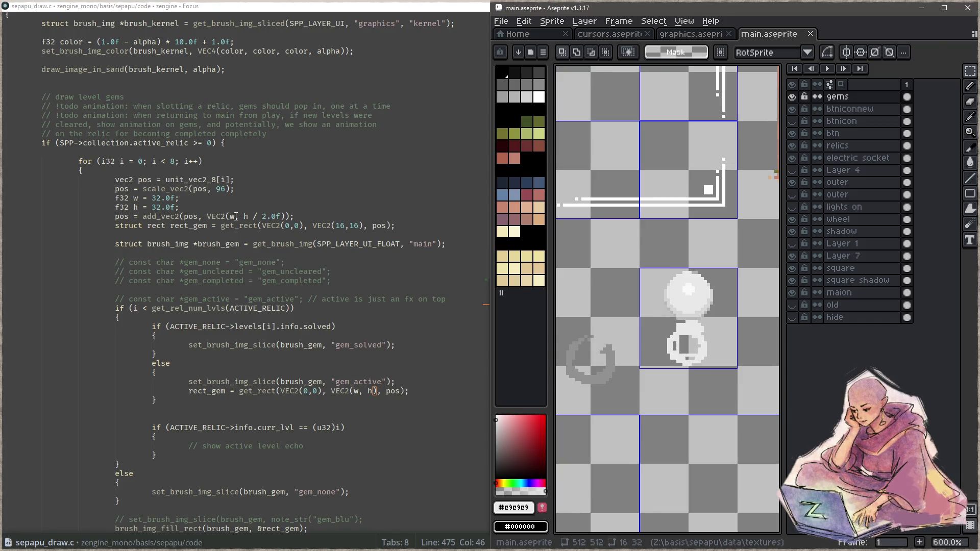
pyautogui.press('BackSpace')
pyautogui.write('0')
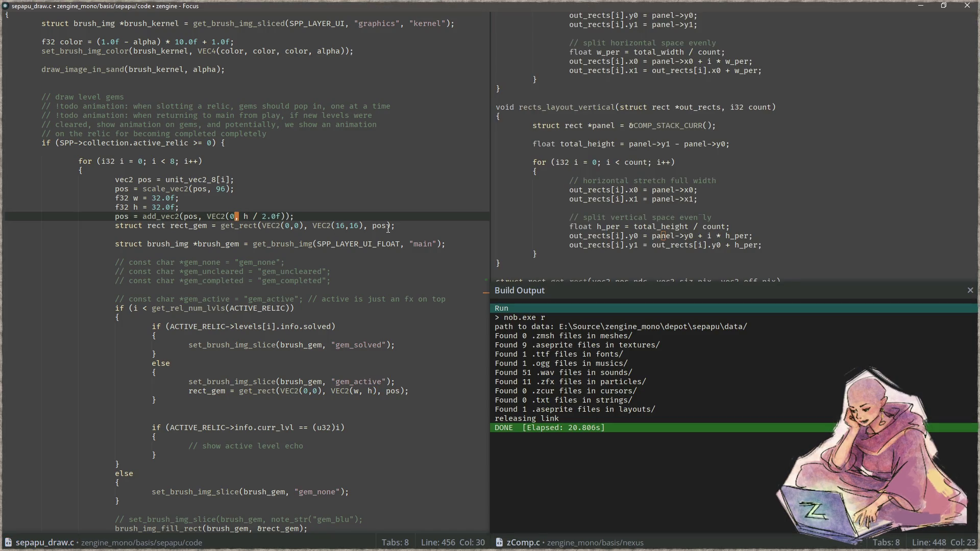
pyautogui.press('F6')
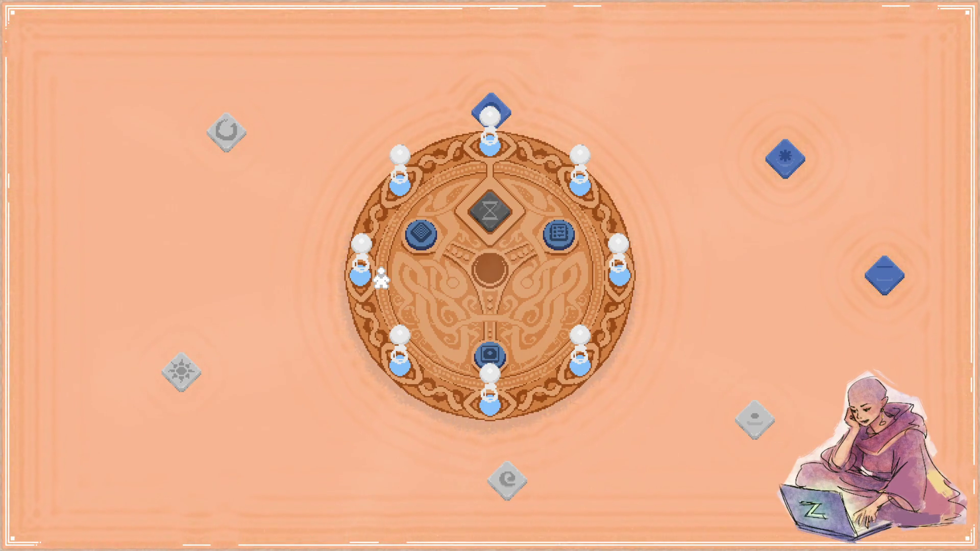
# - Walk the character onto the wheel and tile the game beside main.aseprite
pyautogui.press('Right')
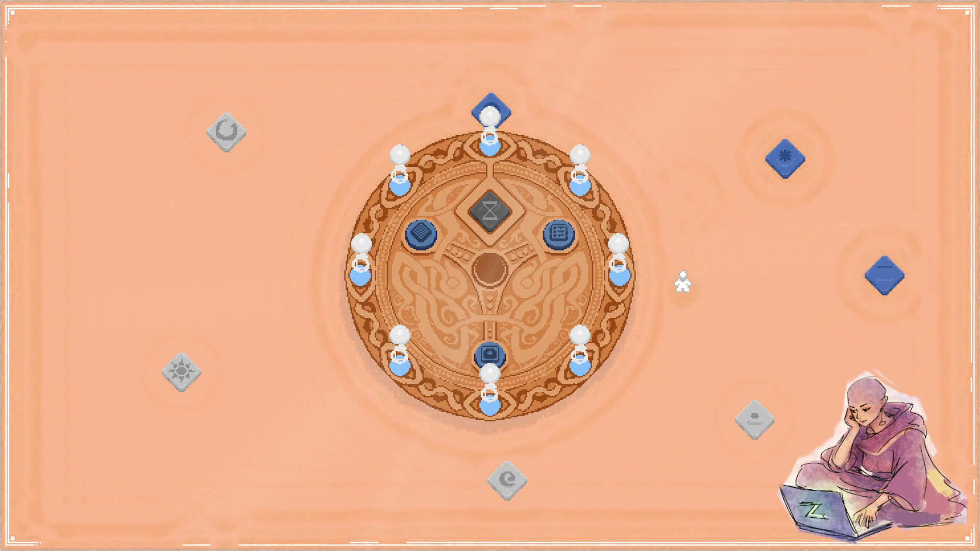
pyautogui.press('super+Left')
pyautogui.click(736, 162)
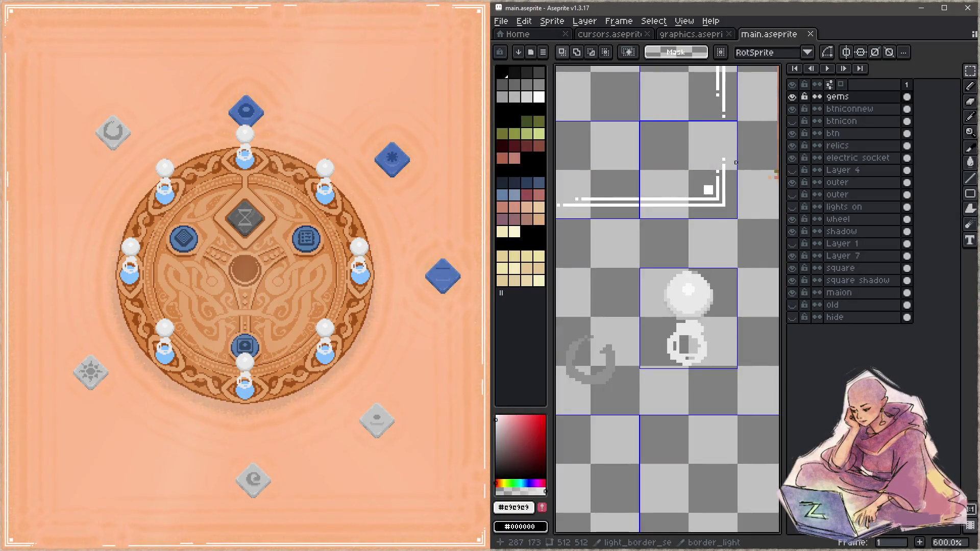
# - Select the gem_active slice, save main.aseprite, and close the game window
pyautogui.scroll(-2, 662, 262)
pyautogui.click(668, 295)
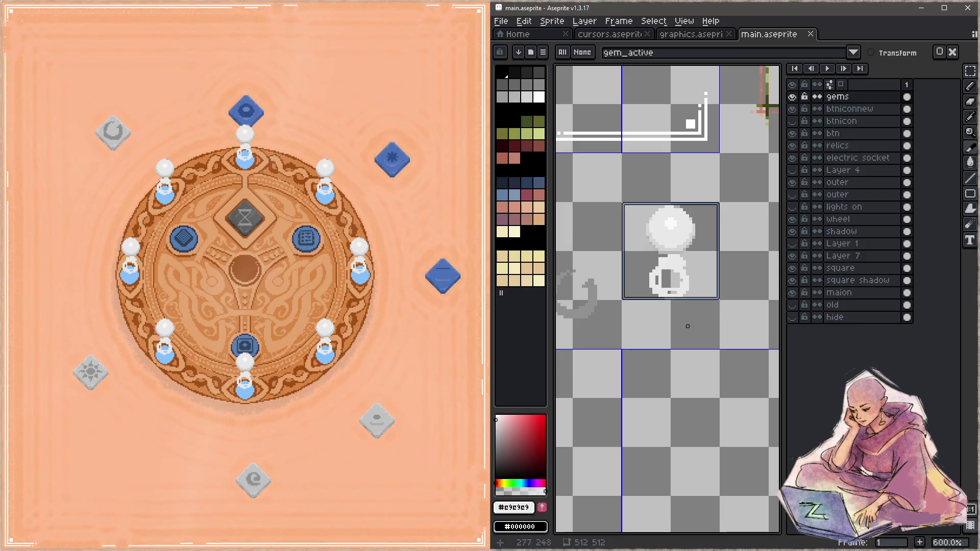
pyautogui.scroll(-1, 675, 305)
pyautogui.hotkey('ctrl', 's')
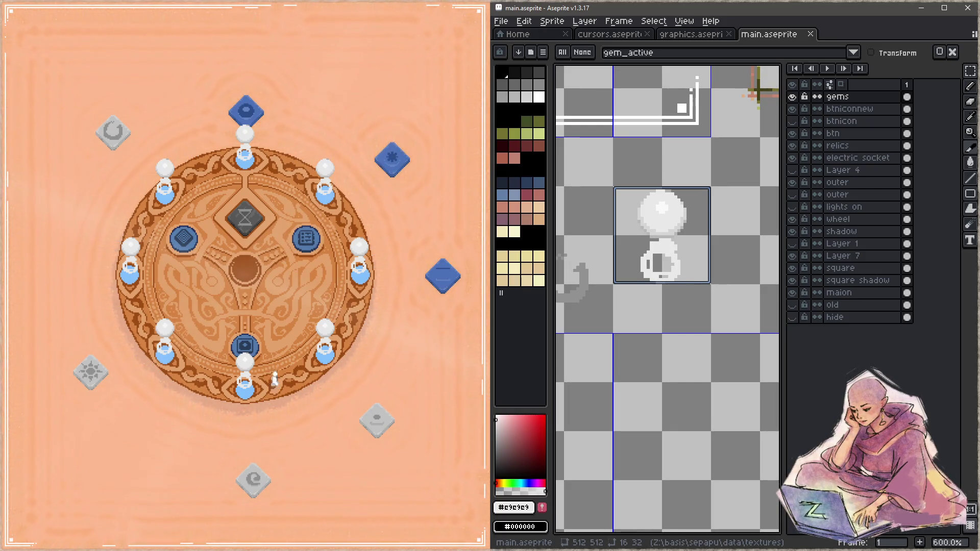
pyautogui.click(373, 394)
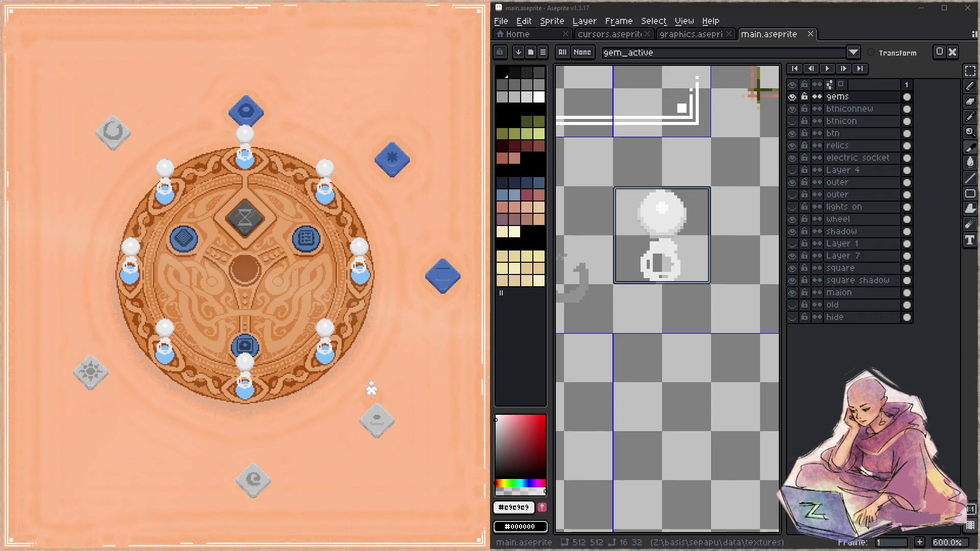
pyautogui.press('Escape')
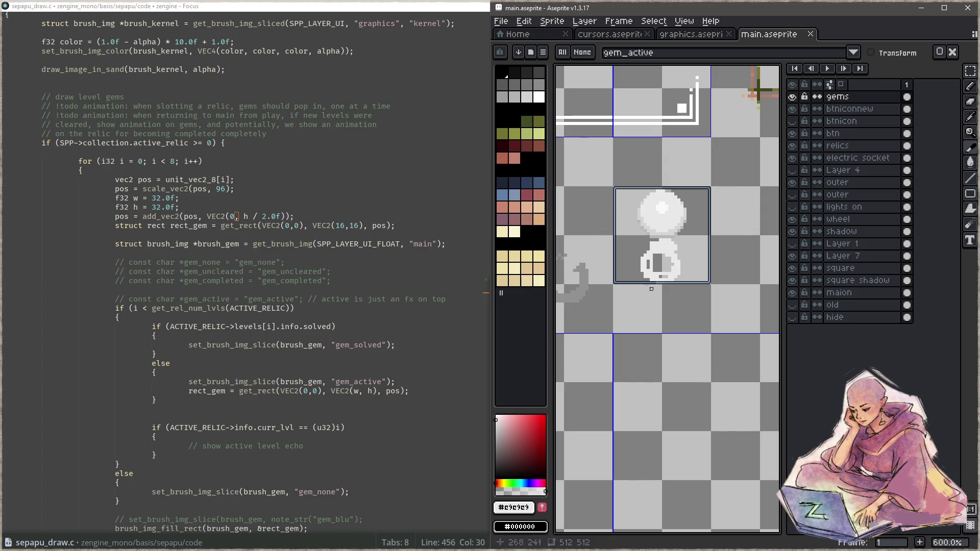
# - Set the vertical gem offset to 2.0f * h / 3.0f and rebuild and run the game
pyautogui.click(268, 216)
pyautogui.press('BackSpace')
pyautogui.press('BackSpace')
pyautogui.press('BackSpace')
pyautogui.write('2.0f * h / 3')
pyautogui.press('F5')
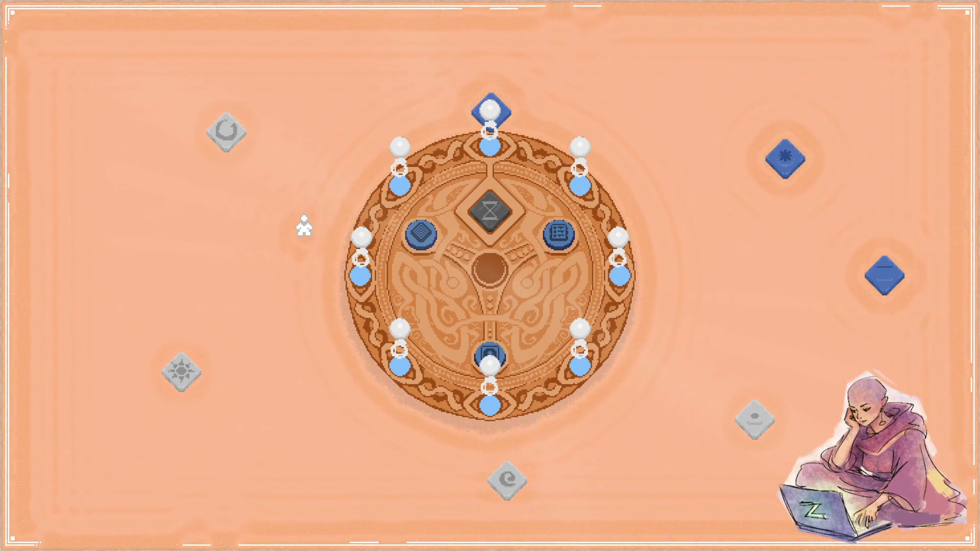
# - Snap the game beside main.aseprite to check the raised gems, then close it
pyautogui.press('super+Left')
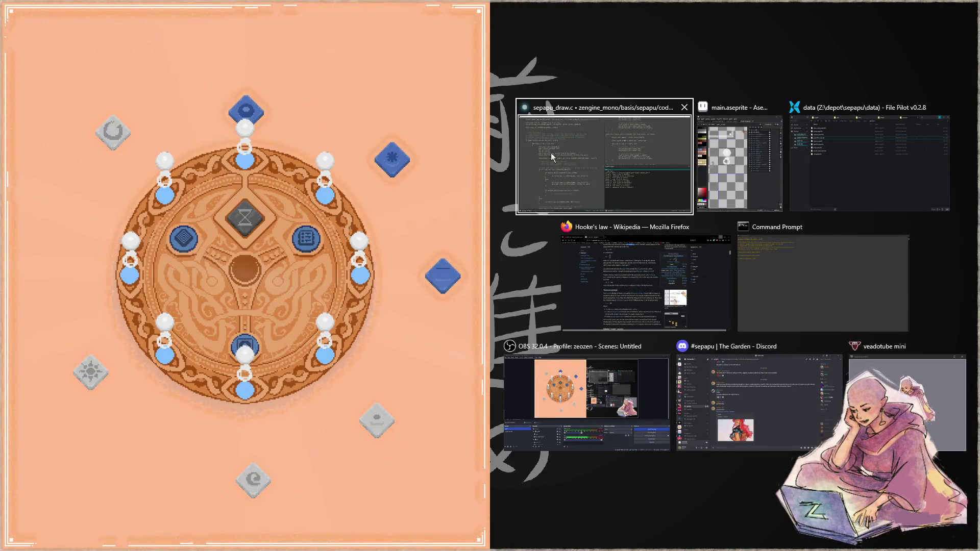
pyautogui.click(730, 154)
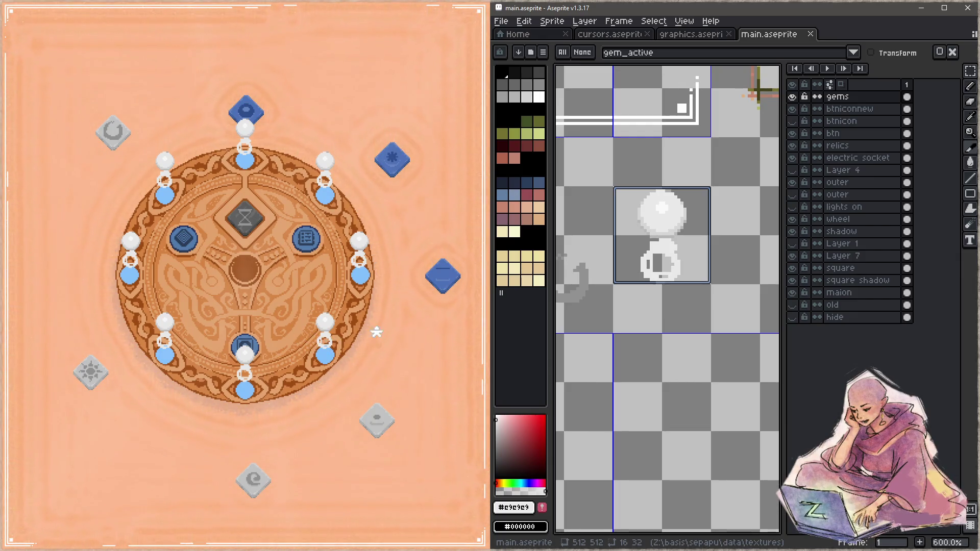
pyautogui.press('Escape')
# - Remove the 2.0f multiplier so the offset reads VEC2(0, h / 3.0f), then compile and run
pyautogui.click(245, 216)
pyautogui.press('Delete')
pyautogui.press('Delete')
pyautogui.press('Delete')
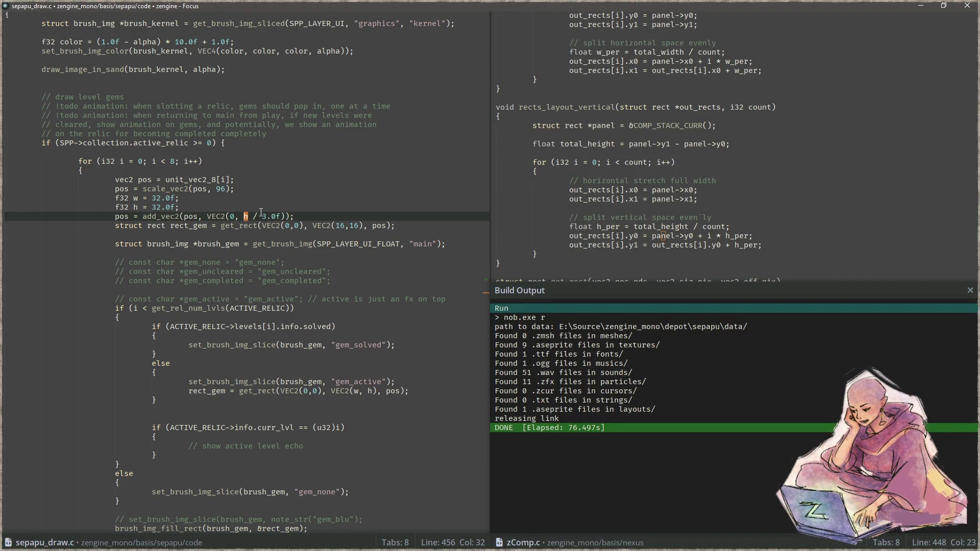
pyautogui.press('F5')
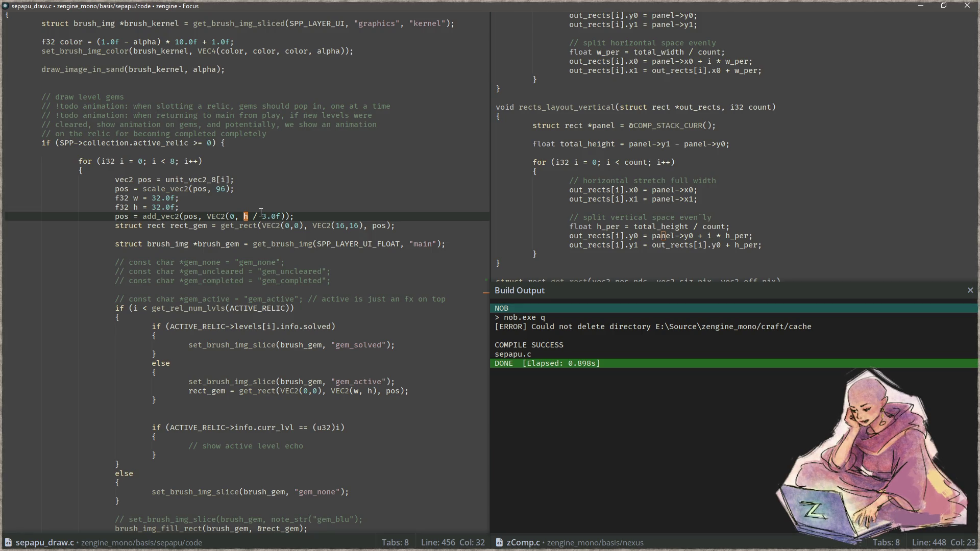
pyautogui.hotkey('ctrl', 'F5')
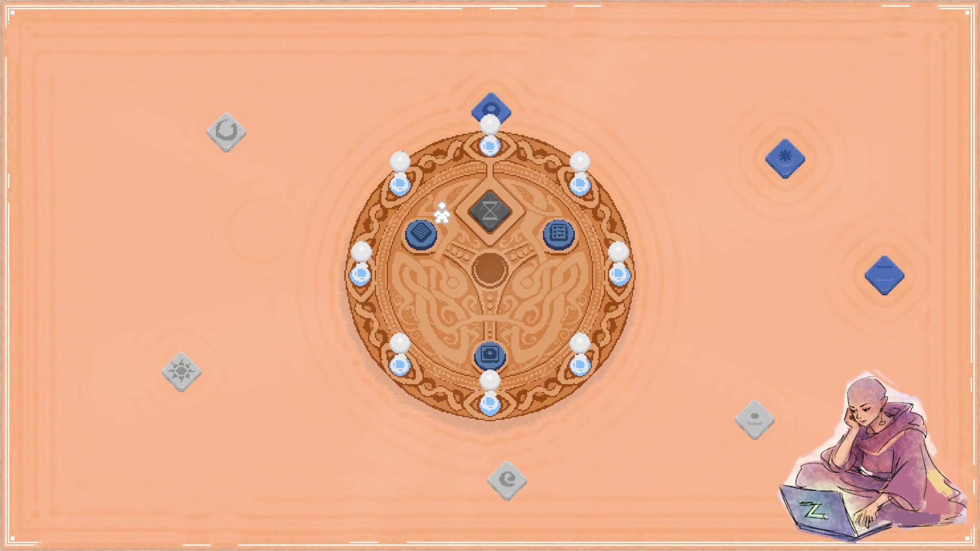
# - Tile the game left beside main.aseprite and pan the sprite sheet view up and right
pyautogui.press('super+Left')
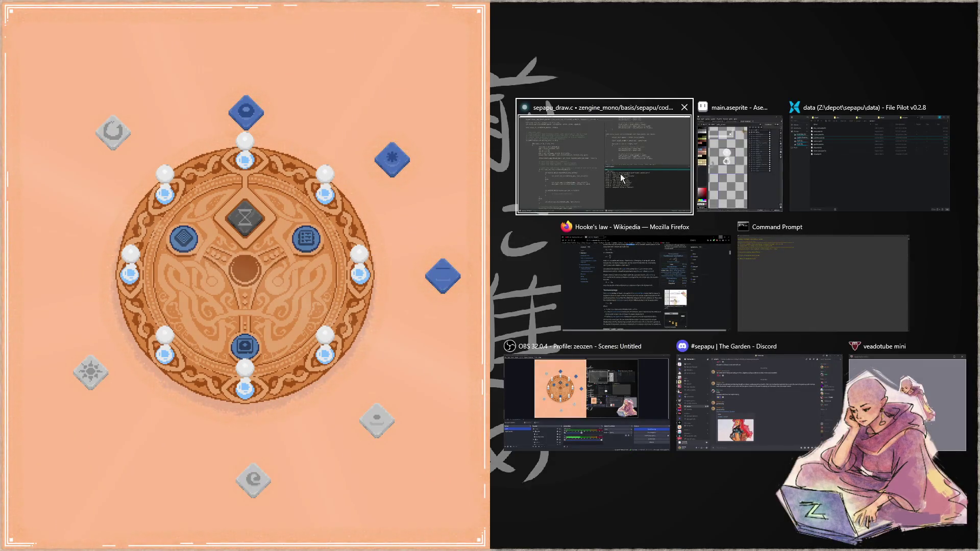
pyautogui.click(739, 161)
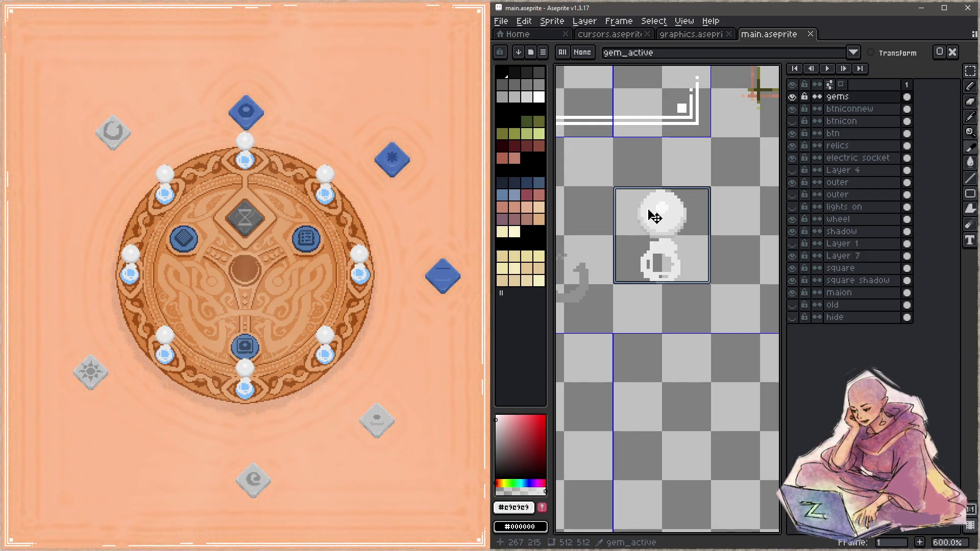
pyautogui.moveTo(661, 247); pyautogui.dragTo(696, 212)
# - Leave the gem_active sprite in Aseprite and bring the Hooke's law Wikipedia page to the front
pyautogui.press('b')
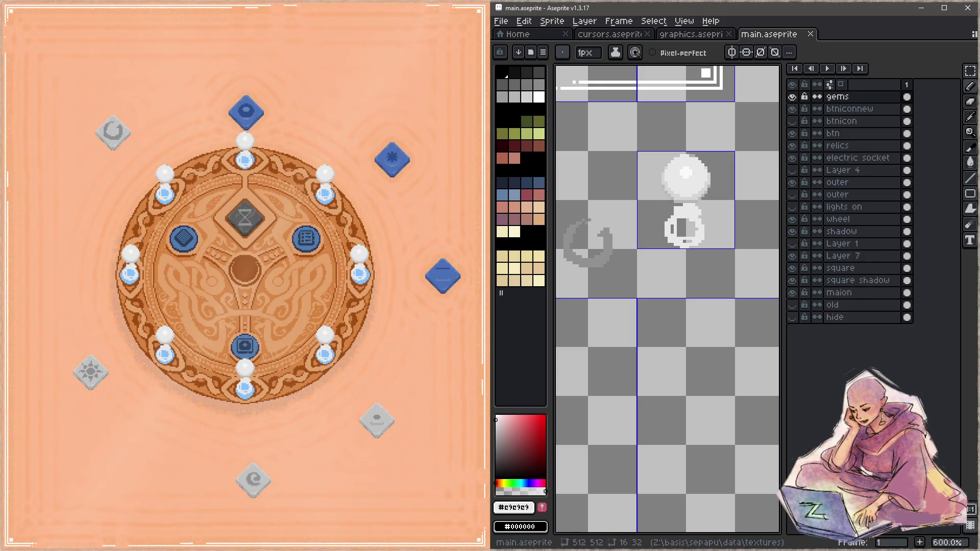
pyautogui.hotkey('alt', 'Tab')
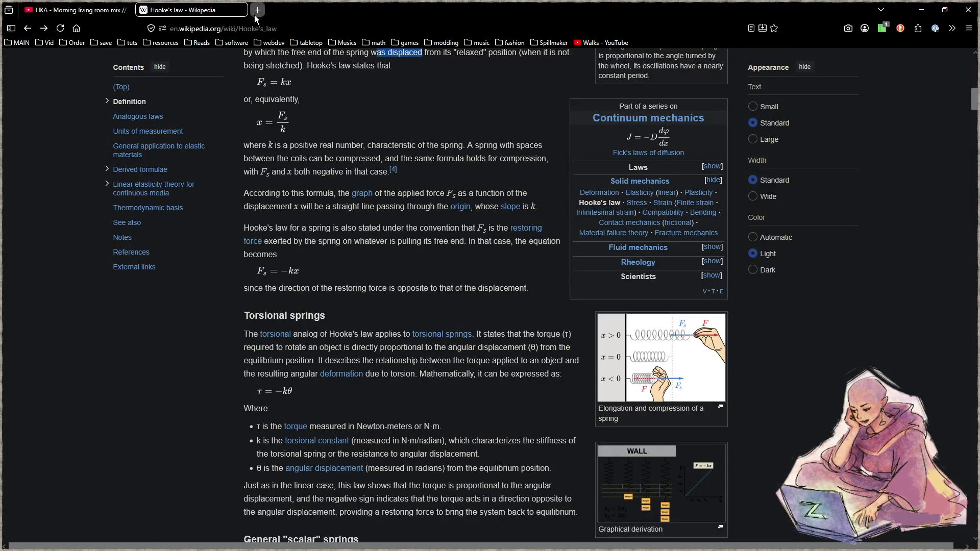
# - Open Google Maps (maps.google.co) in a new browser tab
pyautogui.click(258, 11)
pyautogui.write('map')
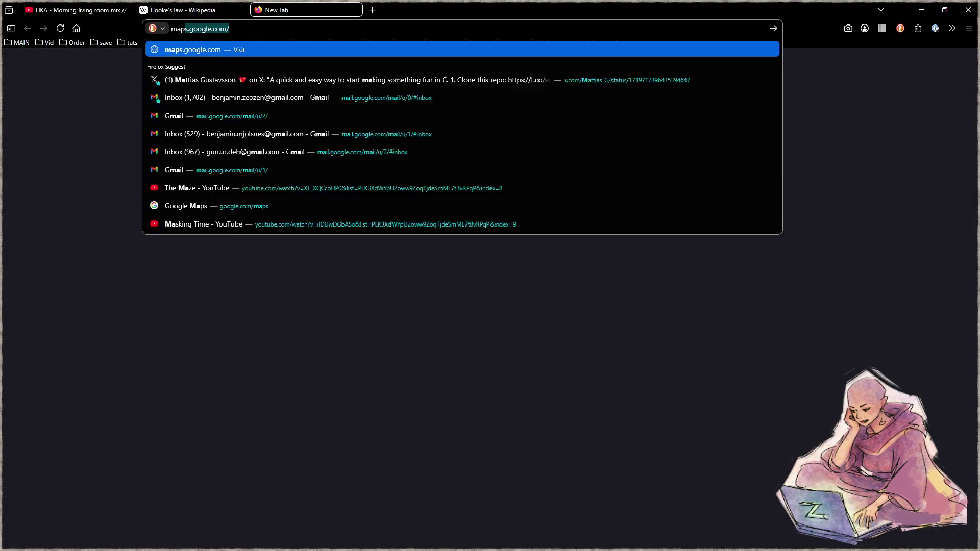
pyautogui.write('s.google.co')
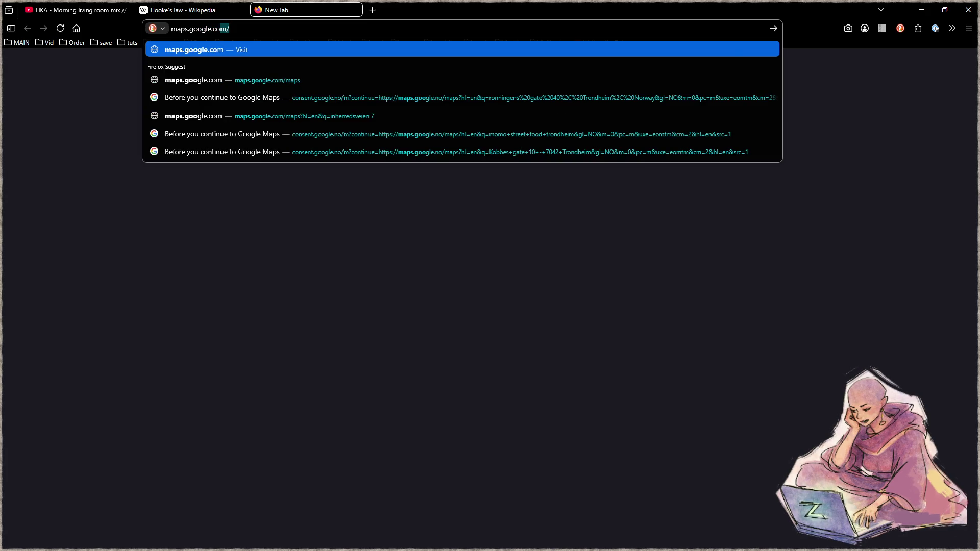
pyautogui.press('Return')
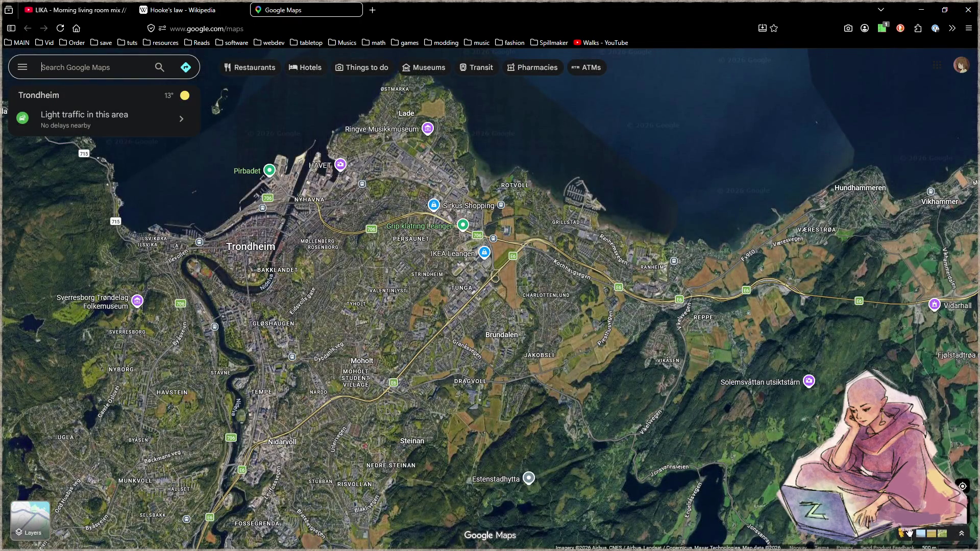
# - Explore the satellite map across Europe, zooming into central Scotland around Glasgow and Edinburgh
pyautogui.moveTo(902, 532)
pyautogui.mouseDown()
pyautogui.moveTo(546, 196)
pyautogui.moveTo(326, 148)
pyautogui.moveTo(623, 133)
pyautogui.moveTo(477, 130)
pyautogui.moveTo(651, 127)
pyautogui.moveTo(512, 123)
pyautogui.moveTo(641, 134)
pyautogui.moveTo(440, 132)
pyautogui.moveTo(806, 132)
pyautogui.moveTo(164, 129)
pyautogui.moveTo(722, 133)
pyautogui.moveTo(117, 148)
pyautogui.moveTo(745, 143)
pyautogui.moveTo(307, 145)
pyautogui.moveTo(782, 134)
pyautogui.moveTo(170, 134)
pyautogui.moveTo(693, 133)
pyautogui.moveTo(546, 133)
pyautogui.moveTo(467, 164)
pyautogui.moveTo(366, 280)
pyautogui.moveTo(413, 148)
pyautogui.moveTo(488, 186)
pyautogui.moveTo(480, 179)
pyautogui.moveTo(471, 202)
pyautogui.moveTo(472, 189)
pyautogui.moveTo(681, 98)
pyautogui.mouseUp()
pyautogui.scroll(-1, 648, 290)
pyautogui.scroll(-8, 648, 291)
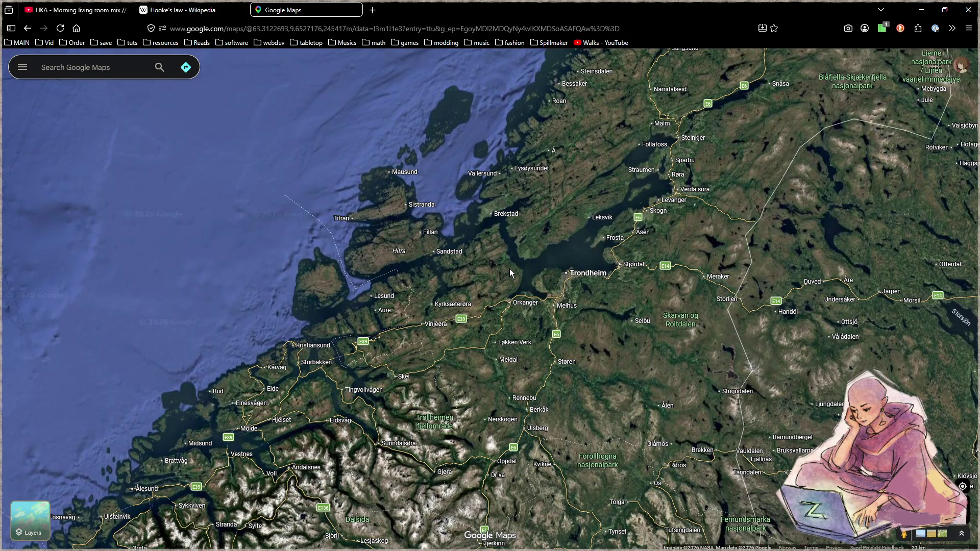
pyautogui.scroll(-3, 510, 270)
pyautogui.scroll(-4, 504, 273)
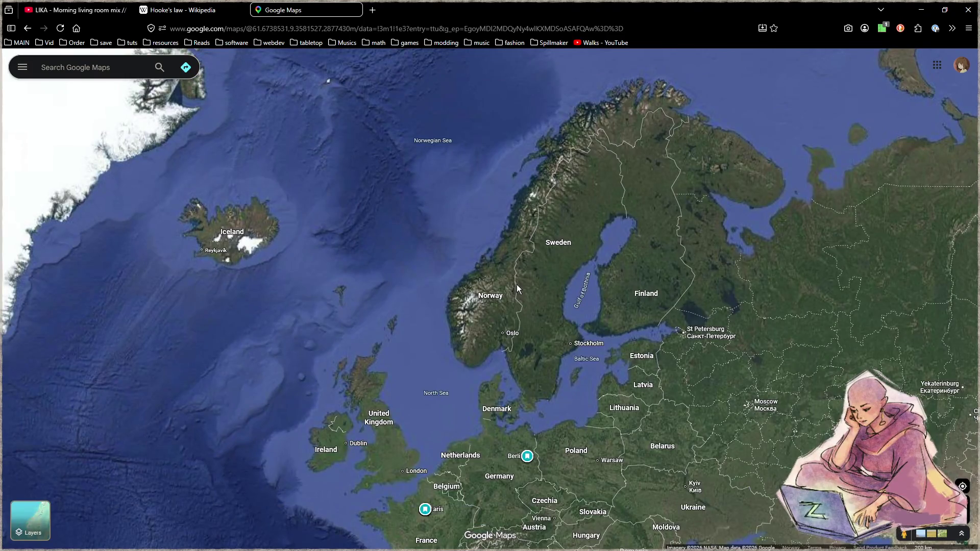
pyautogui.moveTo(360, 240)
pyautogui.mouseDown()
pyautogui.moveTo(471, 263)
pyautogui.moveTo(605, 268)
pyautogui.mouseUp()
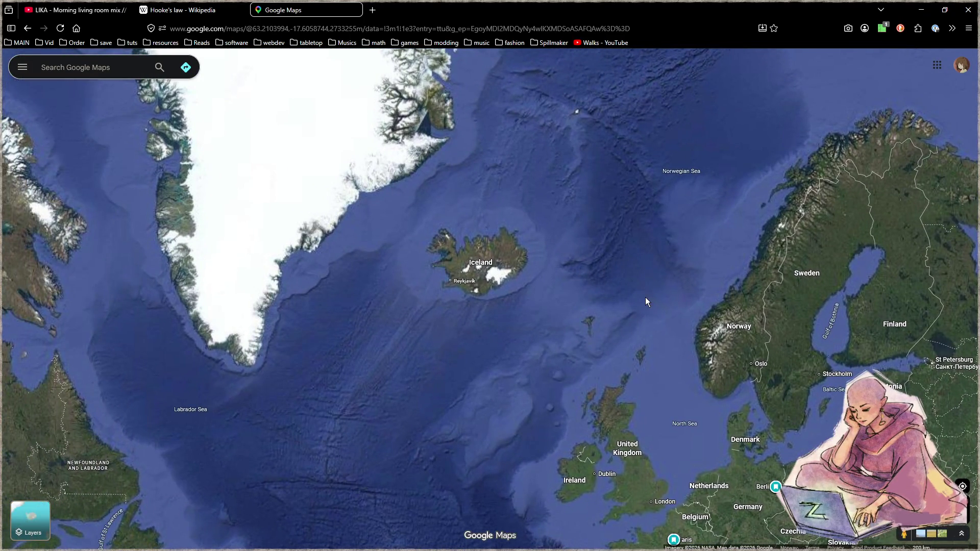
pyautogui.moveTo(645, 298); pyautogui.dragTo(525, 130)
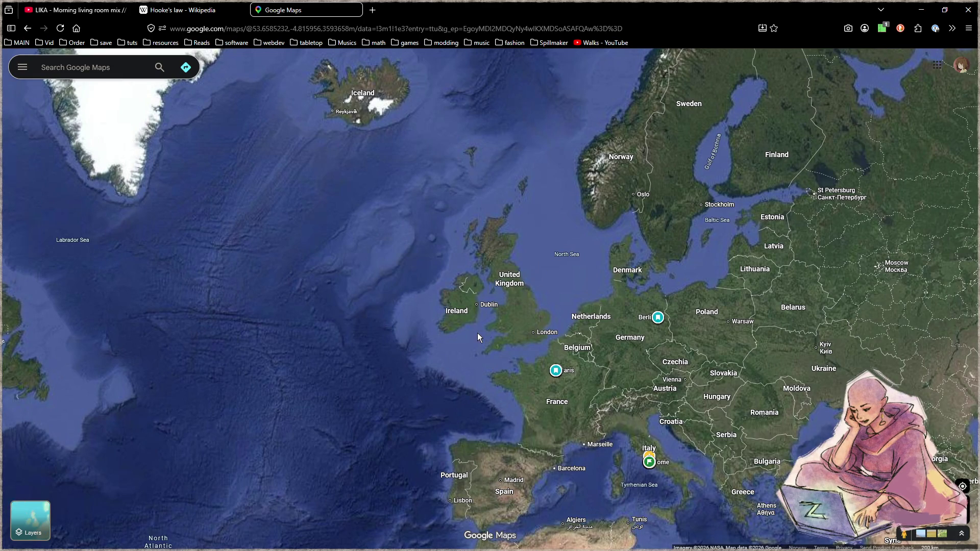
pyautogui.scroll(2, 505, 274)
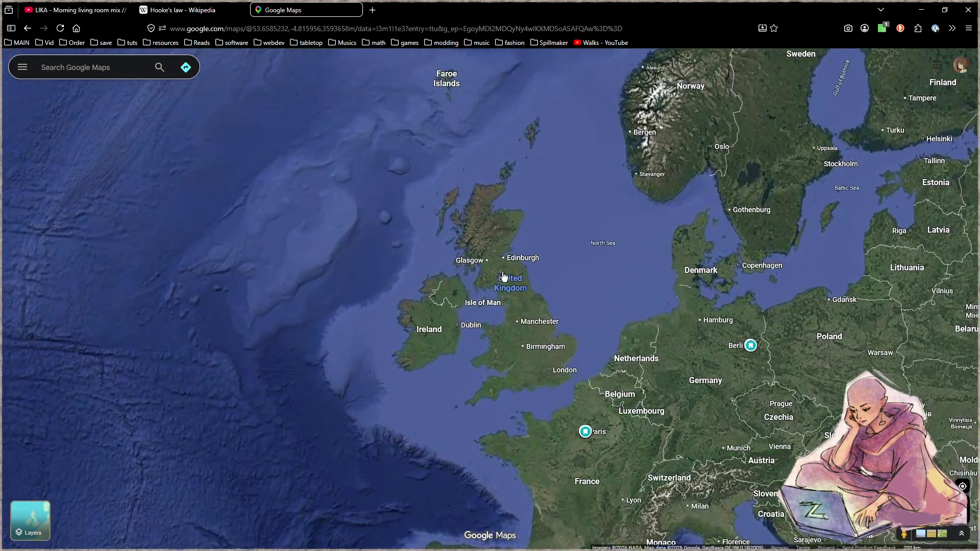
pyautogui.scroll(2, 484, 264)
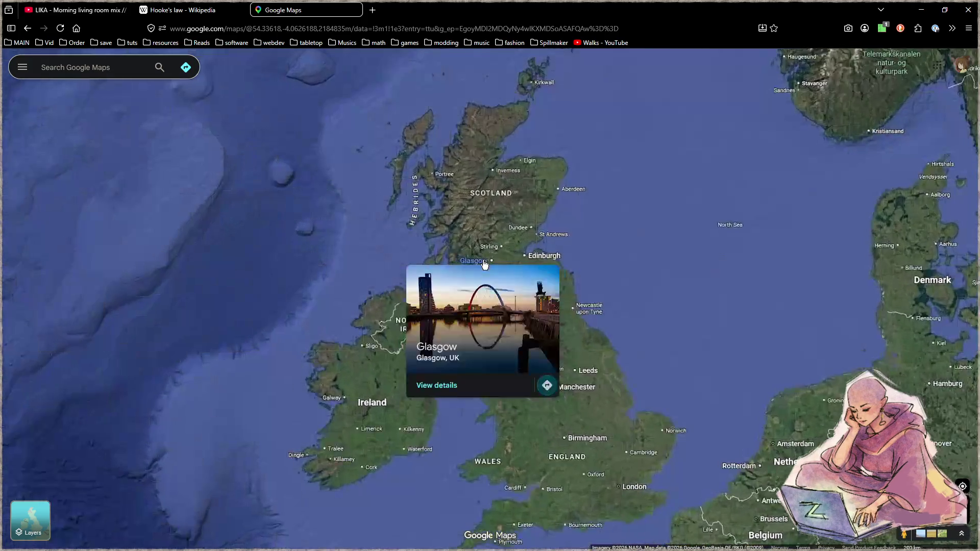
pyautogui.scroll(5, 488, 241)
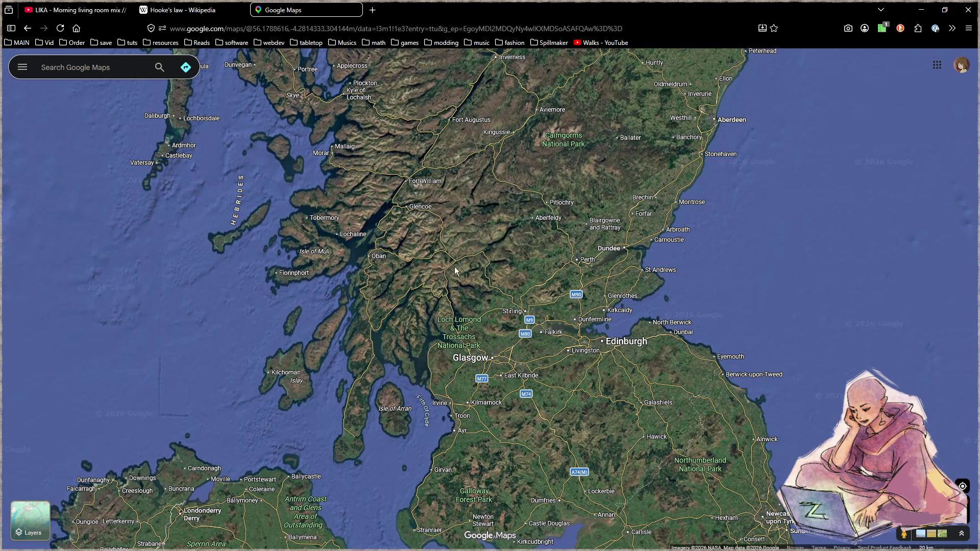
# - Open another tab and enter 'scottish castle' in the address bar
pyautogui.click(373, 9)
pyautogui.click(411, 28)
pyautogui.write('scott')
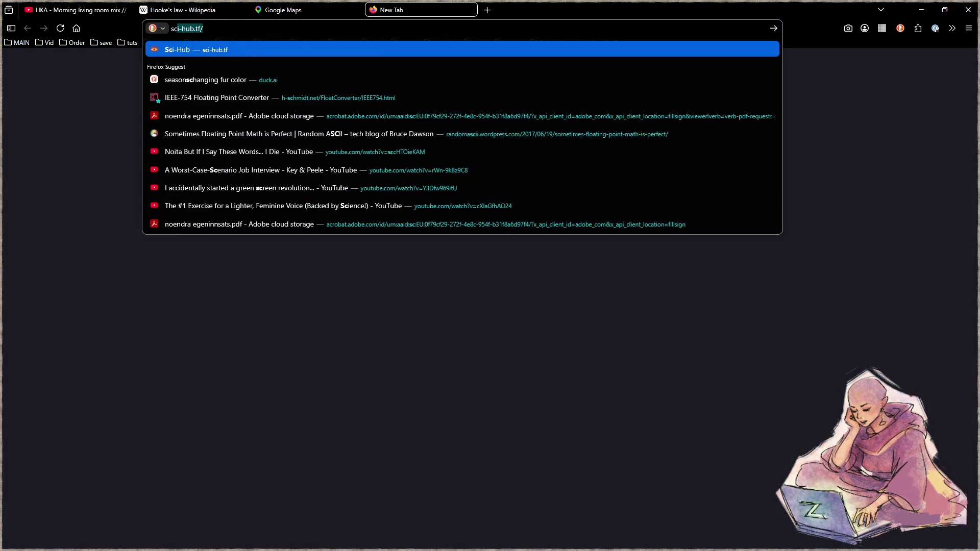
pyautogui.write('ish castle')
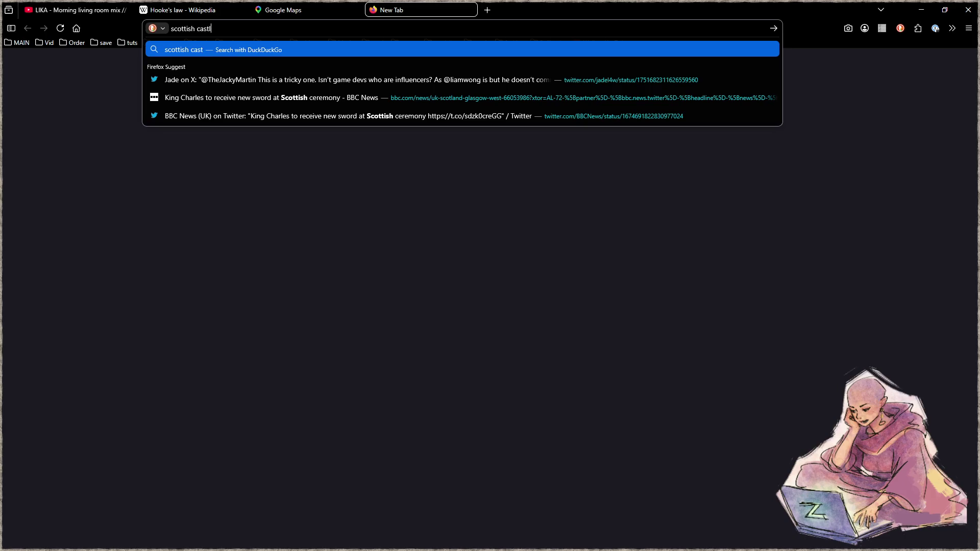
# - Browse image results for 'scottish castle', previewing two castle photos, then return to Google Maps
pyautogui.press('Return')
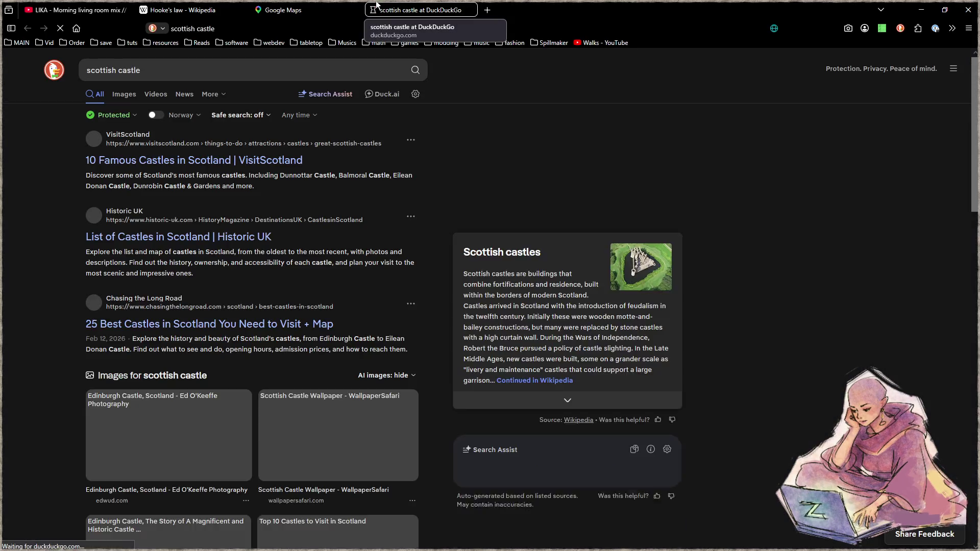
pyautogui.click(127, 95)
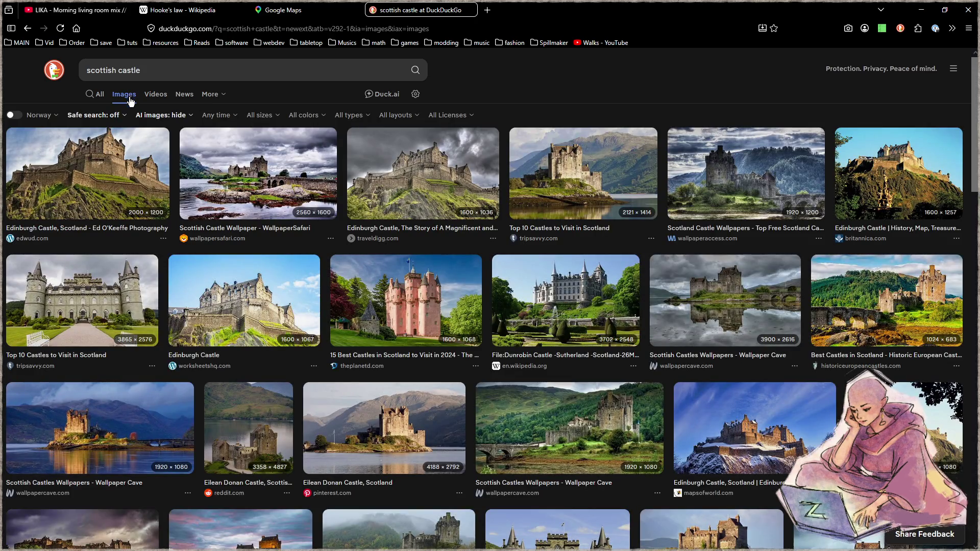
pyautogui.click(422, 179)
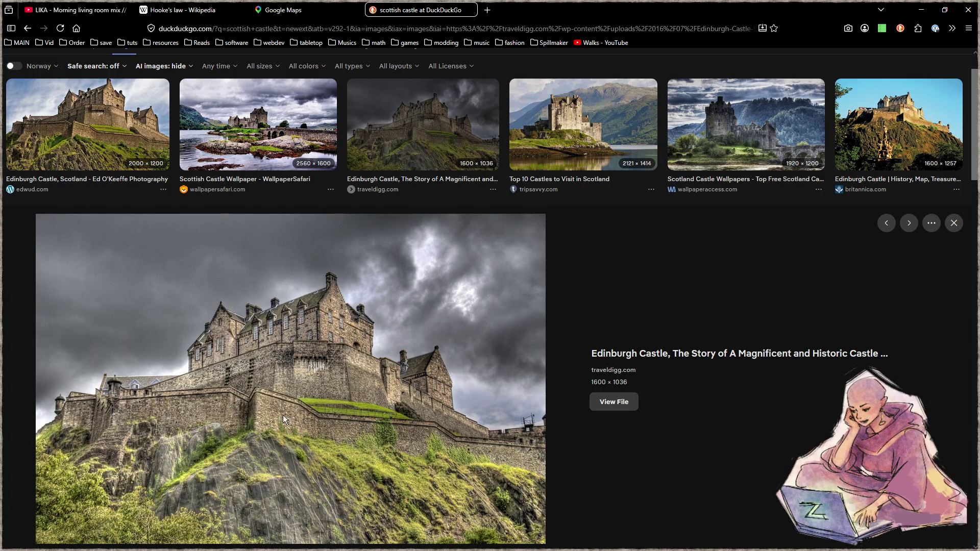
pyautogui.click(584, 127)
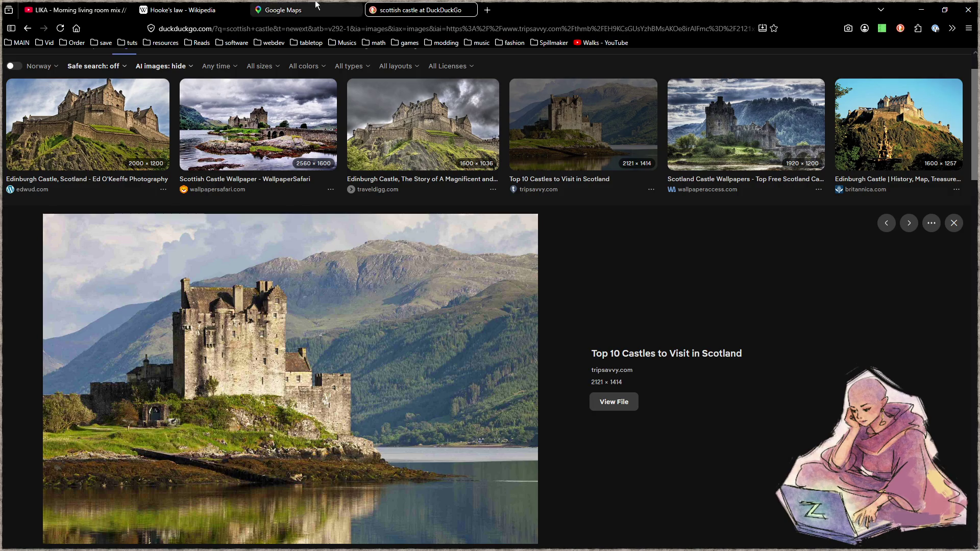
pyautogui.click(288, 5)
# - Pan and zoom the map from Europe down into Cinque Terre near La Spezia, Italy
pyautogui.scroll(-5, 513, 345)
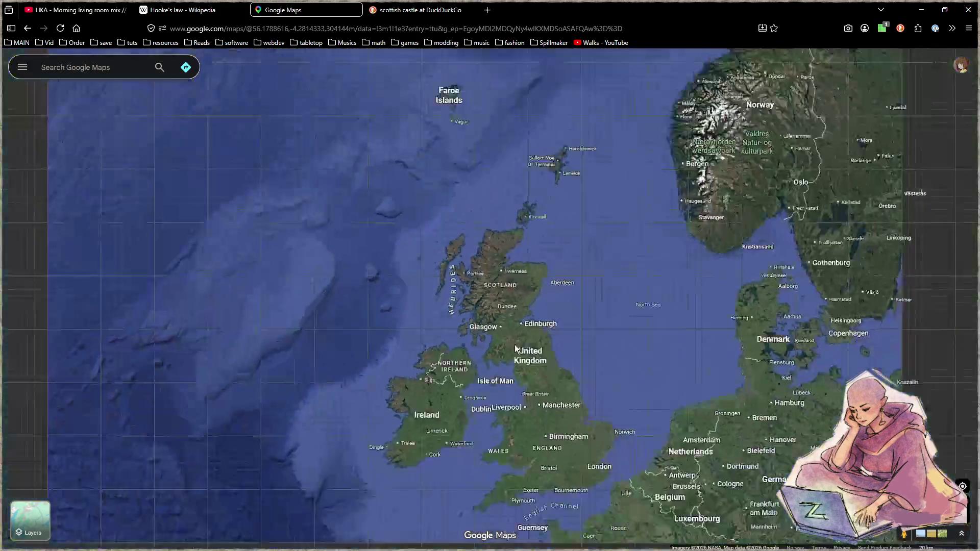
pyautogui.moveTo(618, 450); pyautogui.dragTo(484, 346)
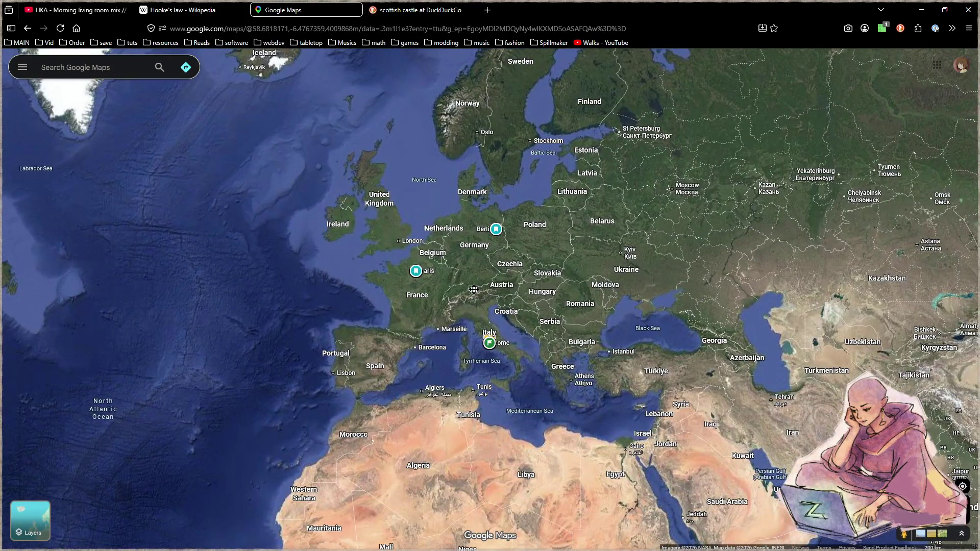
pyautogui.scroll(5, 483, 346)
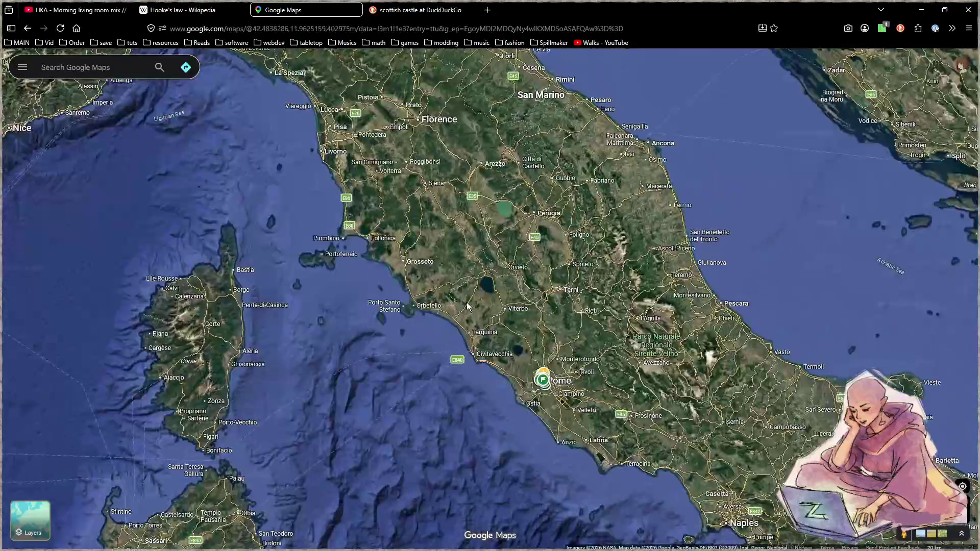
pyautogui.moveTo(451, 290)
pyautogui.mouseDown()
pyautogui.moveTo(500, 340)
pyautogui.moveTo(463, 275)
pyautogui.mouseUp()
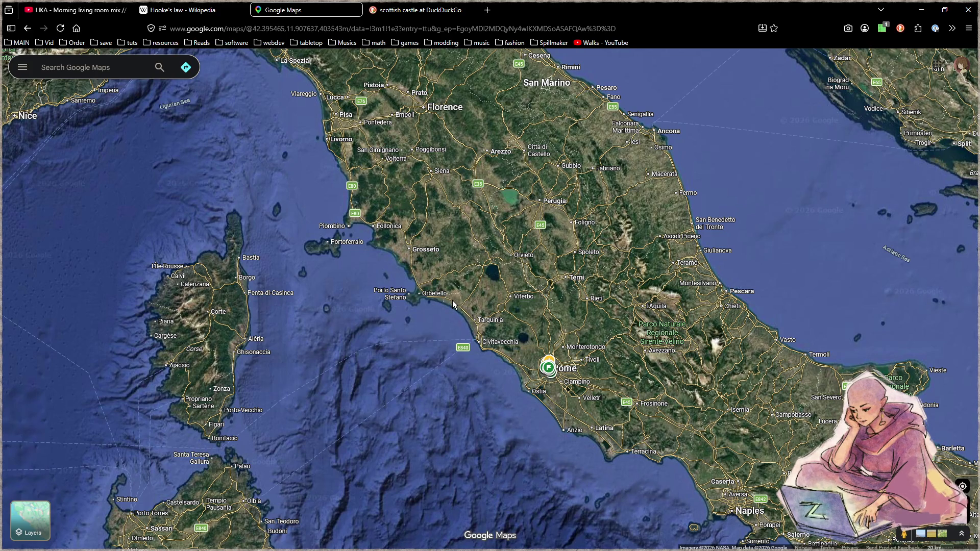
pyautogui.moveTo(396, 202); pyautogui.dragTo(507, 368)
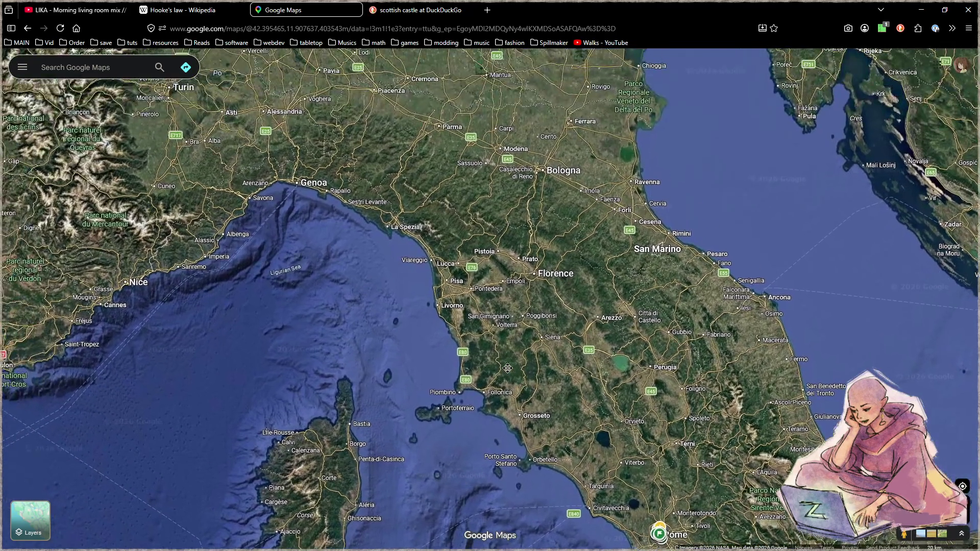
pyautogui.scroll(3, 362, 213)
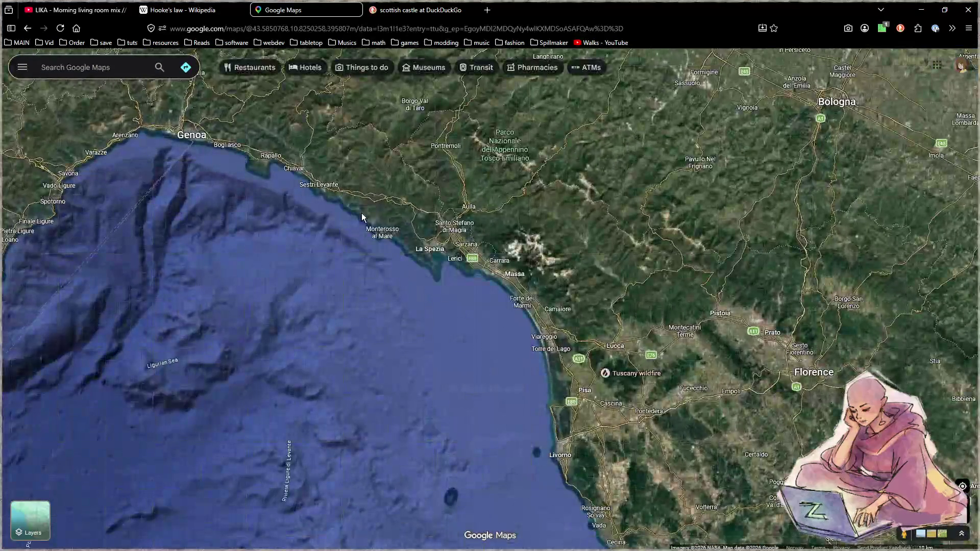
pyautogui.scroll(3, 361, 213)
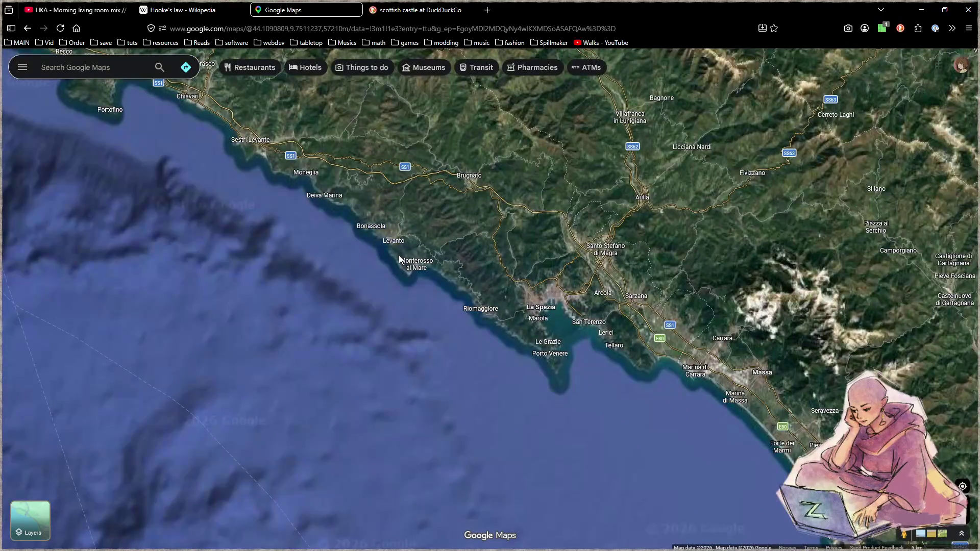
pyautogui.scroll(2, 399, 255)
pyautogui.moveTo(423, 282); pyautogui.dragTo(344, 258)
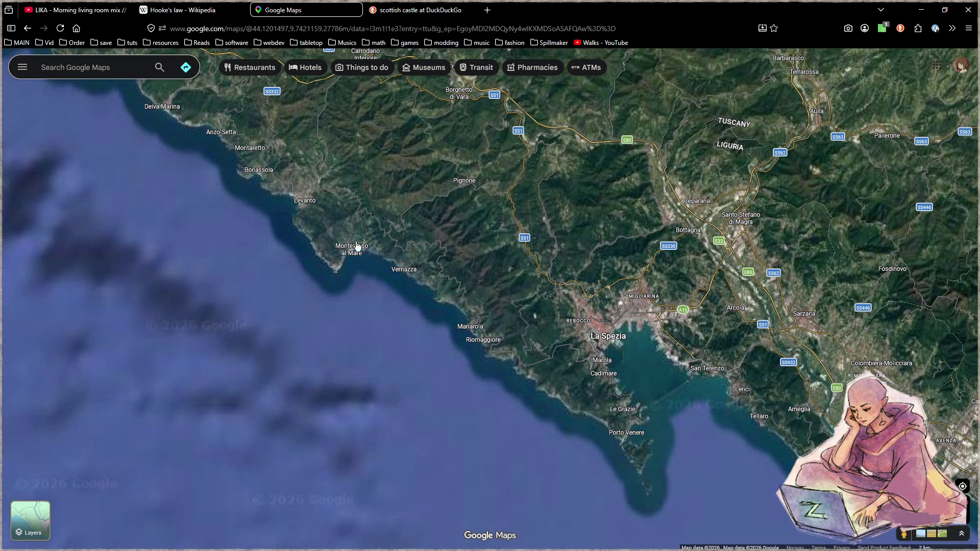
pyautogui.scroll(1, 418, 268)
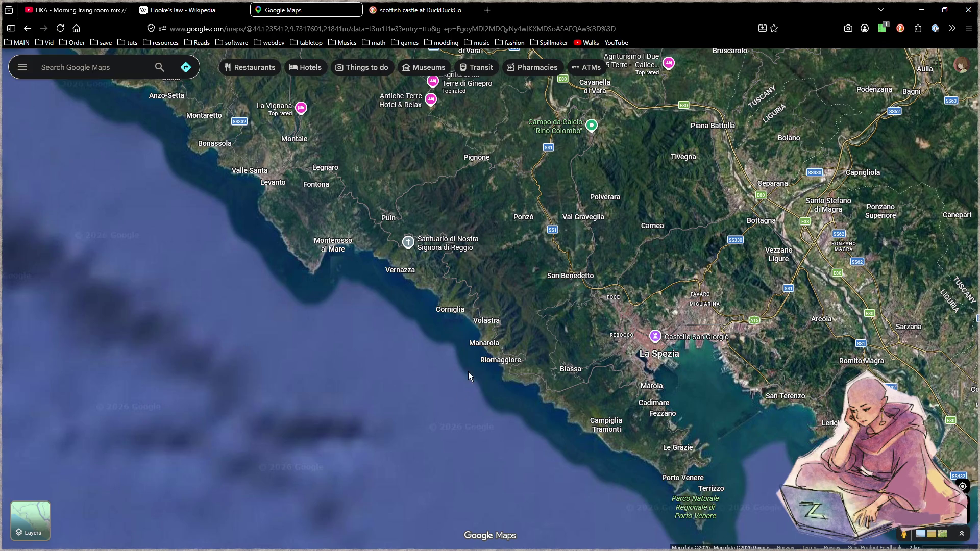
pyautogui.scroll(-3, 326, 385)
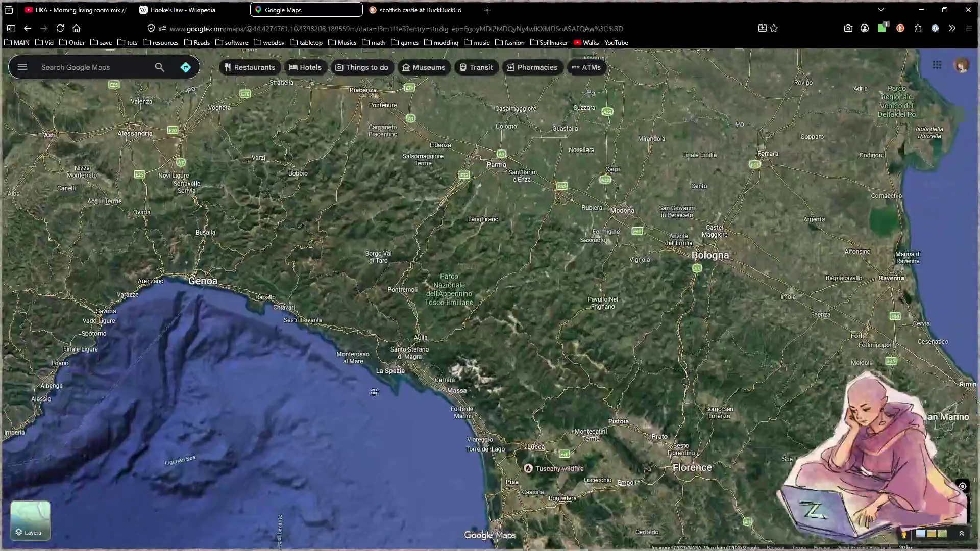
pyautogui.scroll(2, 329, 345)
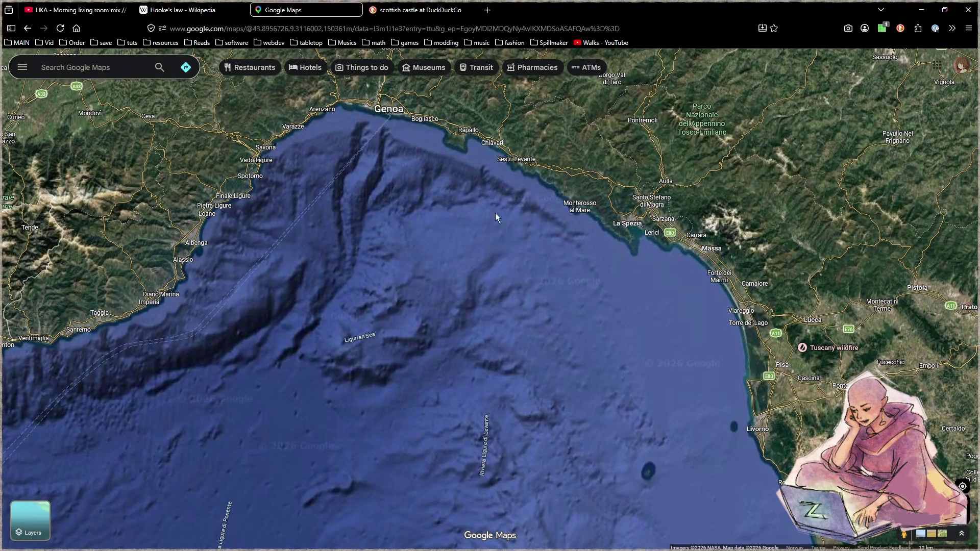
pyautogui.scroll(3, 596, 218)
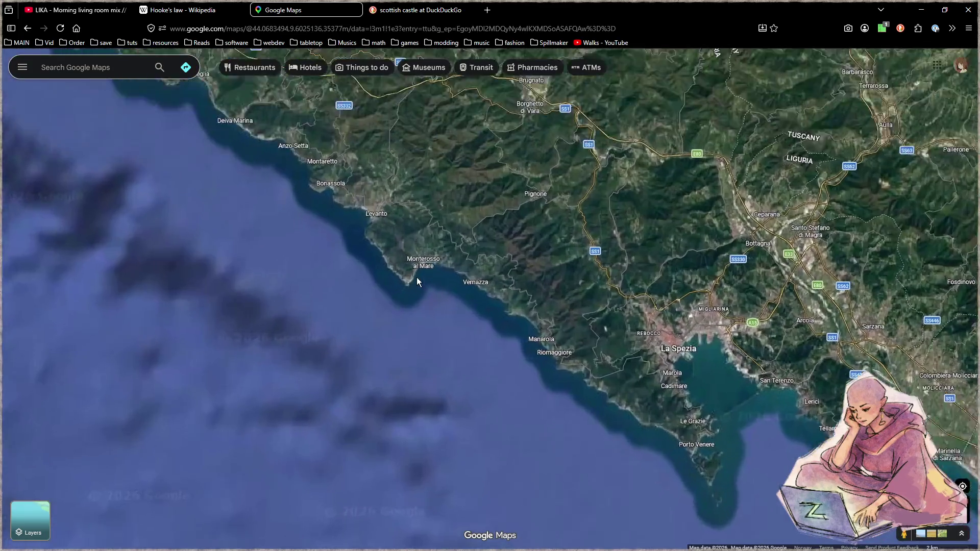
pyautogui.scroll(2, 429, 241)
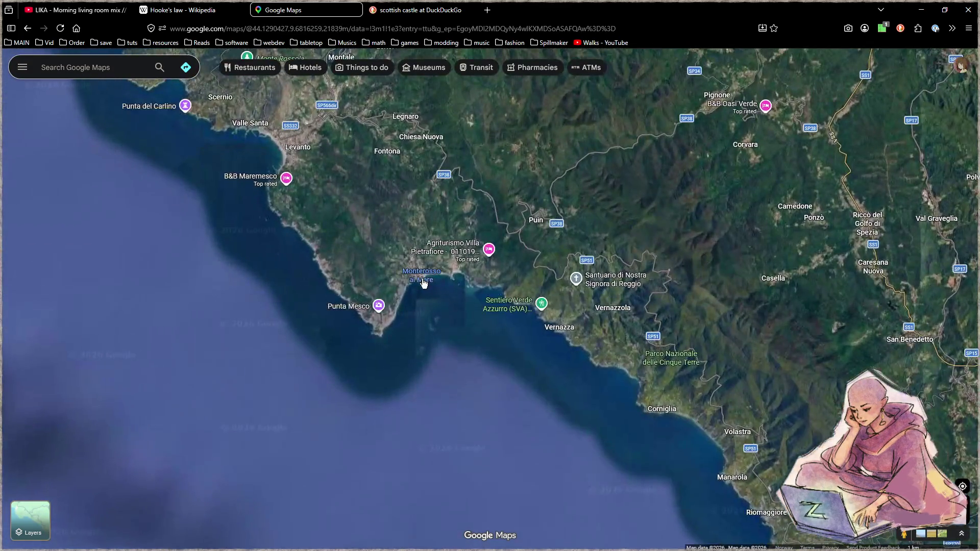
# - Open the place details for Monterosso al Mare, then for Vernazza
pyautogui.click(423, 283)
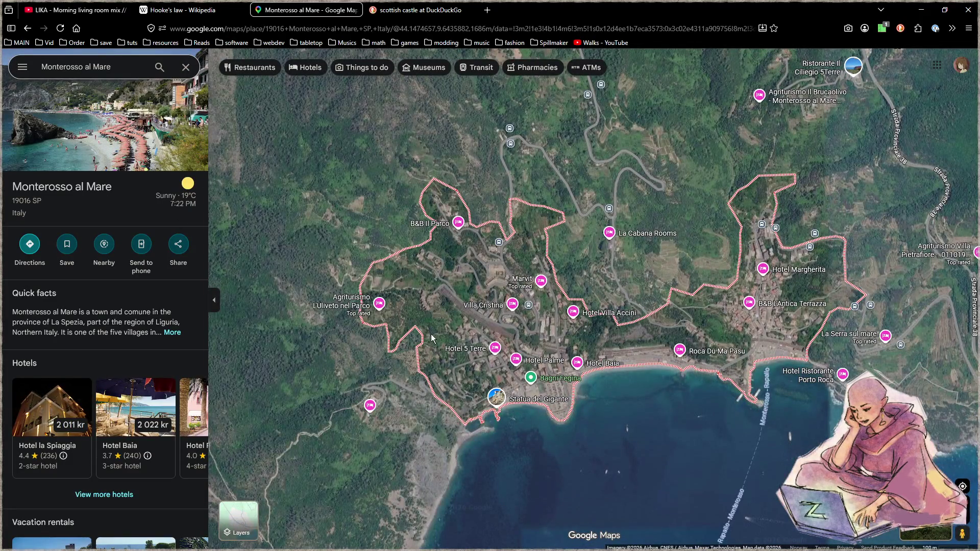
pyautogui.scroll(-3, 510, 359)
pyautogui.moveTo(511, 359); pyautogui.dragTo(368, 261)
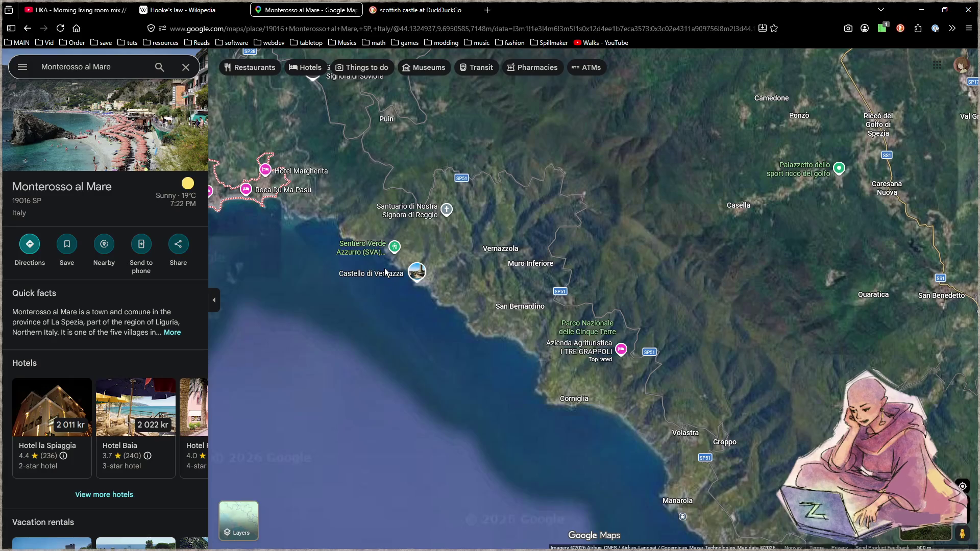
pyautogui.click(382, 273)
pyautogui.click(421, 278)
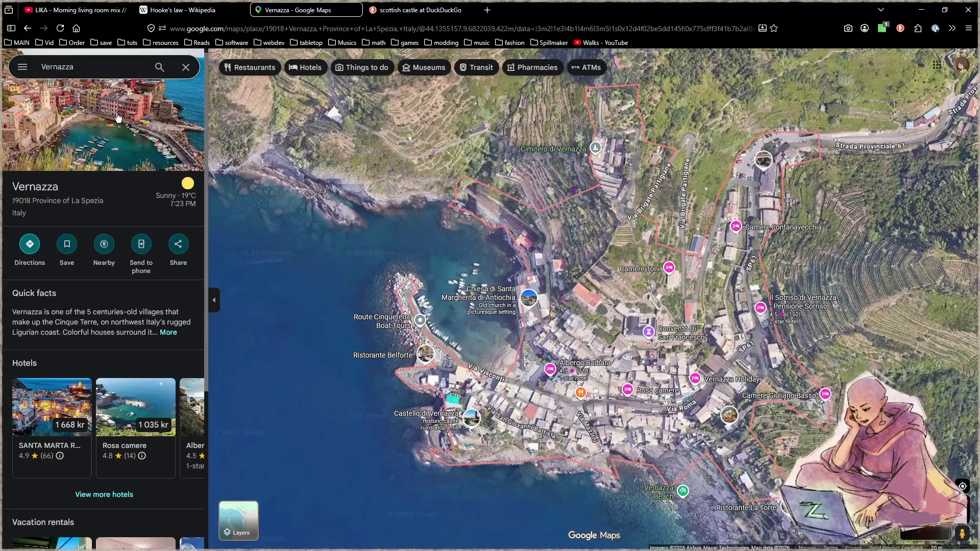
# - View Vernazza's photo gallery, then open a new empty browser tab
pyautogui.click(125, 131)
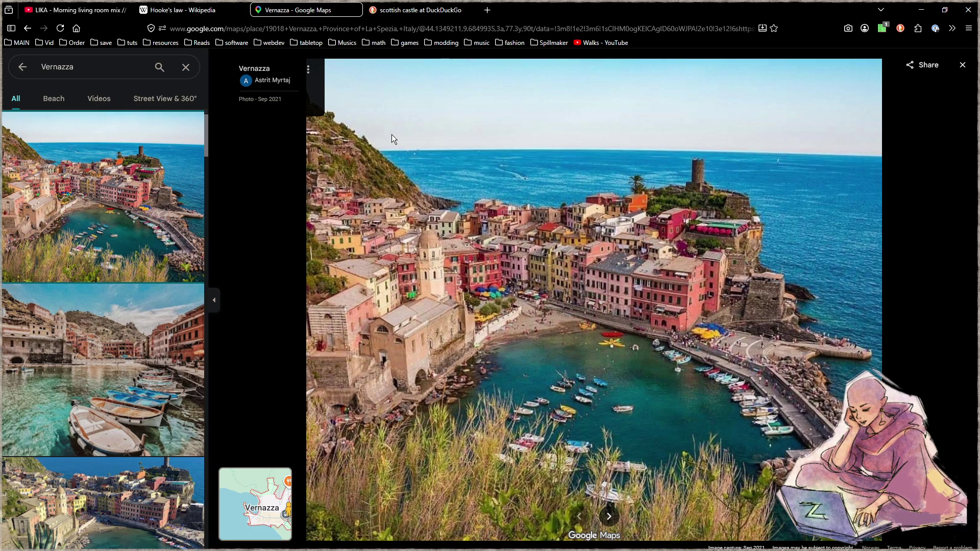
pyautogui.click(487, 10)
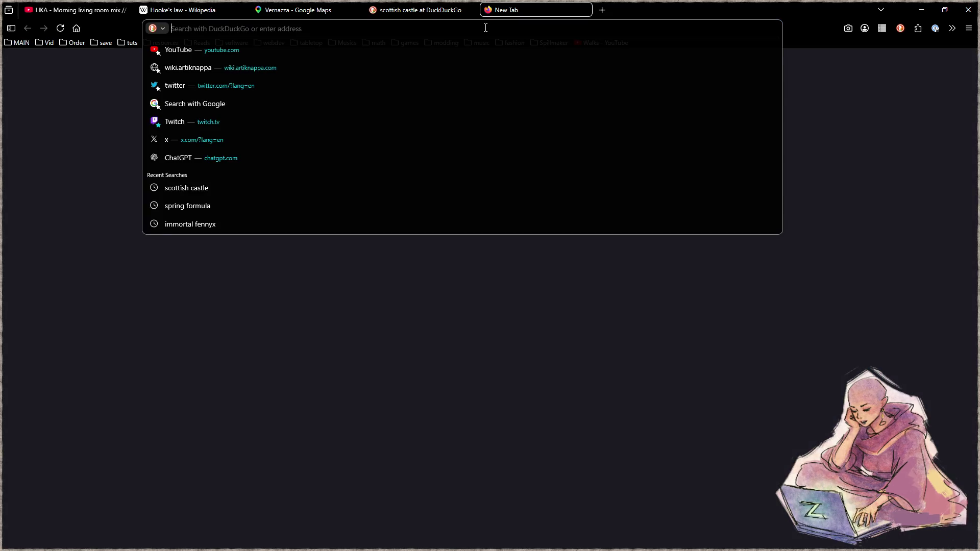
# - Translate 'idyllic' from Norwegian to English in Google Translate, then close that tab
pyautogui.write('translate.google.com/')
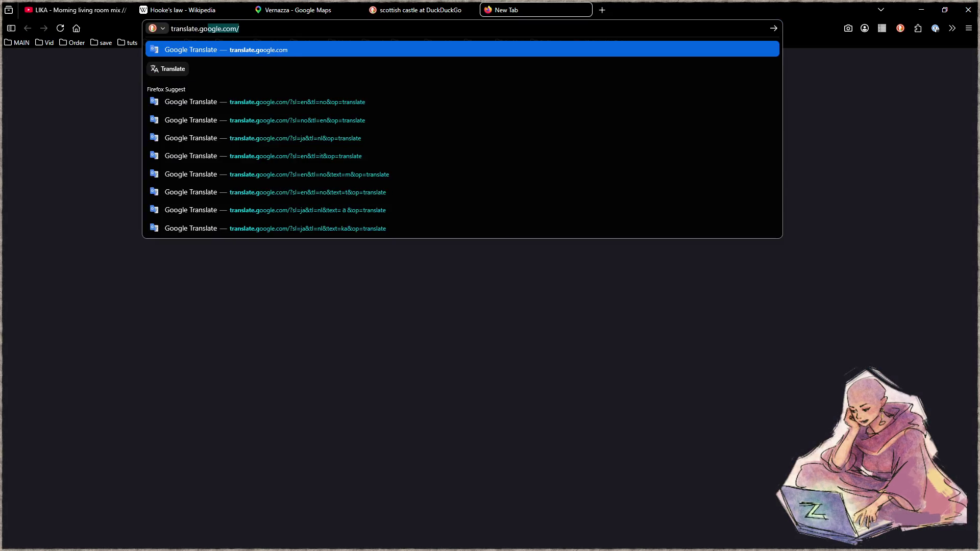
pyautogui.press('Return')
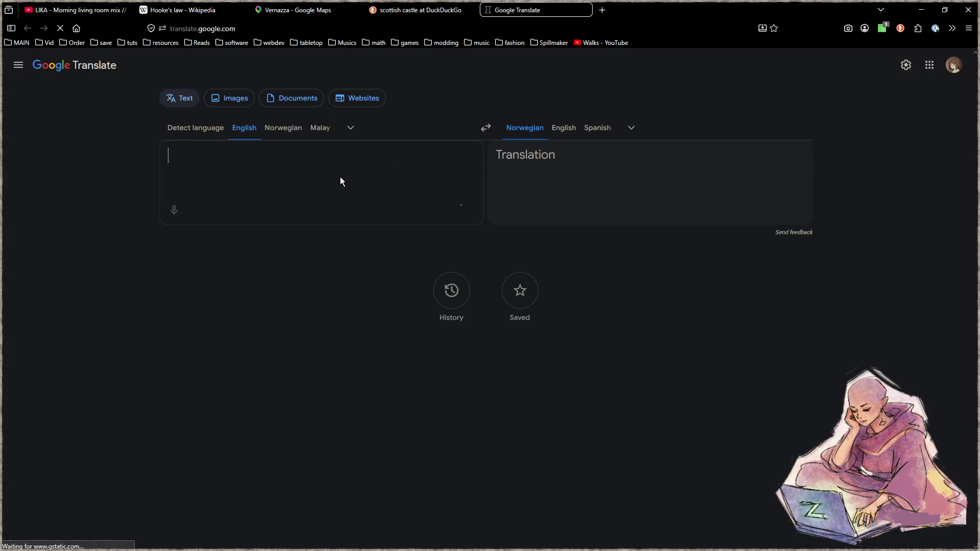
pyautogui.click(282, 127)
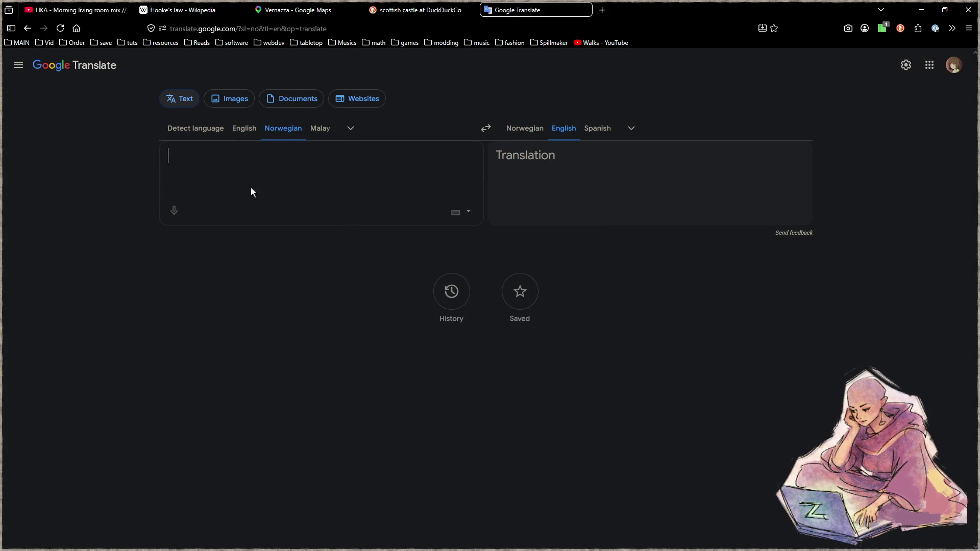
pyautogui.write('idyllic')
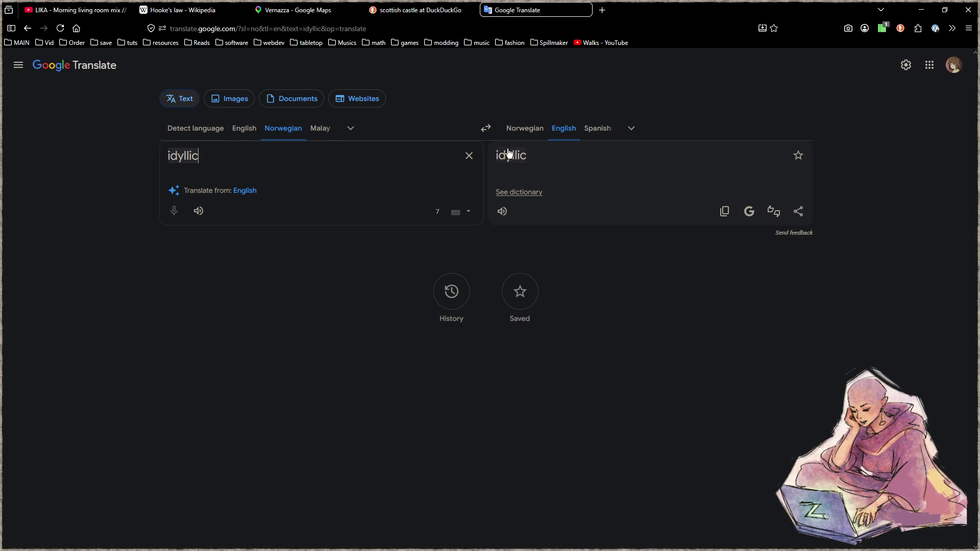
pyautogui.middleClick(522, 7)
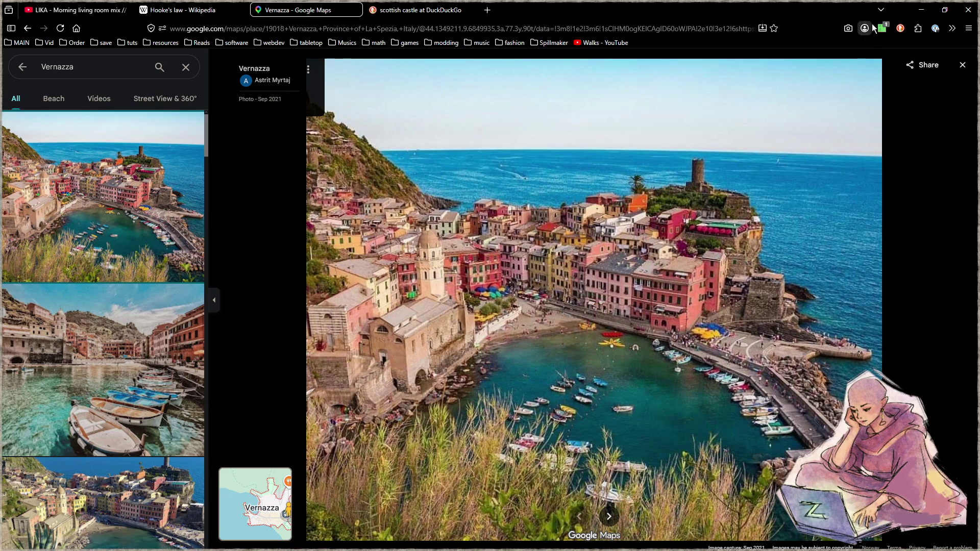
# - Minimize the browser and lift the hourglass relic out of the game wheel's centre
pyautogui.click(921, 11)
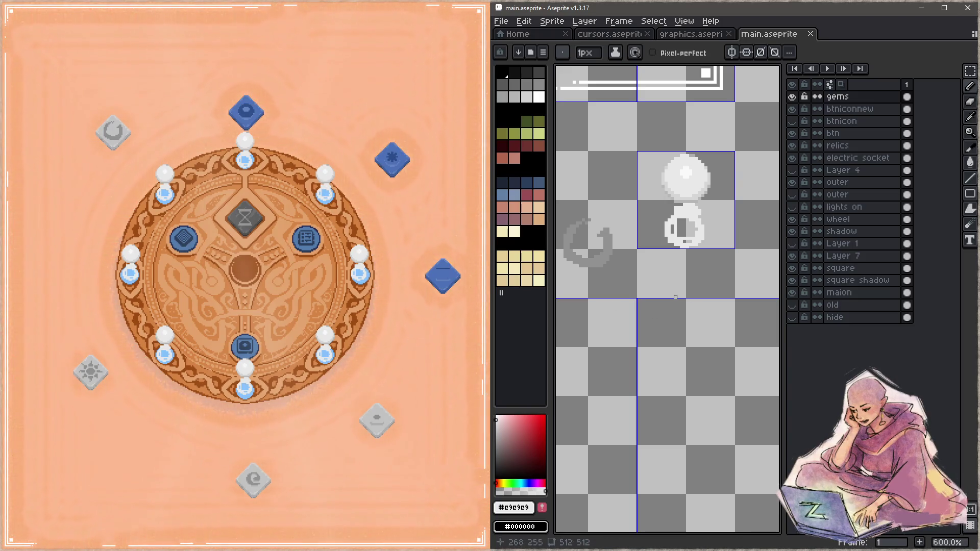
pyautogui.click(245, 218)
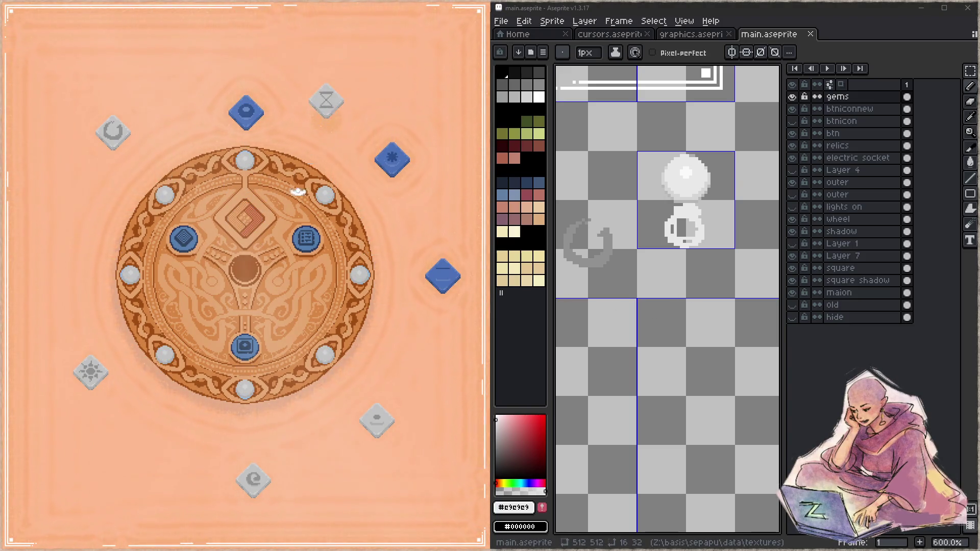
# - Put the hourglass relic back, then fill the small ring's dark centre with light grey
pyautogui.click(315, 109)
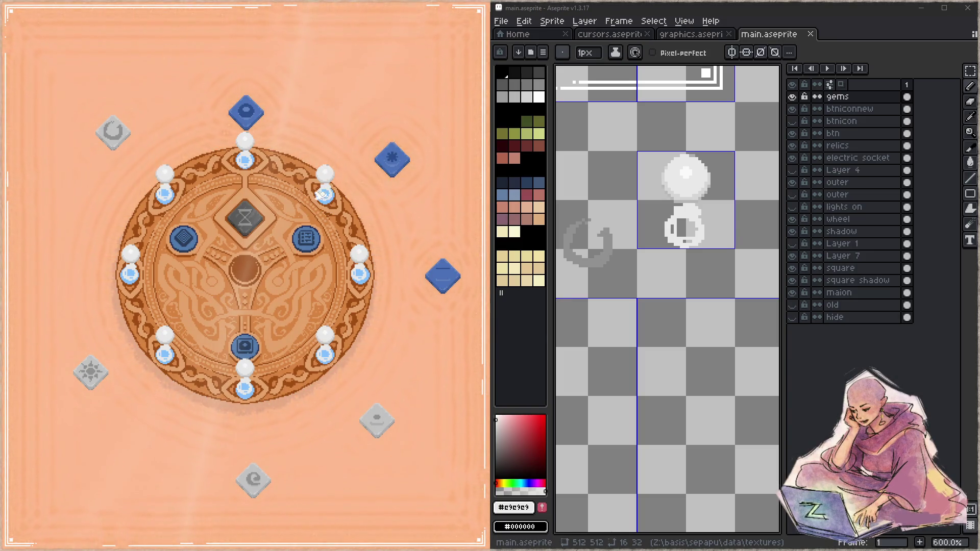
pyautogui.moveTo(709, 254); pyautogui.dragTo(665, 240)
pyautogui.click(643, 207)
pyautogui.keyDown('alt'); pyautogui.click(643, 207); pyautogui.keyUp('alt')
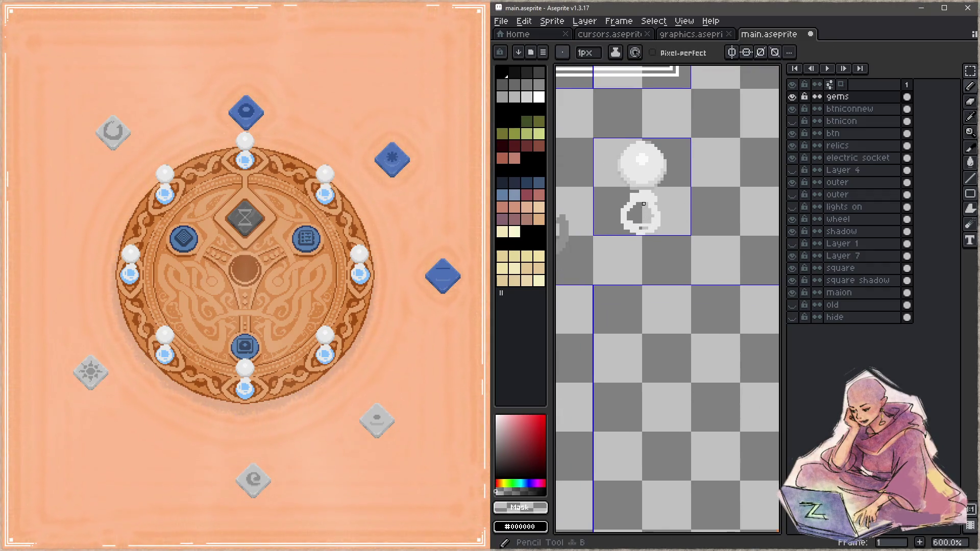
pyautogui.keyDown('alt'); pyautogui.click(643, 207); pyautogui.keyUp('alt')
pyautogui.moveTo(645, 208)
pyautogui.mouseDown()
pyautogui.moveTo(633, 214)
pyautogui.moveTo(649, 215)
pyautogui.moveTo(631, 195)
pyautogui.moveTo(656, 228)
pyautogui.moveTo(672, 209)
pyautogui.mouseUp()
# - Touch up the gem's right edge with light pixels, undo stray strokes, and save main.aseprite
pyautogui.press('l')
pyautogui.press('b')
pyautogui.click(662, 217)
pyautogui.hotkey('ctrl', 's')
pyautogui.press('l')
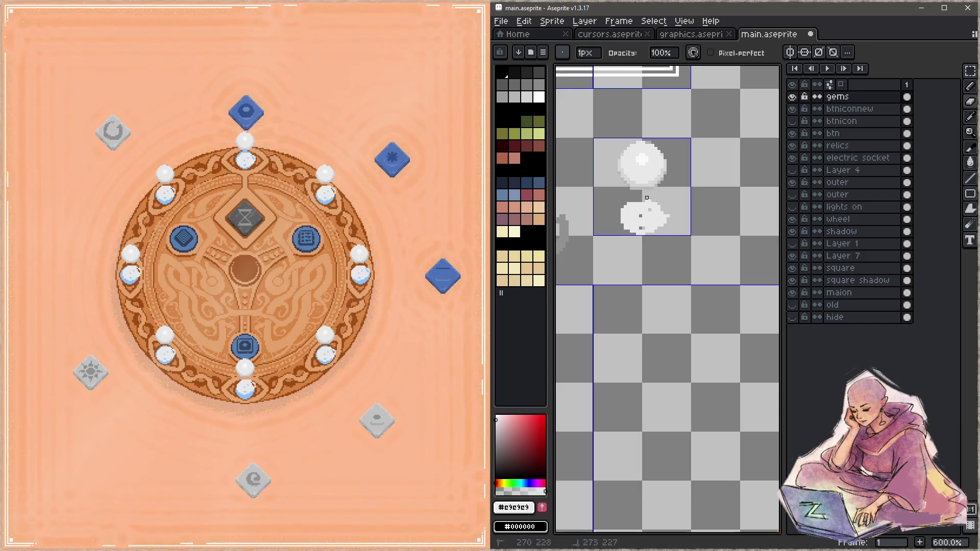
pyautogui.press('b')
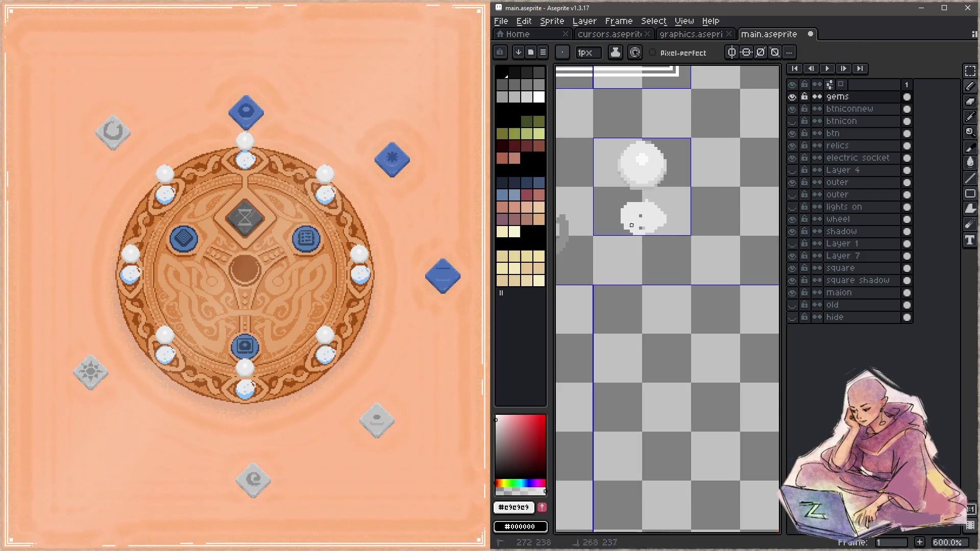
pyautogui.press('l')
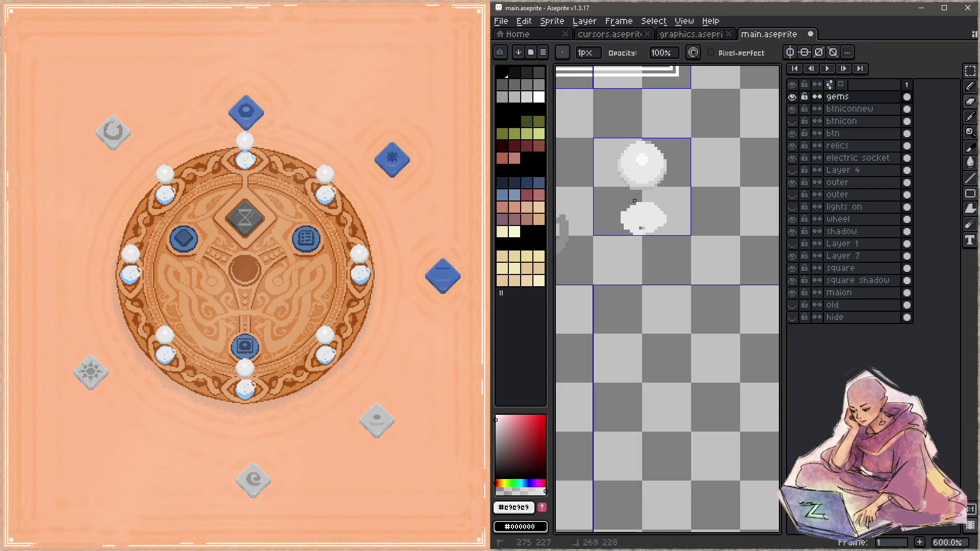
pyautogui.press('b')
pyautogui.hotkey('ctrl', 's')
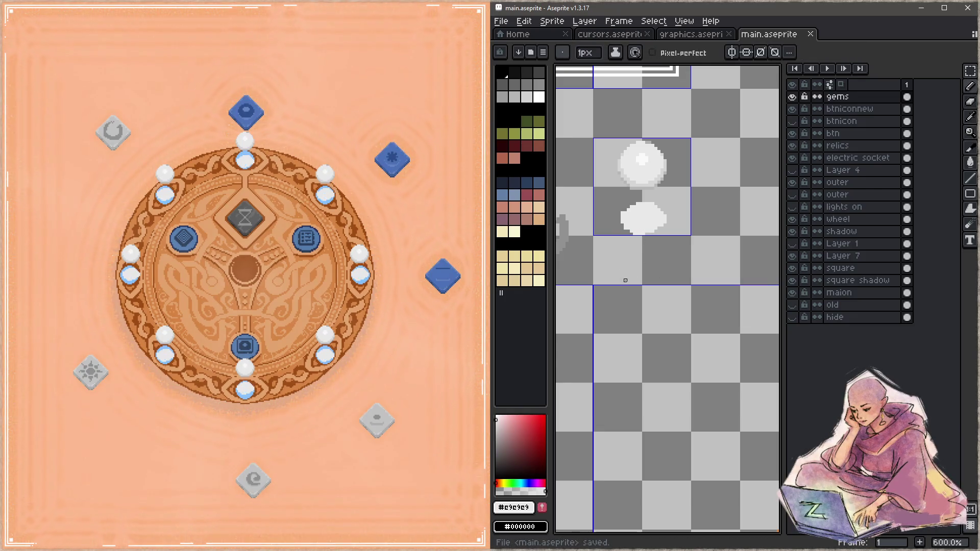
pyautogui.press('l')
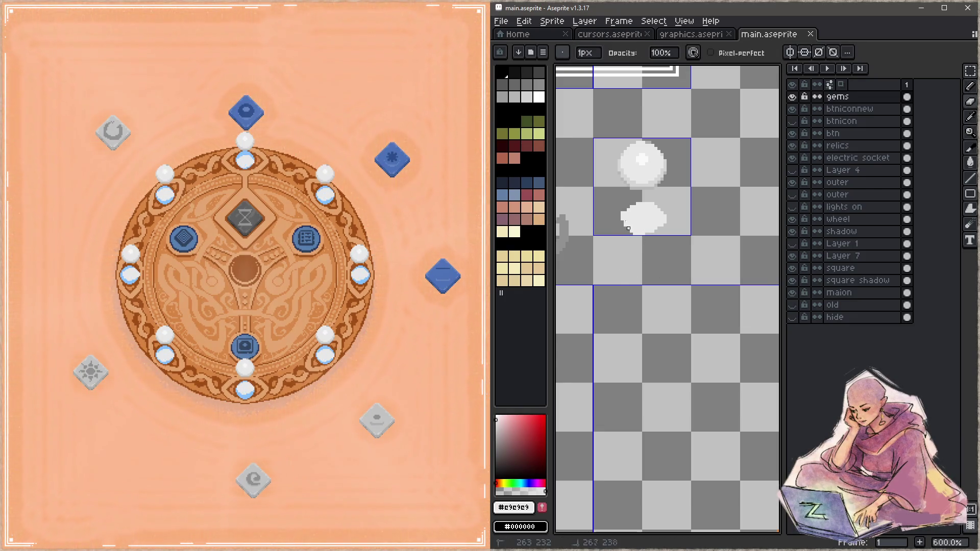
pyautogui.hotkey('ctrl', 'z')
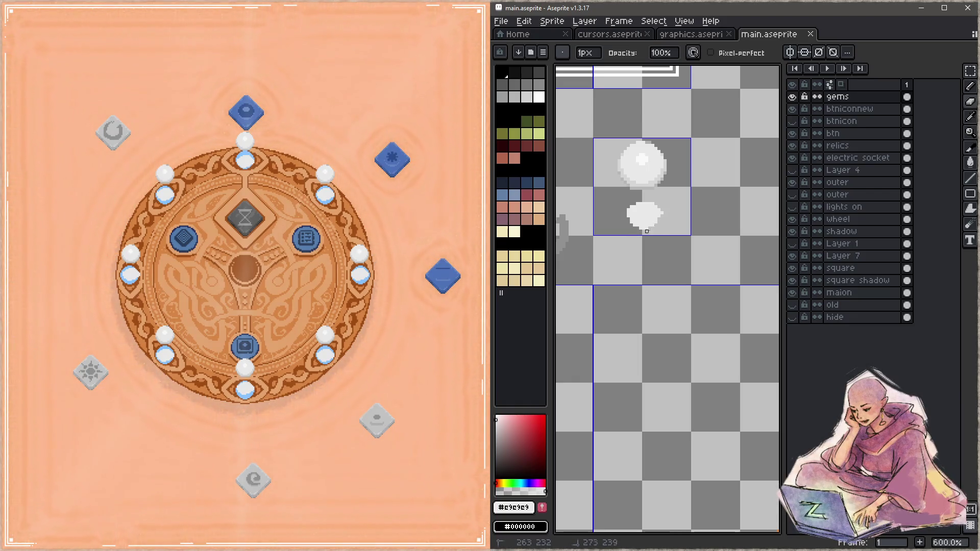
pyautogui.hotkey('ctrl', 'z')
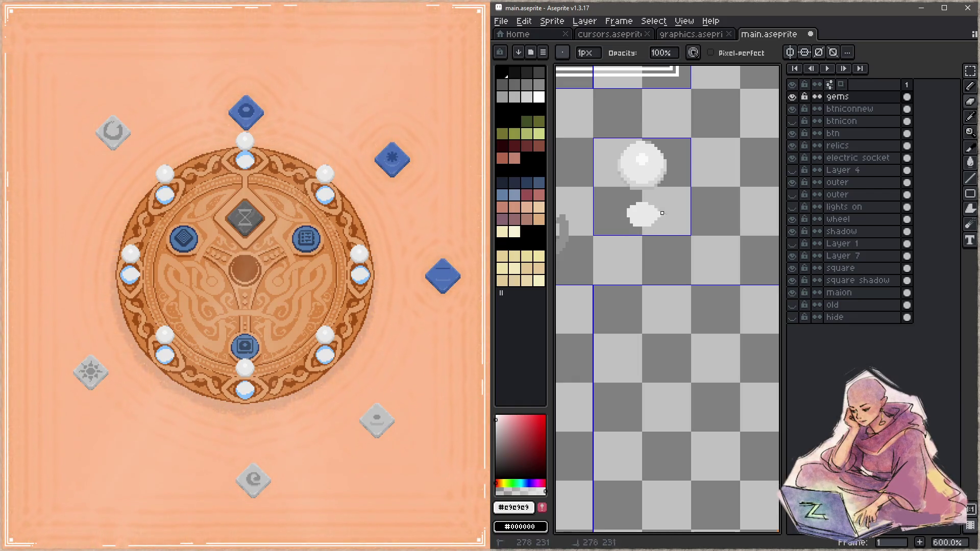
pyautogui.hotkey('ctrl', 's')
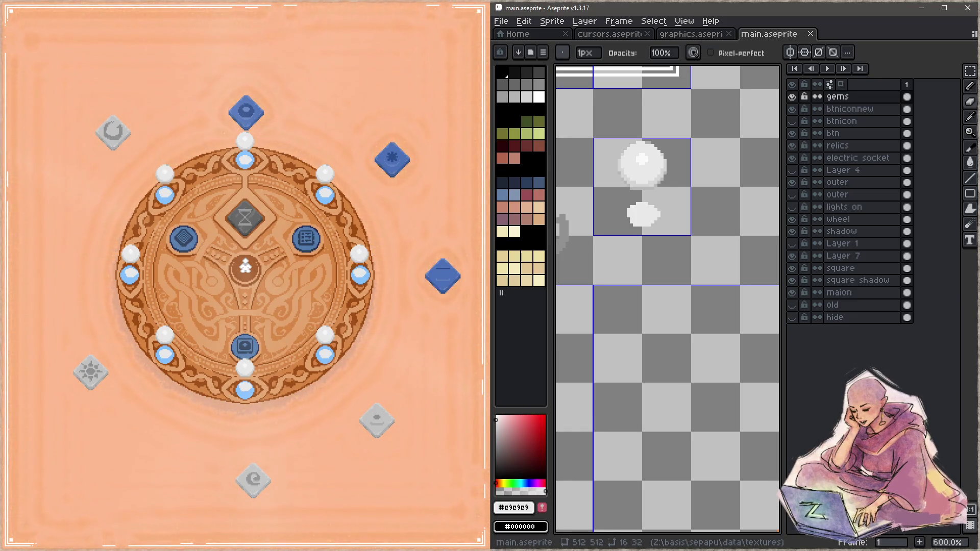
# - Rebuild and relaunch the game fullscreen with the new sprites, then move the top blue relic off the wheel
pyautogui.hotkey('alt', 'Tab')
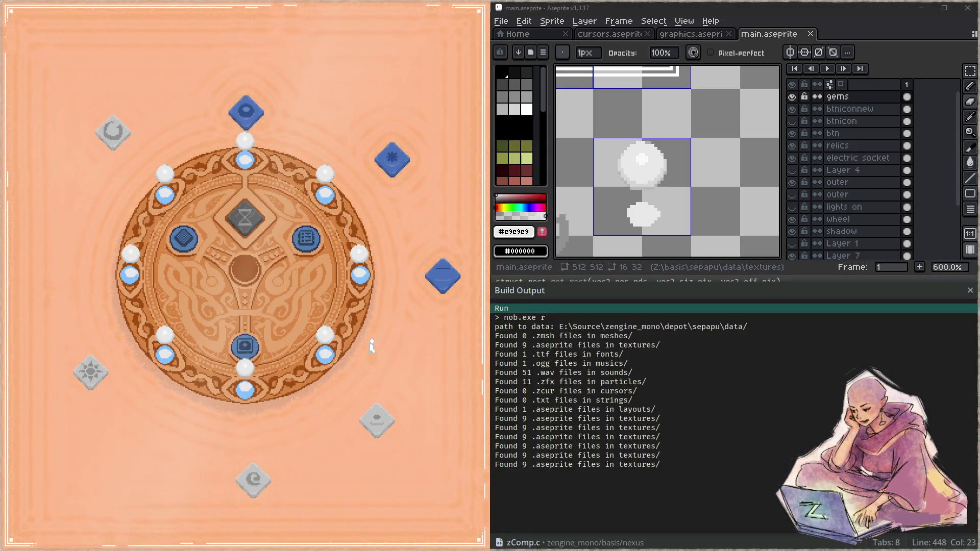
pyautogui.press('F11')
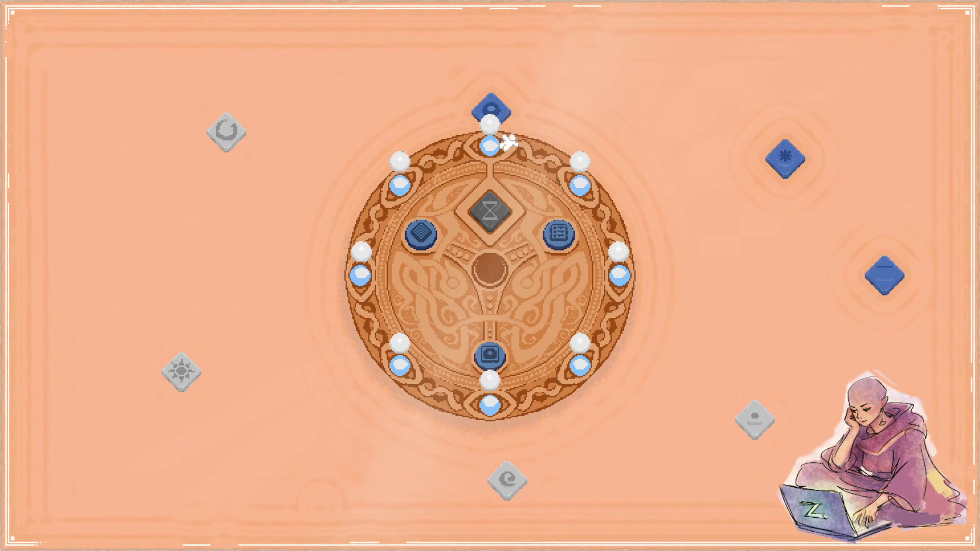
pyautogui.click(491, 106)
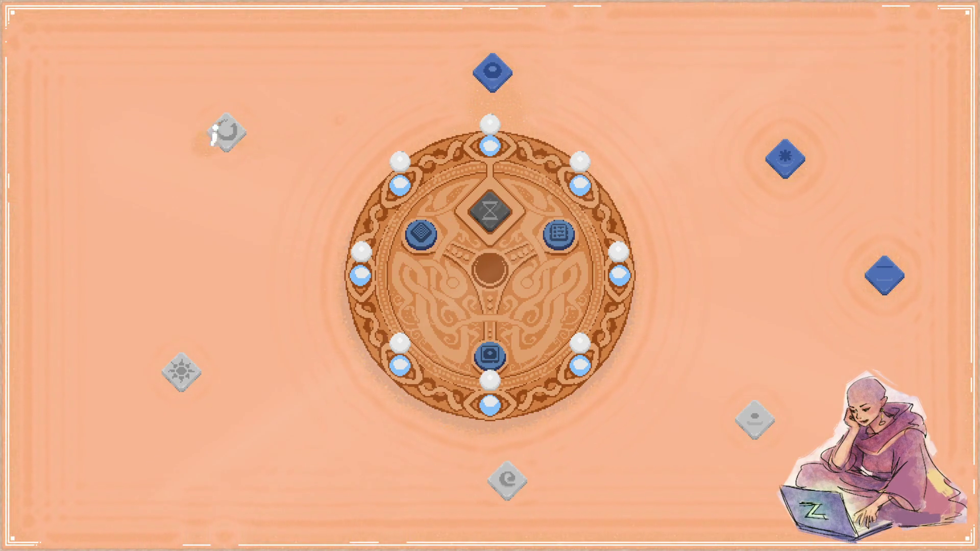
# - Gather the rotate, sun, asterisk, bar, eye and spiral relics around the wheel; remove the hourglass
pyautogui.click(240, 131)
pyautogui.click(193, 367)
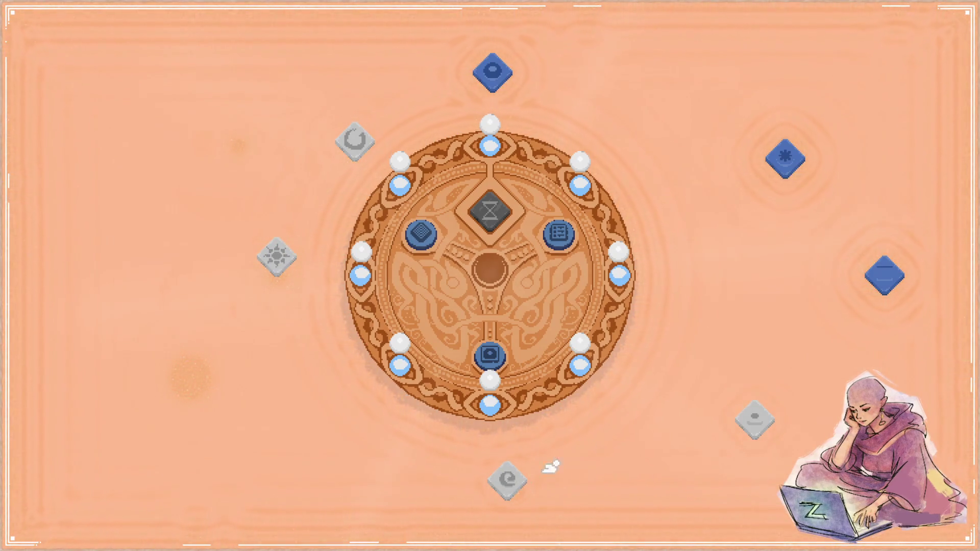
pyautogui.click(789, 150)
pyautogui.moveTo(789, 151); pyautogui.dragTo(636, 159)
pyautogui.moveTo(883, 261); pyautogui.dragTo(699, 281)
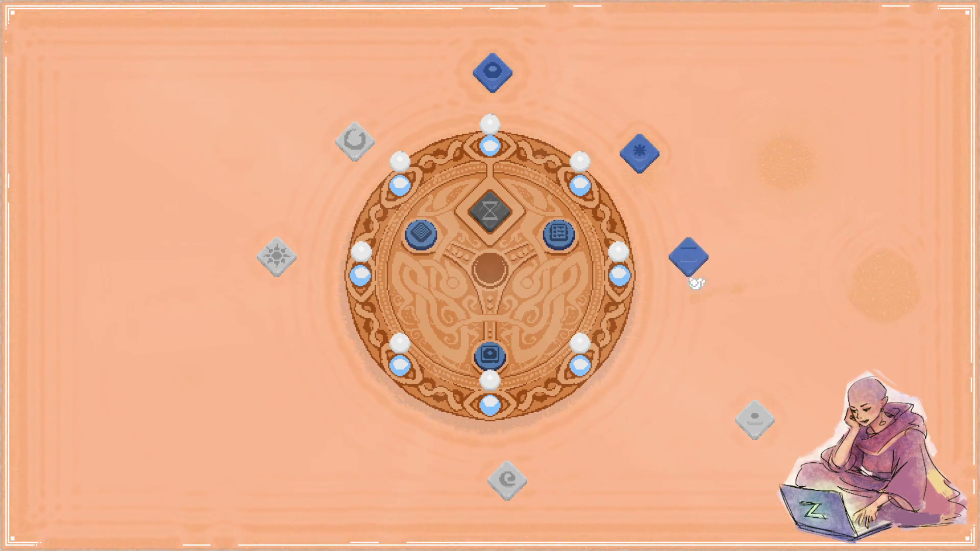
pyautogui.moveTo(753, 414); pyautogui.dragTo(642, 403)
pyautogui.moveTo(513, 478); pyautogui.dragTo(480, 470)
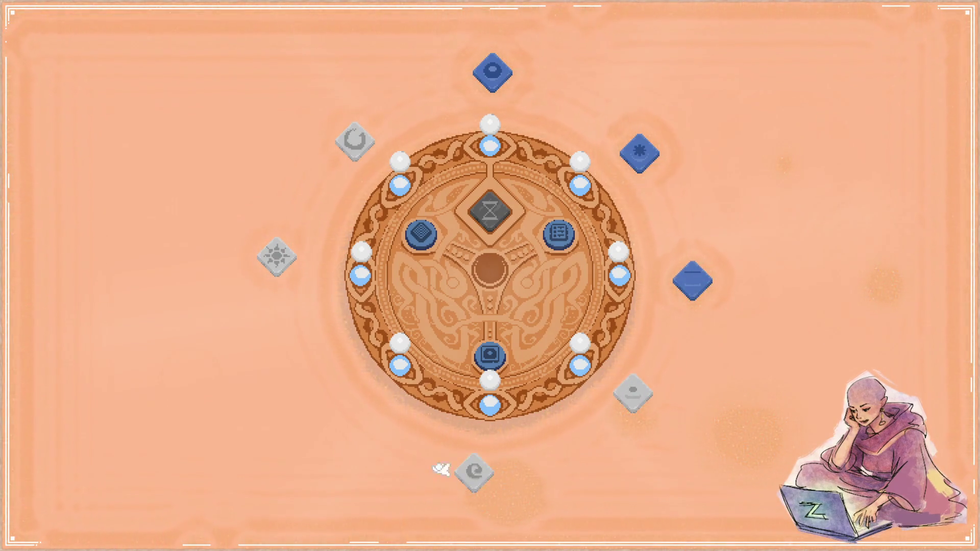
pyautogui.moveTo(505, 217)
pyautogui.mouseDown()
pyautogui.moveTo(350, 400)
pyautogui.moveTo(344, 428)
pyautogui.mouseUp()
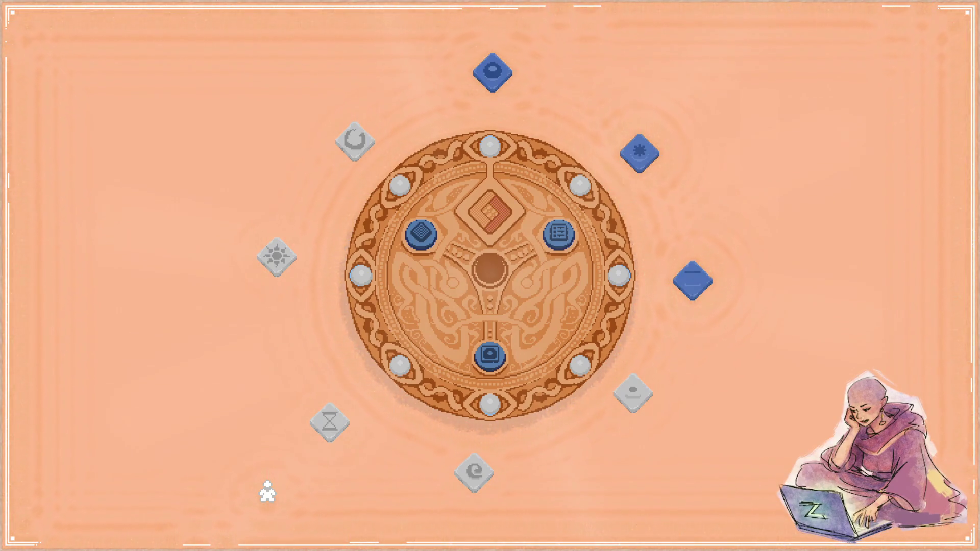
# - Walk the player up into the dial's centre and back down both its sides
pyautogui.press('Right')
pyautogui.press('Up')
pyautogui.press('Right')
pyautogui.press('Left')
pyautogui.press('Up')
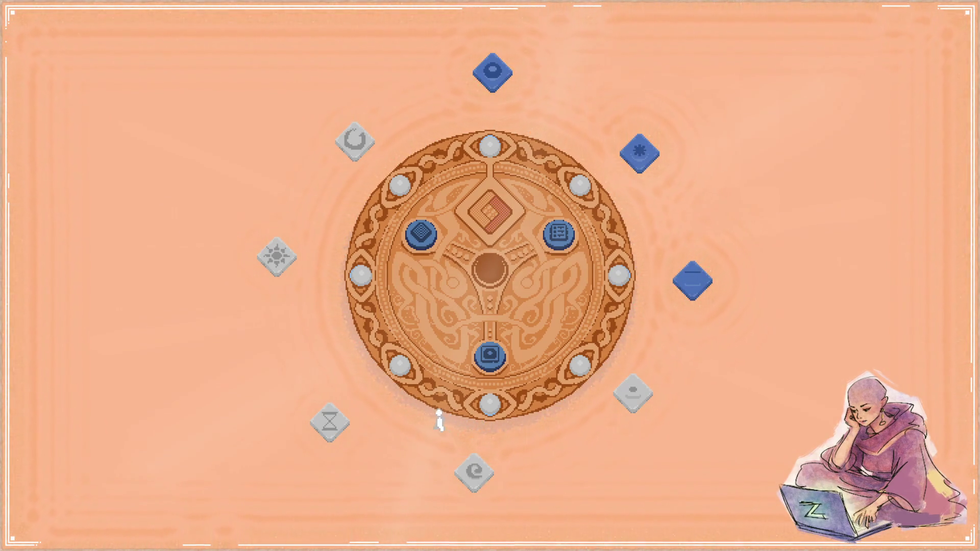
pyautogui.press('Right')
pyautogui.press('Up')
pyautogui.press('Up')
pyautogui.press('Left')
pyautogui.press('Down')
pyautogui.press('Right')
pyautogui.press('Right')
pyautogui.press('Down')
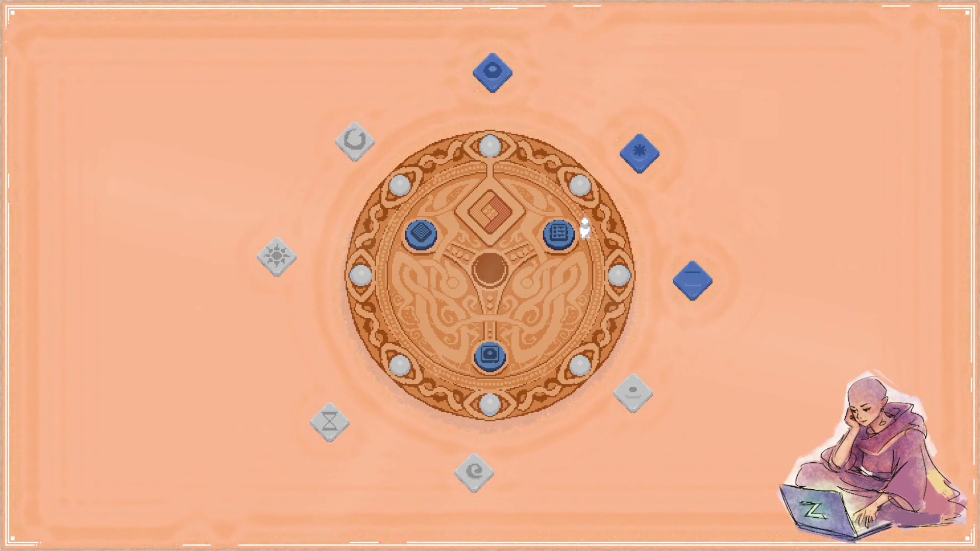
pyautogui.press('Left')
# - Circle the bottom blue piece, seat the grey eye relic centrally, and window the game with F11
pyautogui.press('Left')
pyautogui.press('Down')
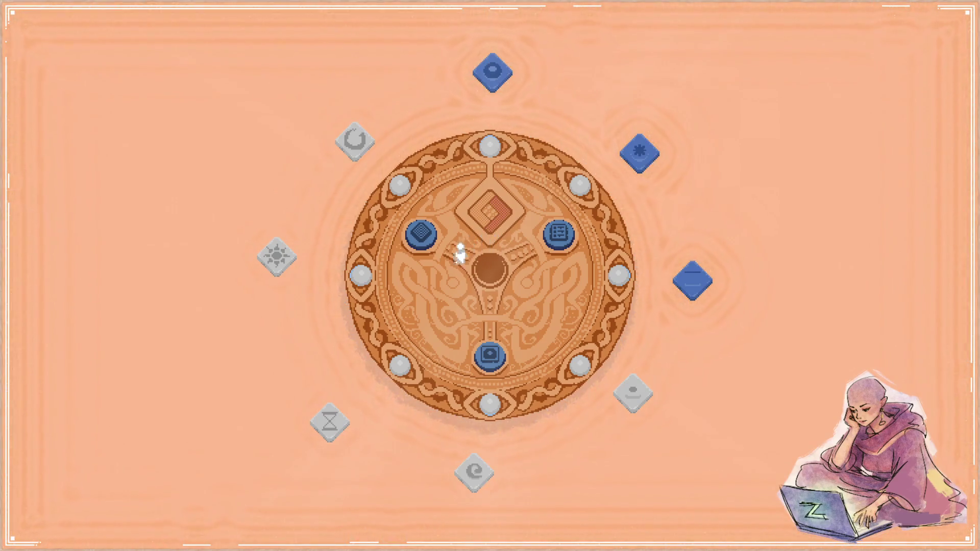
pyautogui.press('Right')
pyautogui.press('Right')
pyautogui.press('Down')
pyautogui.press('Left')
pyautogui.press('Up')
pyautogui.press('Up')
pyautogui.press('Right')
pyautogui.press('Down')
pyautogui.press('Left')
pyautogui.press('Left')
pyautogui.press('Up')
pyautogui.press('Right')
pyautogui.press('Down')
pyautogui.press('Down')
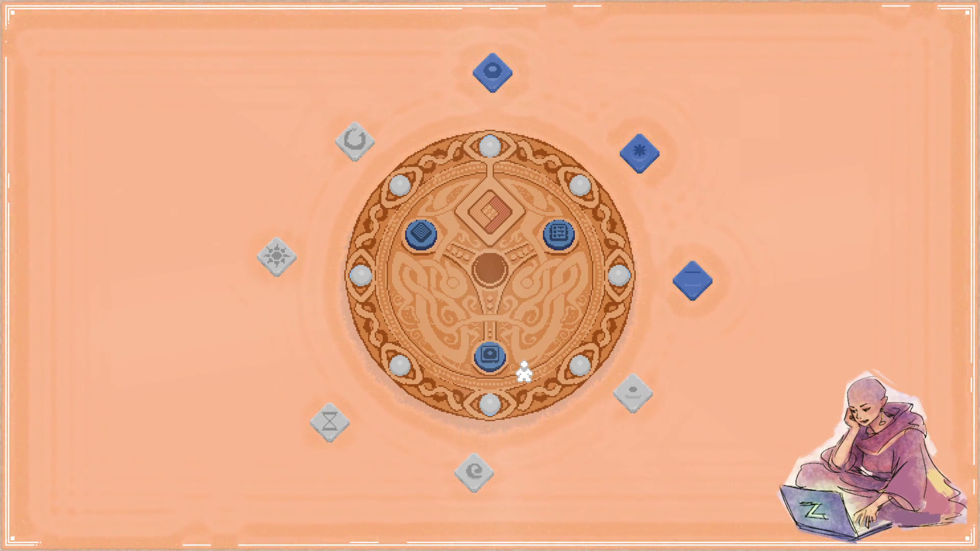
pyautogui.press('Left')
pyautogui.press('Up')
pyautogui.press('Left')
pyautogui.press('Down')
pyautogui.press('Right')
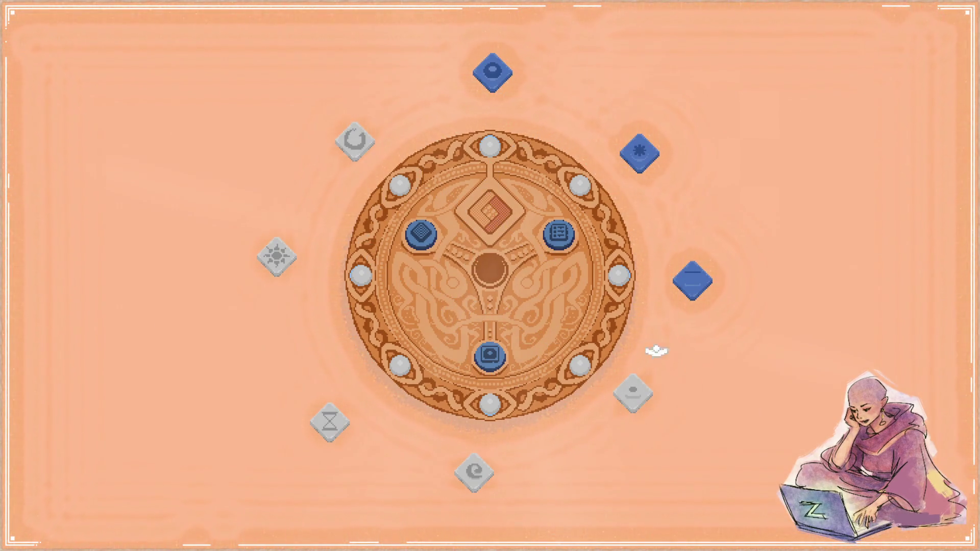
pyautogui.moveTo(642, 385)
pyautogui.mouseDown()
pyautogui.moveTo(488, 265)
pyautogui.moveTo(490, 213)
pyautogui.moveTo(595, 393)
pyautogui.moveTo(722, 445)
pyautogui.moveTo(604, 438)
pyautogui.moveTo(549, 328)
pyautogui.moveTo(507, 344)
pyautogui.moveTo(533, 342)
pyautogui.moveTo(721, 453)
pyautogui.moveTo(704, 384)
pyautogui.moveTo(737, 372)
pyautogui.moveTo(752, 431)
pyautogui.moveTo(818, 328)
pyautogui.moveTo(790, 186)
pyautogui.moveTo(813, 286)
pyautogui.moveTo(723, 378)
pyautogui.moveTo(449, 267)
pyautogui.moveTo(641, 357)
pyautogui.moveTo(650, 417)
pyautogui.moveTo(502, 295)
pyautogui.moveTo(649, 415)
pyautogui.moveTo(829, 371)
pyautogui.moveTo(538, 342)
pyautogui.moveTo(647, 400)
pyautogui.moveTo(240, 383)
pyautogui.moveTo(276, 319)
pyautogui.moveTo(393, 363)
pyautogui.moveTo(498, 239)
pyautogui.mouseUp()
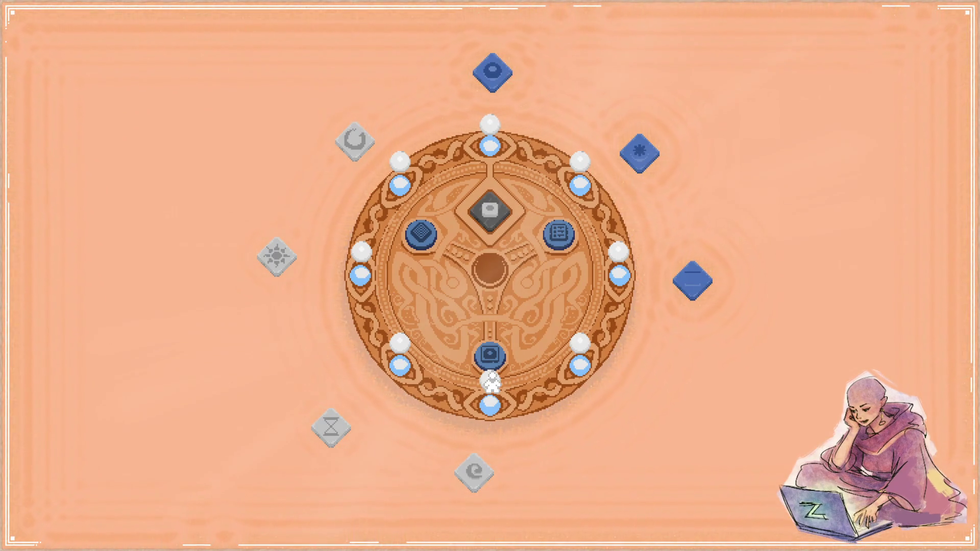
pyautogui.press('F11')
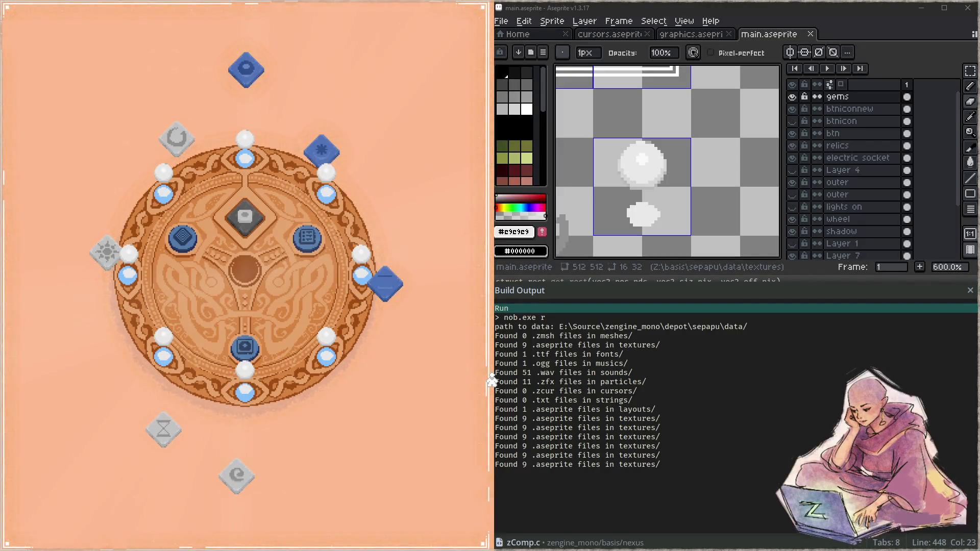
# - Add a white pixel to the small gem_active gem, then tile Aseprite right and the game left
pyautogui.moveTo(640, 219); pyautogui.dragTo(673, 176)
pyautogui.click(688, 162)
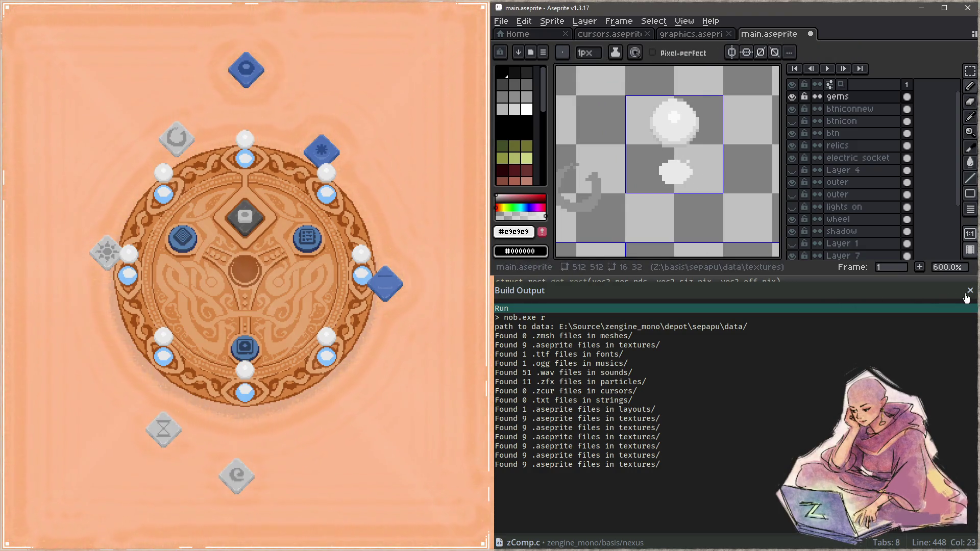
pyautogui.click(917, 319)
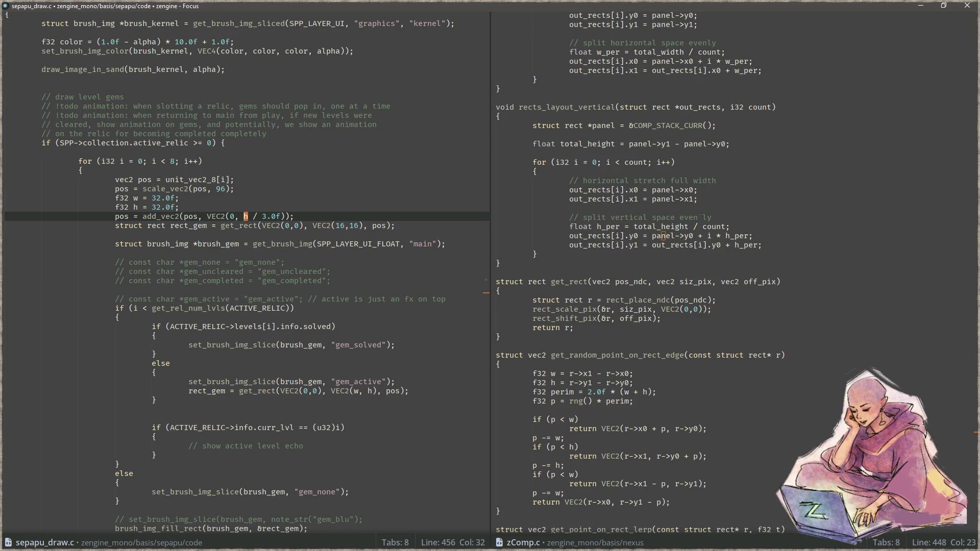
pyautogui.hotkey('alt', 'Tab')
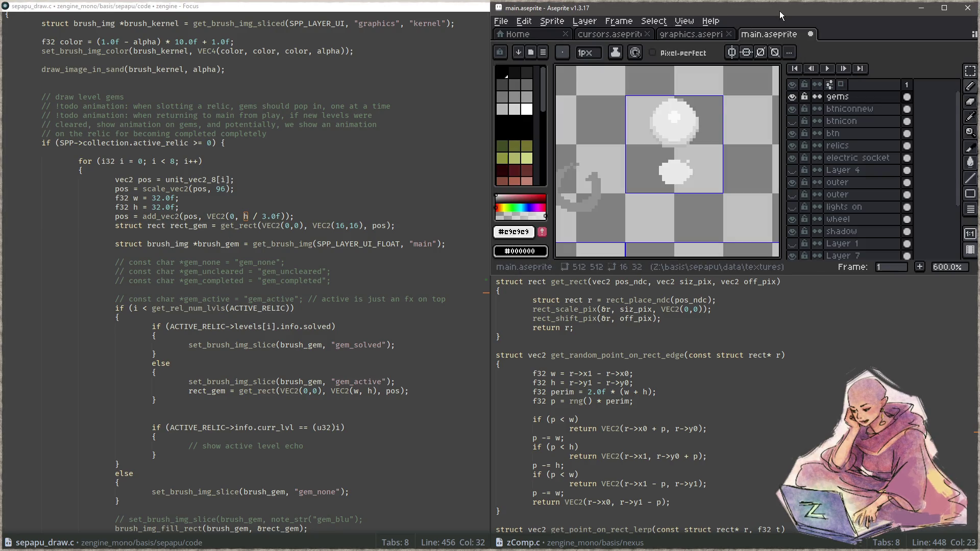
pyautogui.hotkey('alt', 'Tab')
pyautogui.hotkey('alt', 'Tab')
pyautogui.hotkey('alt', 'Tab')
pyautogui.hotkey('alt', 'Tab')
pyautogui.press('super+Right')
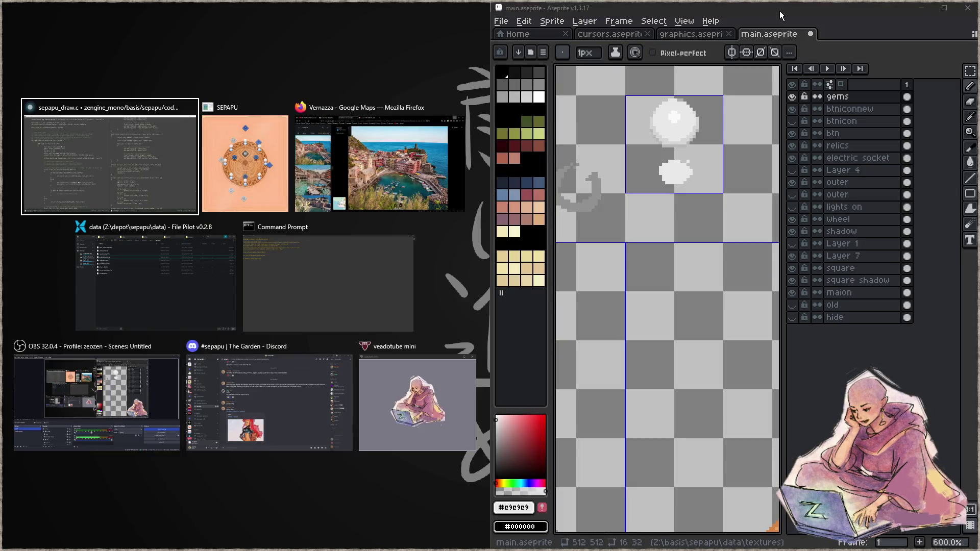
pyautogui.press('Right')
pyautogui.press('Return')
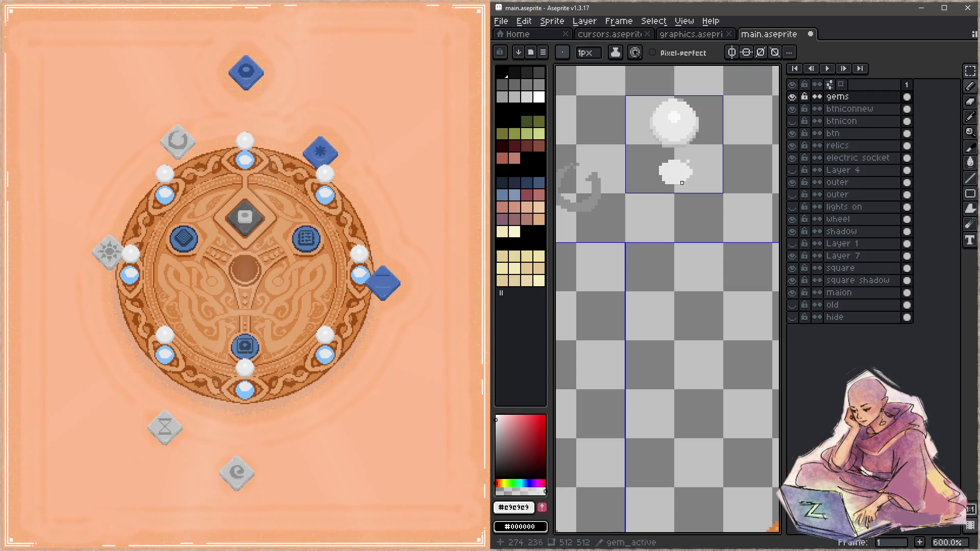
# - Add light-grey pixels on both sides of the small white gem and save main.aseprite
pyautogui.moveTo(694, 167); pyautogui.dragTo(696, 175)
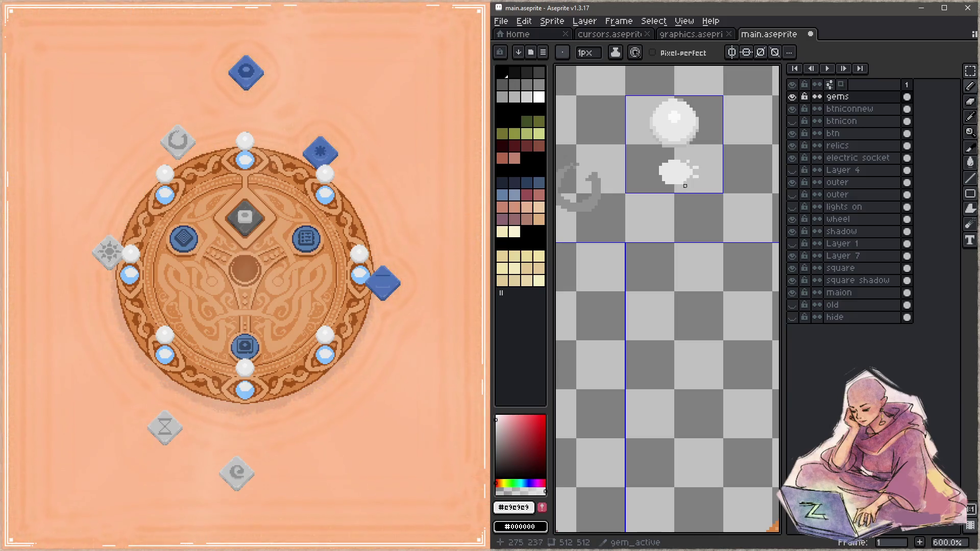
pyautogui.click(651, 163)
pyautogui.hotkey('ctrl', 's')
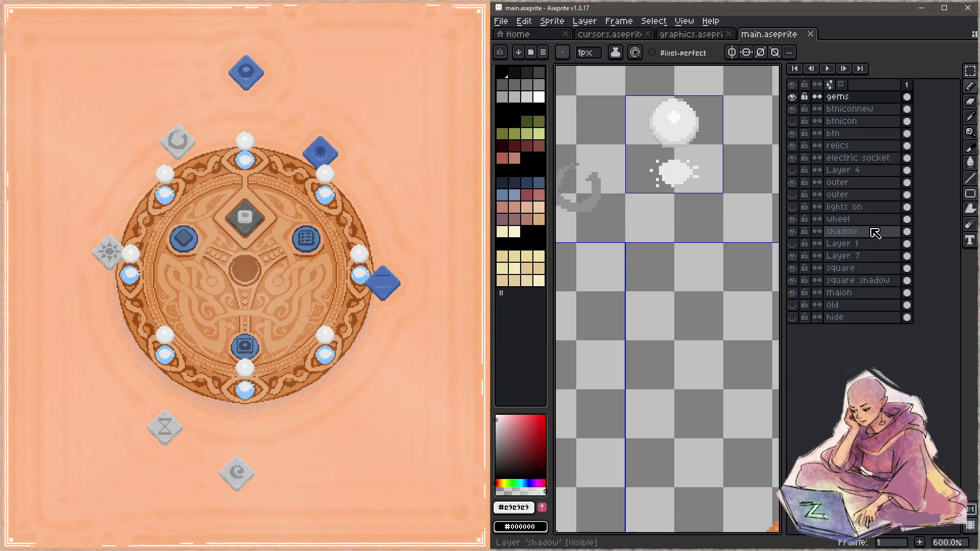
# - Move the swirl, sun, hourglass, diamond and asterisk relics off the wheel and empty the centre socket
pyautogui.moveTo(177, 141)
pyautogui.mouseDown()
pyautogui.moveTo(172, 113)
pyautogui.moveTo(143, 95)
pyautogui.mouseUp()
pyautogui.moveTo(108, 250); pyautogui.dragTo(62, 237)
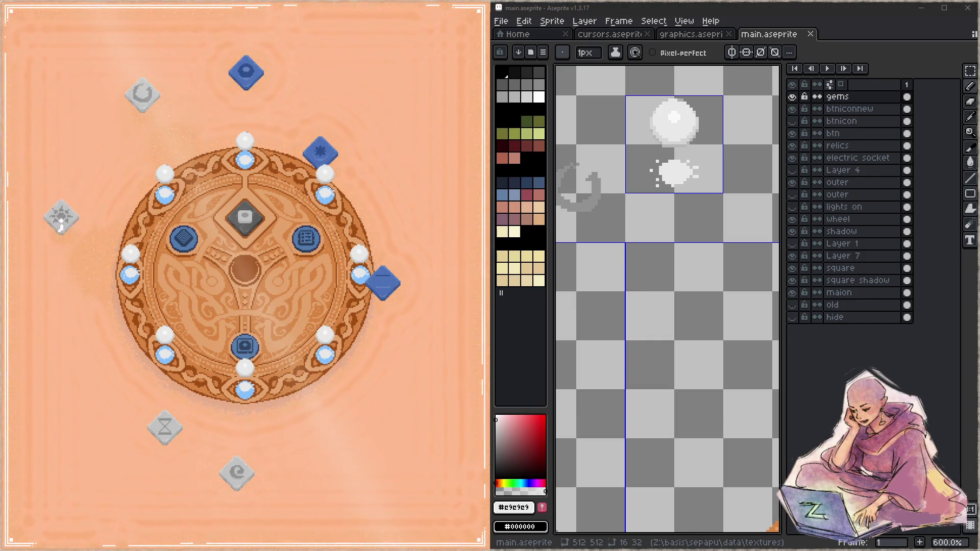
pyautogui.moveTo(165, 427)
pyautogui.mouseDown()
pyautogui.moveTo(148, 393)
pyautogui.moveTo(73, 315)
pyautogui.mouseUp()
pyautogui.moveTo(237, 472)
pyautogui.mouseDown()
pyautogui.moveTo(237, 453)
pyautogui.moveTo(157, 462)
pyautogui.mouseUp()
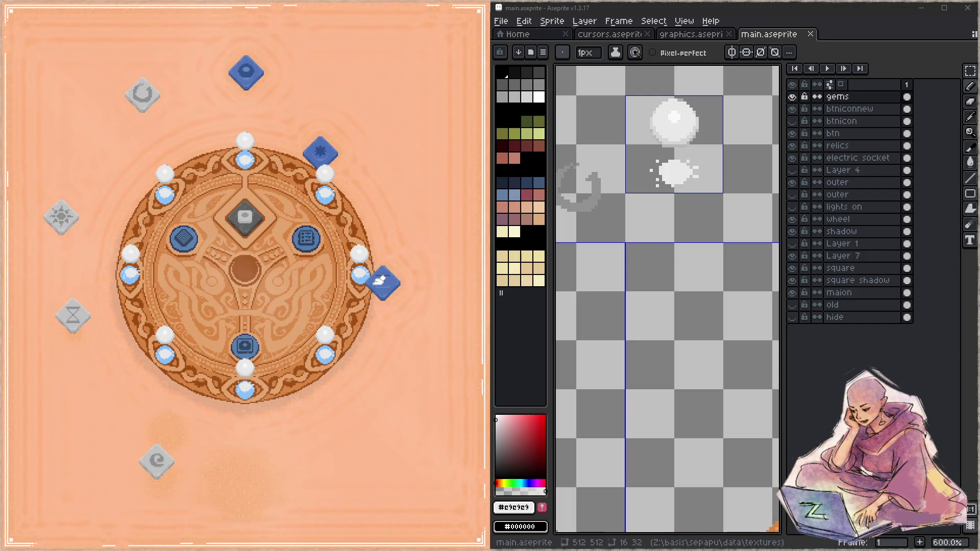
pyautogui.moveTo(383, 282)
pyautogui.mouseDown()
pyautogui.moveTo(384, 260)
pyautogui.moveTo(360, 431)
pyautogui.mouseUp()
pyautogui.moveTo(336, 135)
pyautogui.mouseDown()
pyautogui.moveTo(335, 97)
pyautogui.moveTo(416, 130)
pyautogui.mouseUp()
pyautogui.click(248, 219)
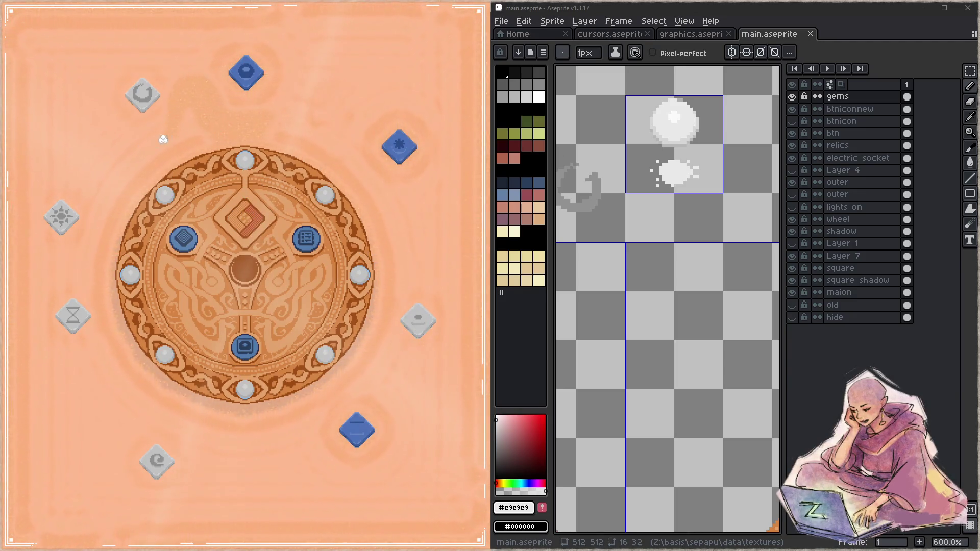
# - Carve a looping trail in the sand and slot the top blue relic into the centre socket
pyautogui.moveTo(123, 387)
pyautogui.mouseDown()
pyautogui.moveTo(97, 490)
pyautogui.moveTo(335, 465)
pyautogui.moveTo(391, 357)
pyautogui.moveTo(427, 239)
pyautogui.mouseUp()
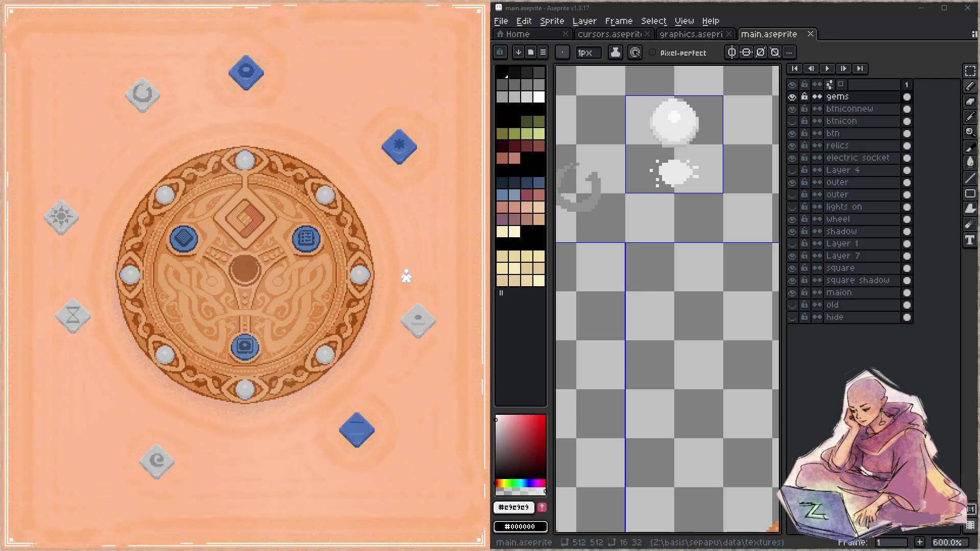
pyautogui.click(245, 76)
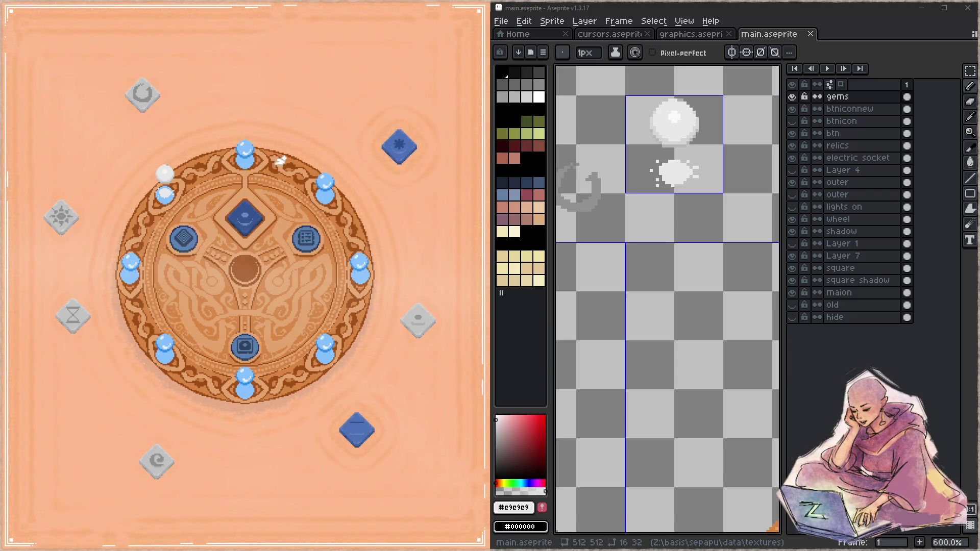
pyautogui.scroll(-3, 657, 309)
# - With the Slice tool, stretch gem_solved's top edge upward and save
pyautogui.scroll(-2, 657, 309)
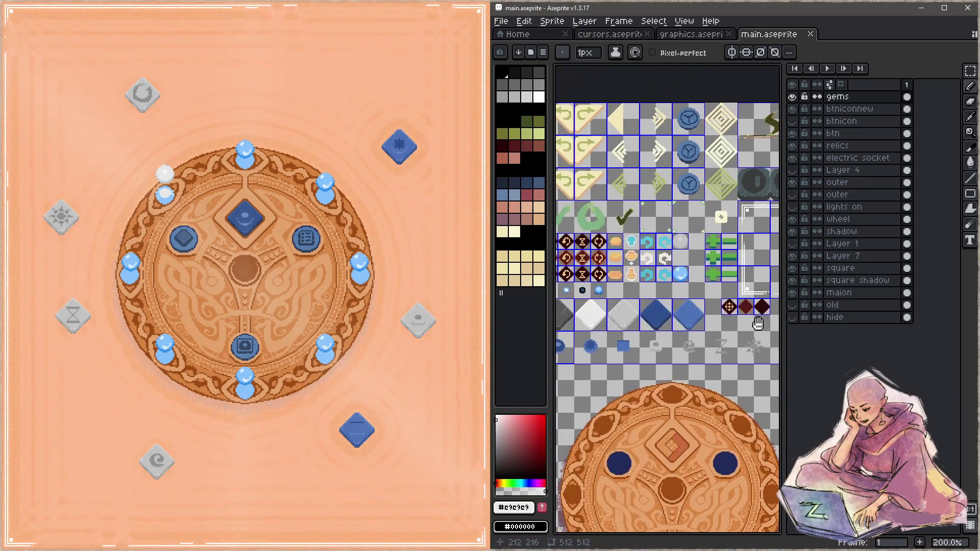
pyautogui.scroll(3, 635, 272)
pyautogui.scroll(4, 635, 273)
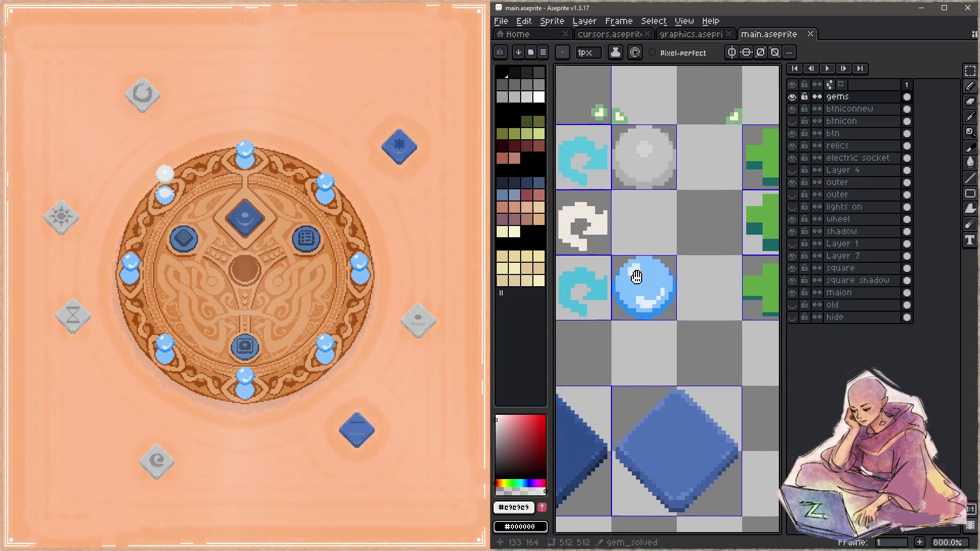
pyautogui.hotkey('shift', 'c')
pyautogui.click(661, 281)
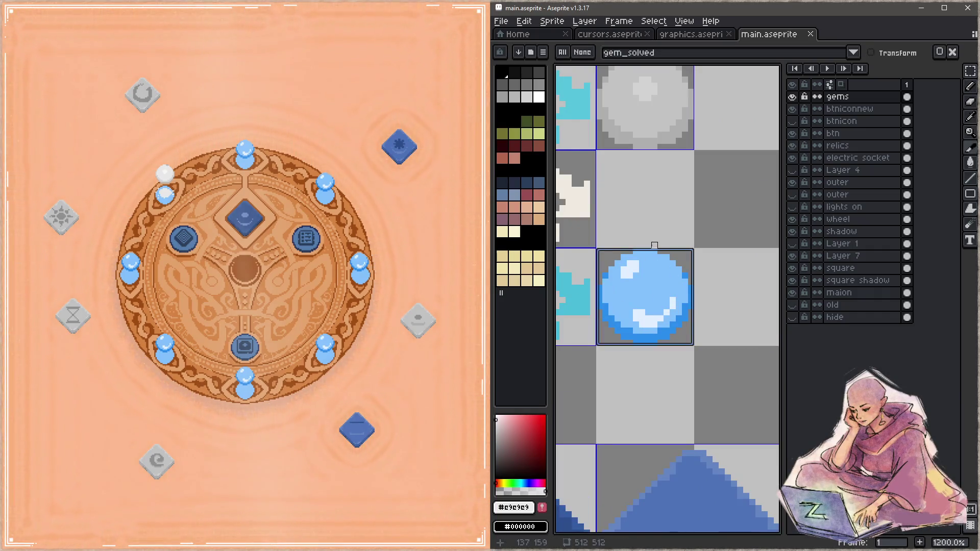
pyautogui.moveTo(647, 248); pyautogui.dragTo(648, 153)
pyautogui.hotkey('ctrl', 's')
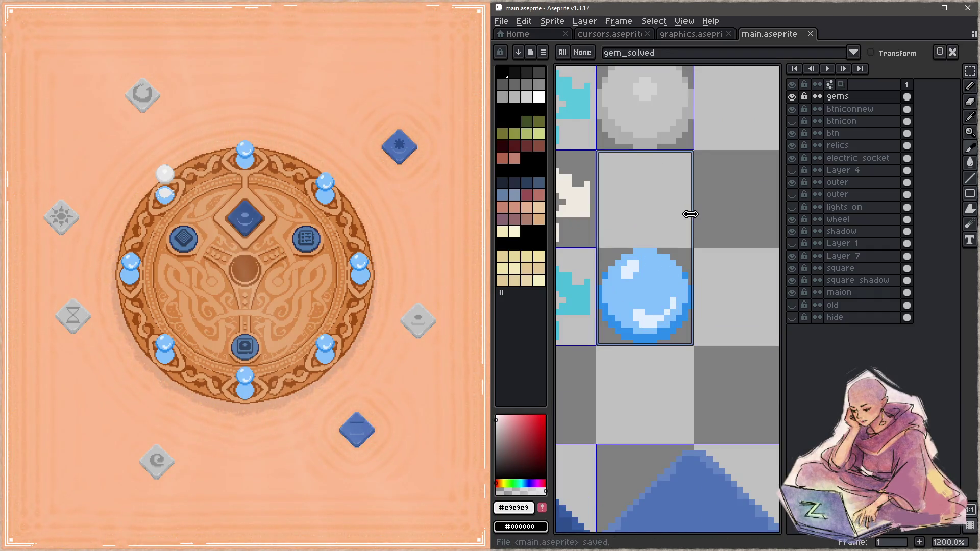
# - Undo the stretch, refit gem_solved tightly around the gem, save, and advance the game to the next room
pyautogui.hotkey('ctrl', 'z')
pyautogui.hotkey('ctrl', 'z')
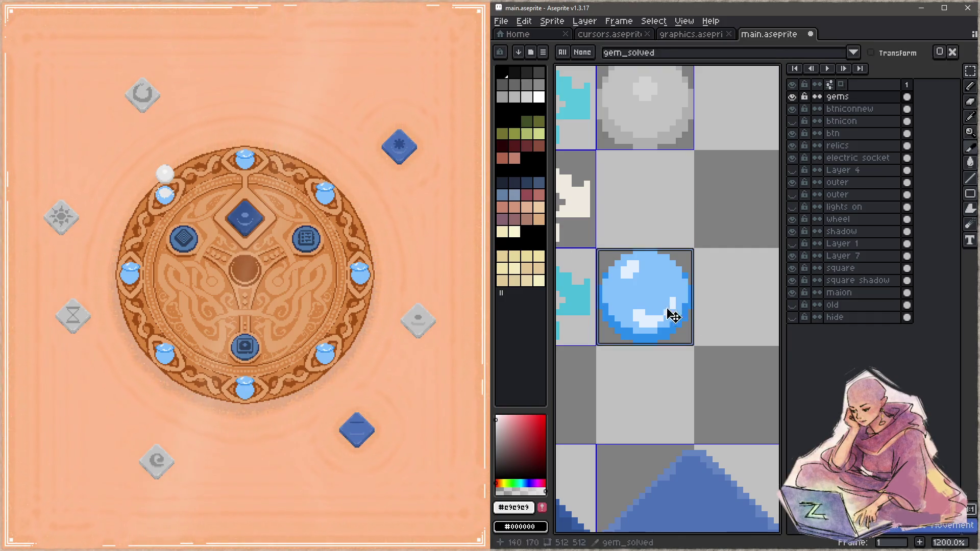
pyautogui.moveTo(684, 242); pyautogui.dragTo(662, 188)
pyautogui.hotkey('ctrl', 's')
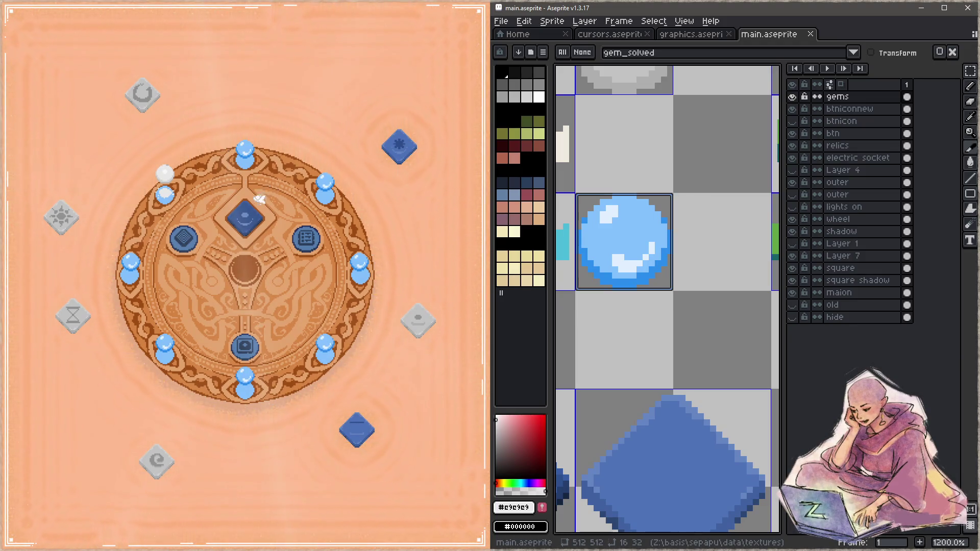
pyautogui.click(244, 337)
pyautogui.click(245, 336)
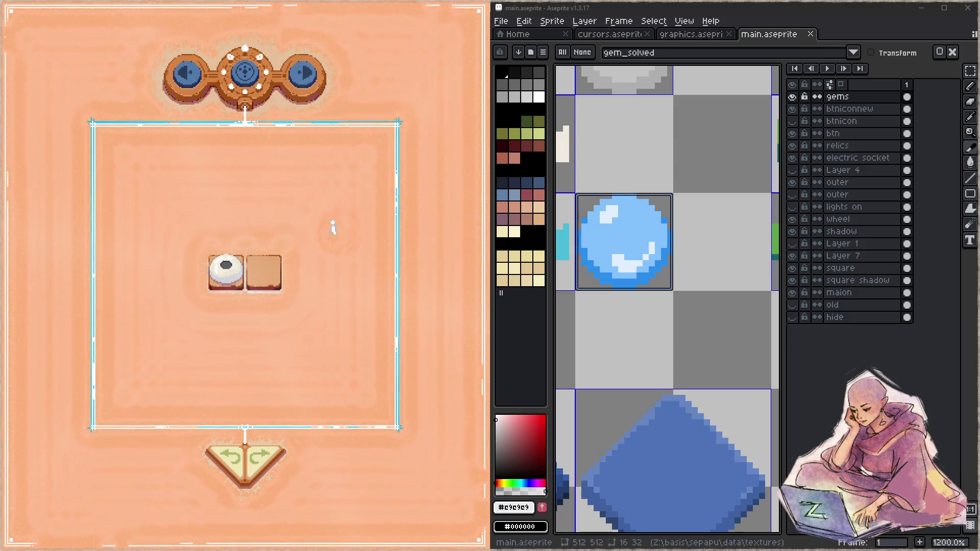
# - Open and close the gem board, then seat the blue diamond relic centrally and enter the puzzle room
pyautogui.click(242, 74)
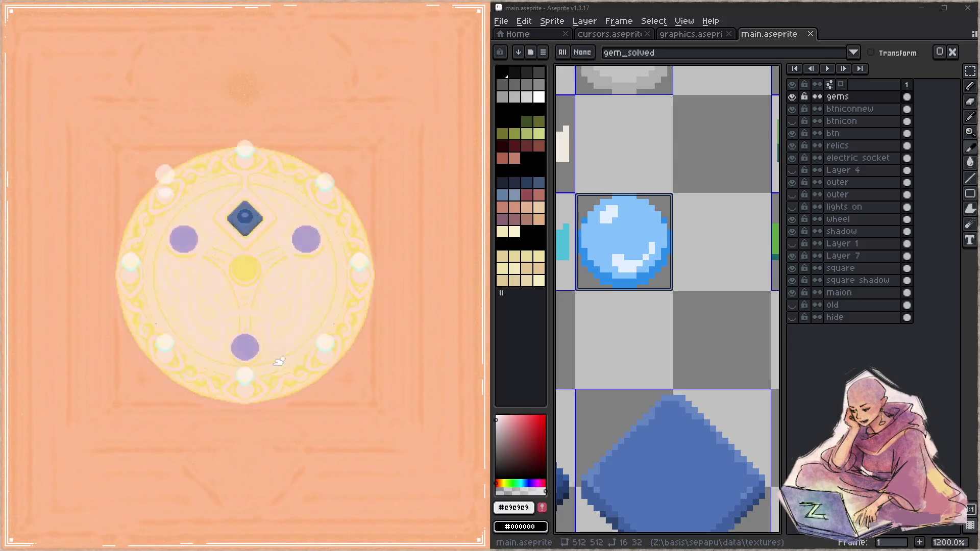
pyautogui.click(244, 349)
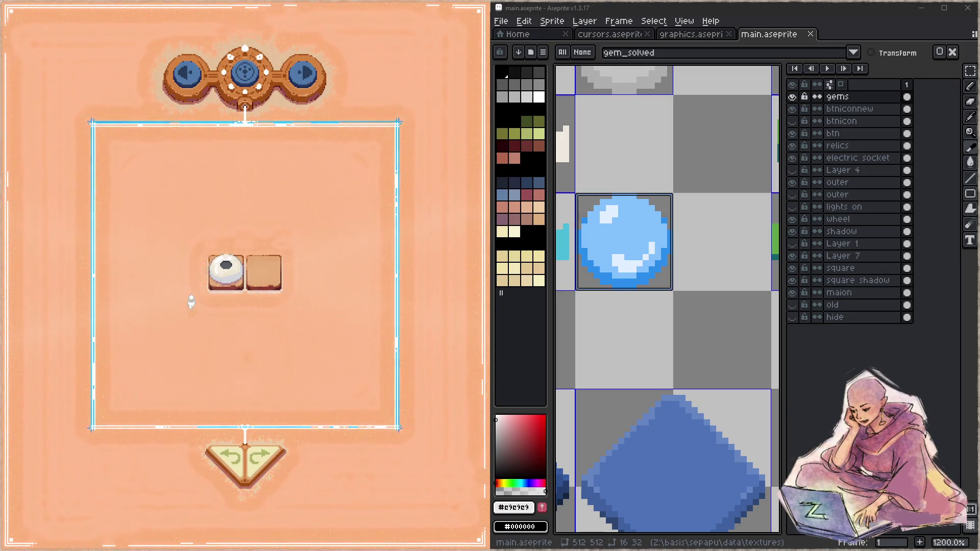
pyautogui.click(246, 76)
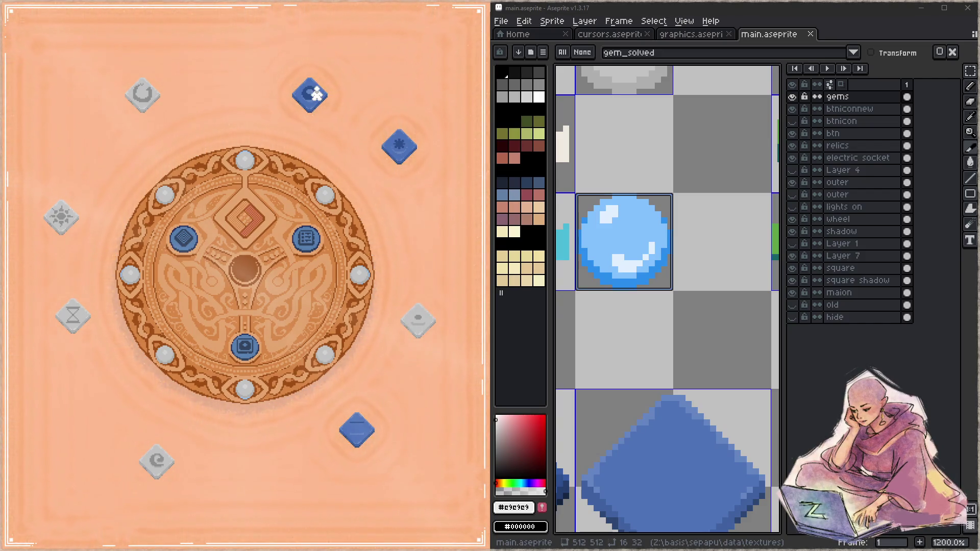
pyautogui.click(312, 94)
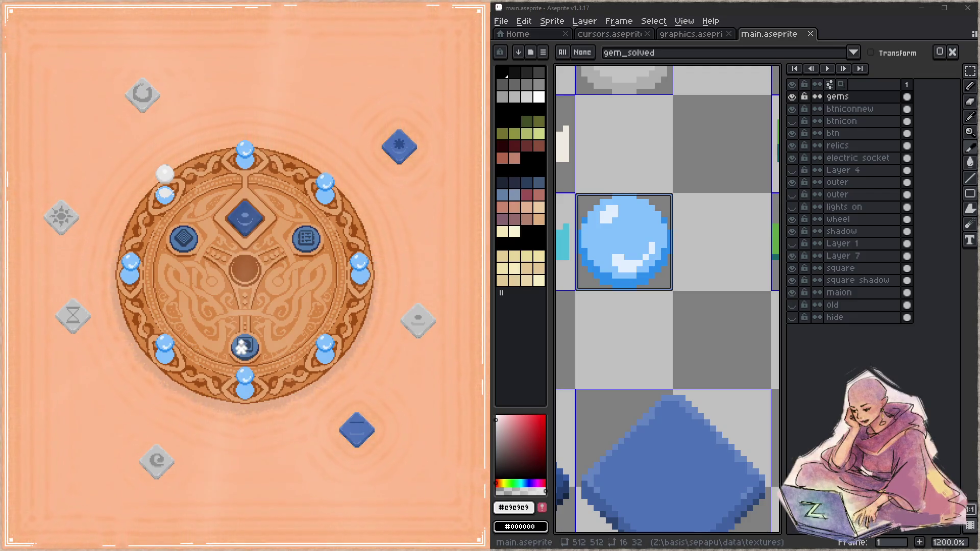
pyautogui.click(241, 346)
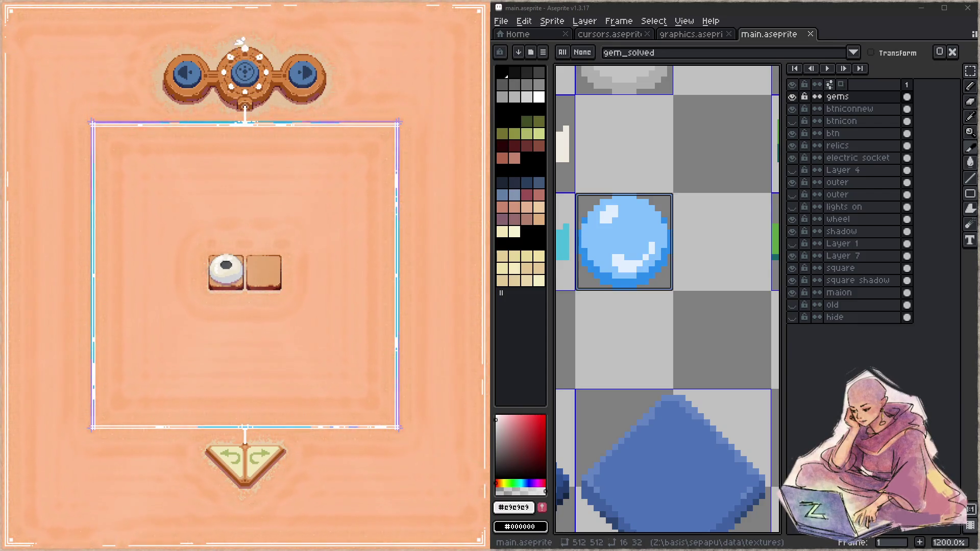
# - Swap the centre relic, return to the relic wheel, and close the stray File Explorer window
pyautogui.click(244, 71)
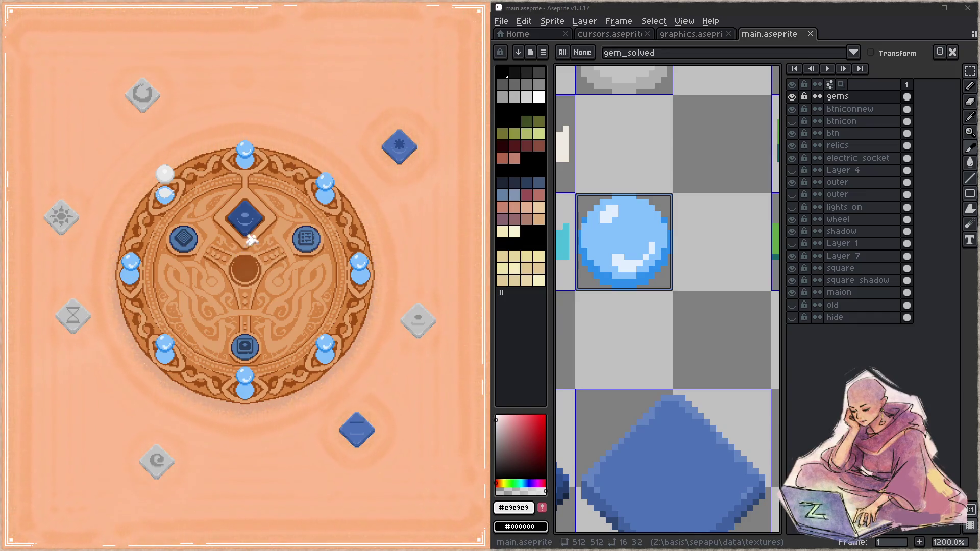
pyautogui.click(245, 216)
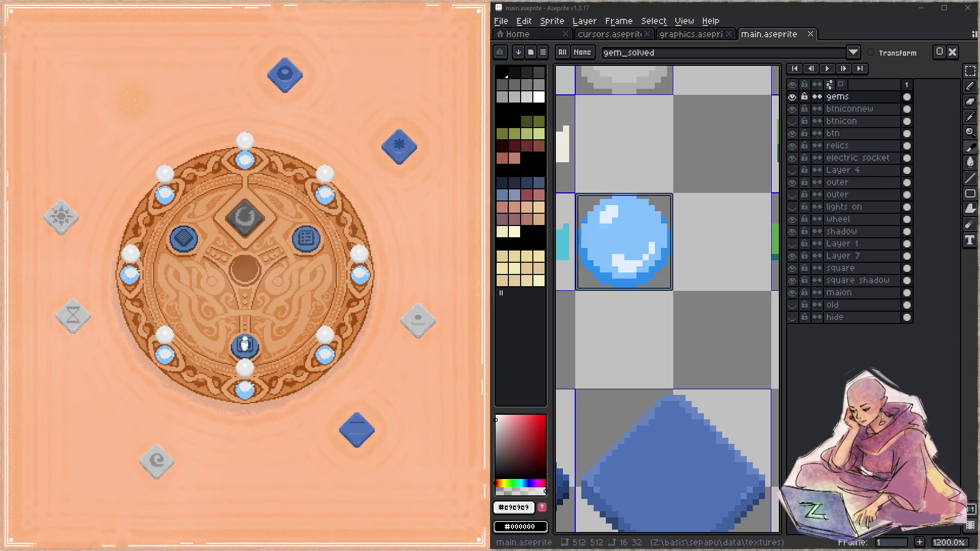
pyautogui.click(245, 346)
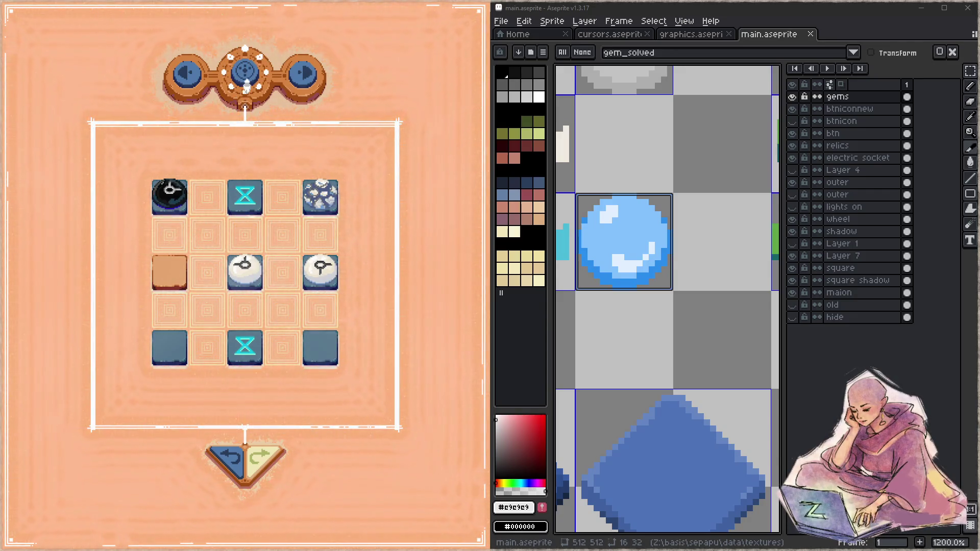
pyautogui.click(246, 82)
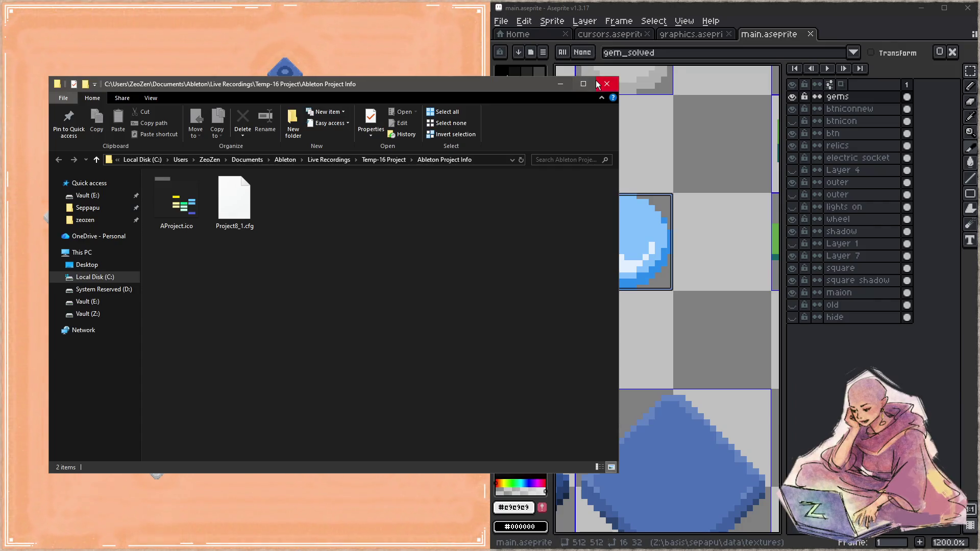
pyautogui.click(597, 81)
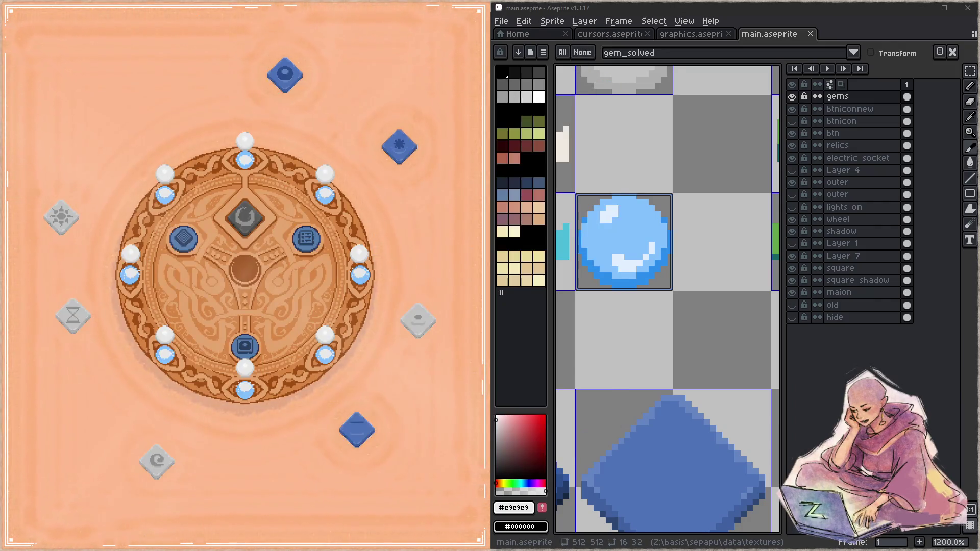
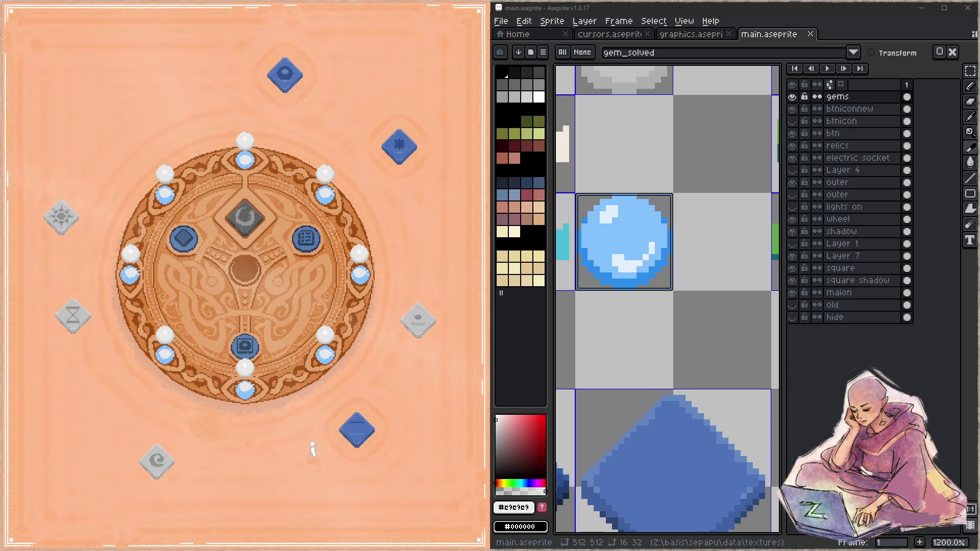
# - Bring the Focus editor, showing sepapu_draw.c beside zComp.c, in front of Aseprite
pyautogui.hotkey('alt', 'Tab')
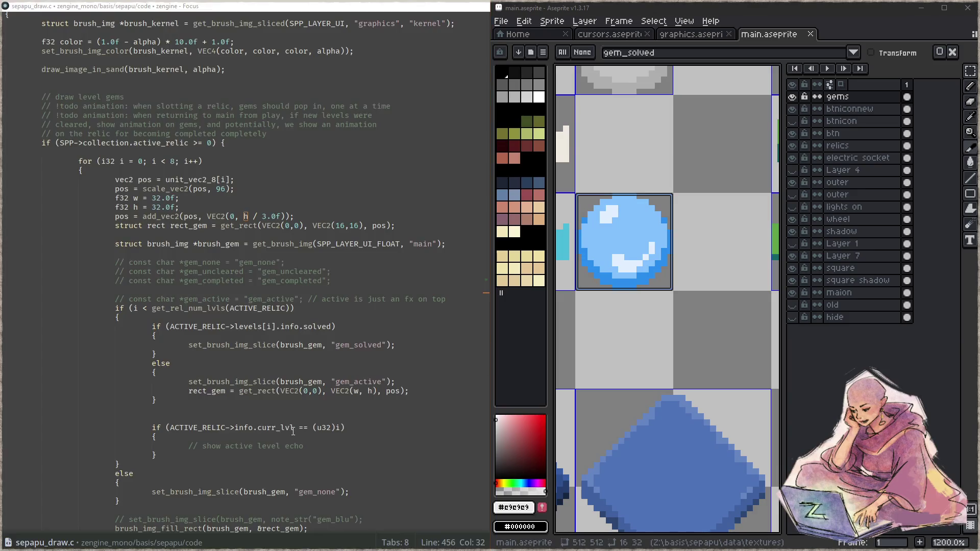
pyautogui.click(360, 261)
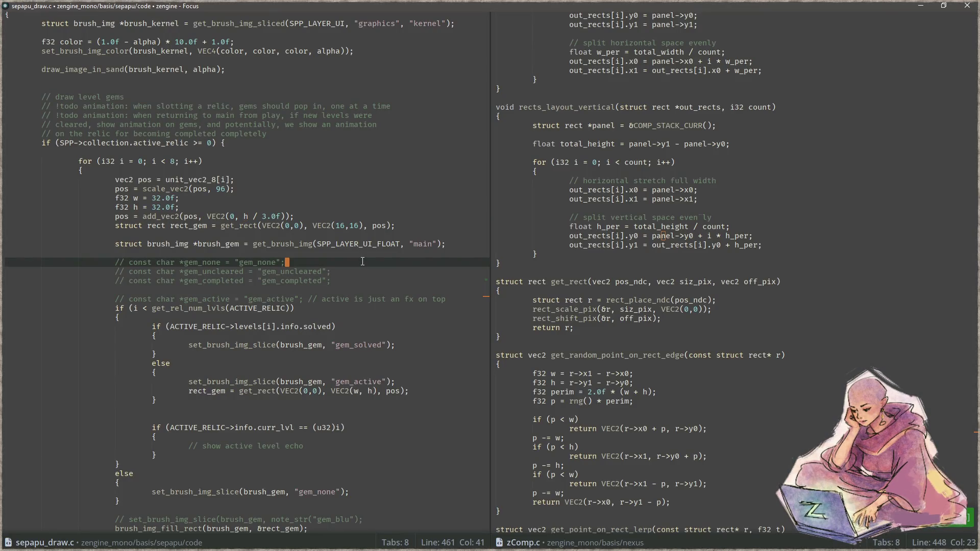
pyautogui.hotkey('ctrl', 'shift', 'f')
pyautogui.write('play_')
pyautogui.write('sound')
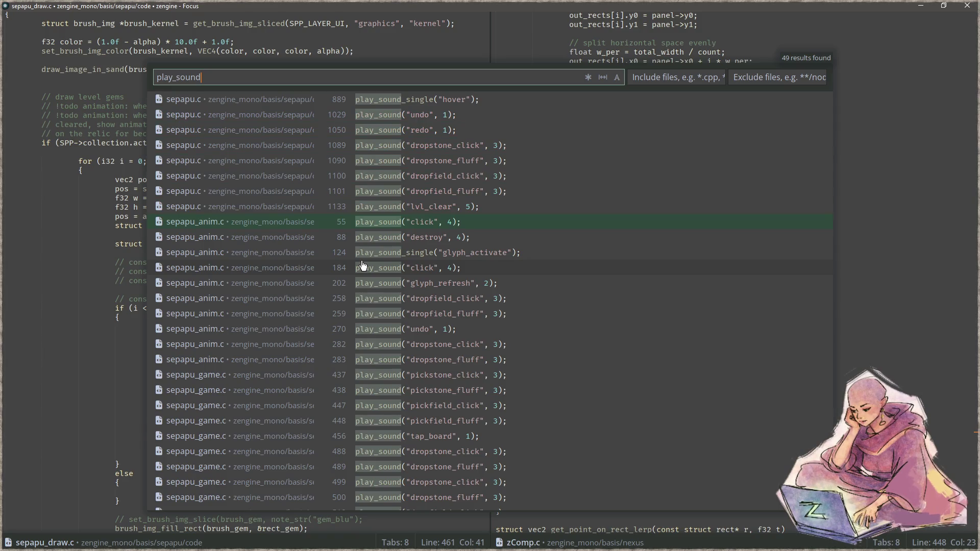
pyautogui.scroll(-3, 366, 278)
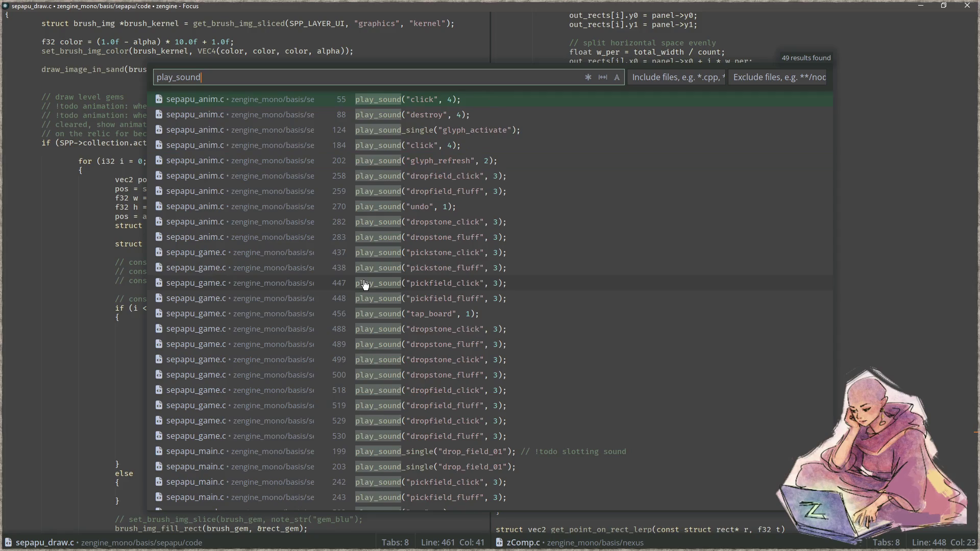
pyautogui.click(400, 313)
pyautogui.click(289, 279)
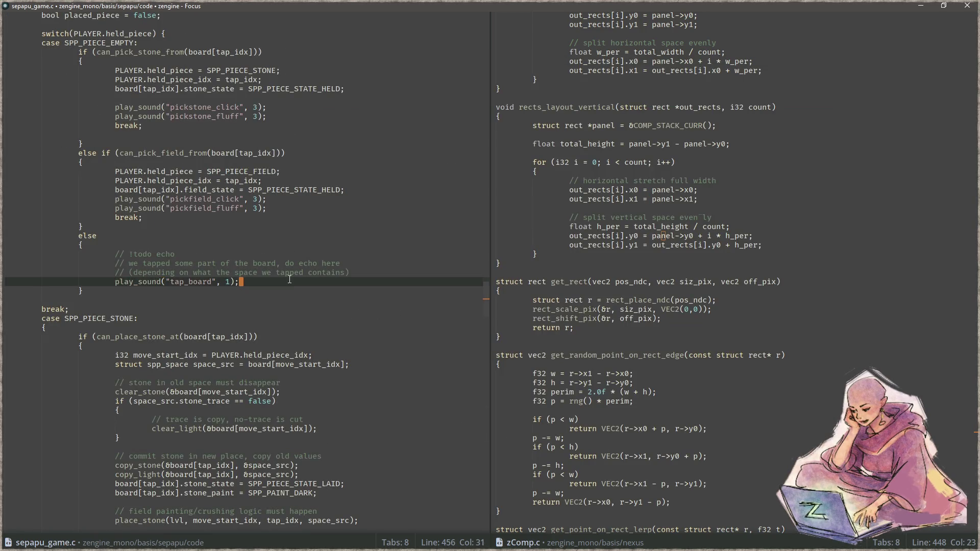
pyautogui.press('Home')
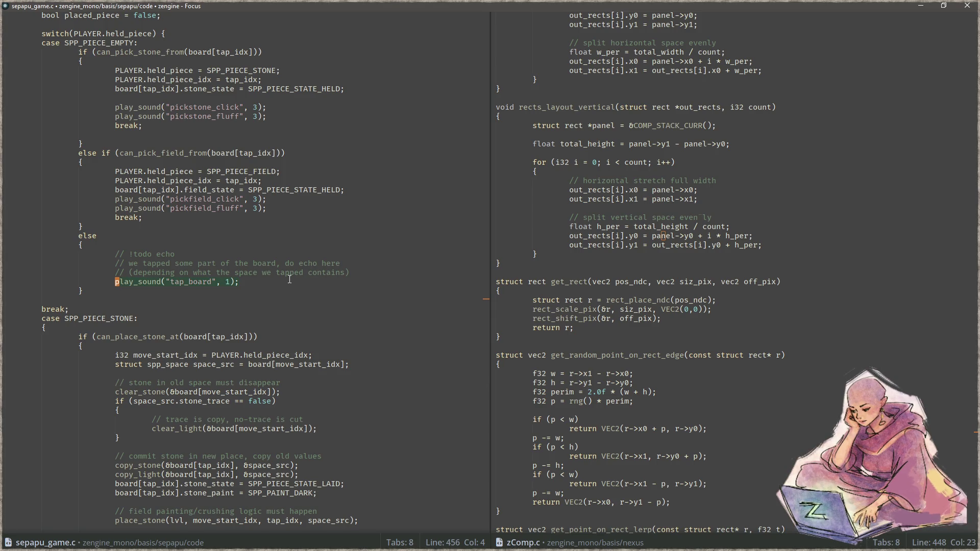
pyautogui.hotkey('ctrl', 'p')
pyautogui.write('draw')
pyautogui.press('Return')
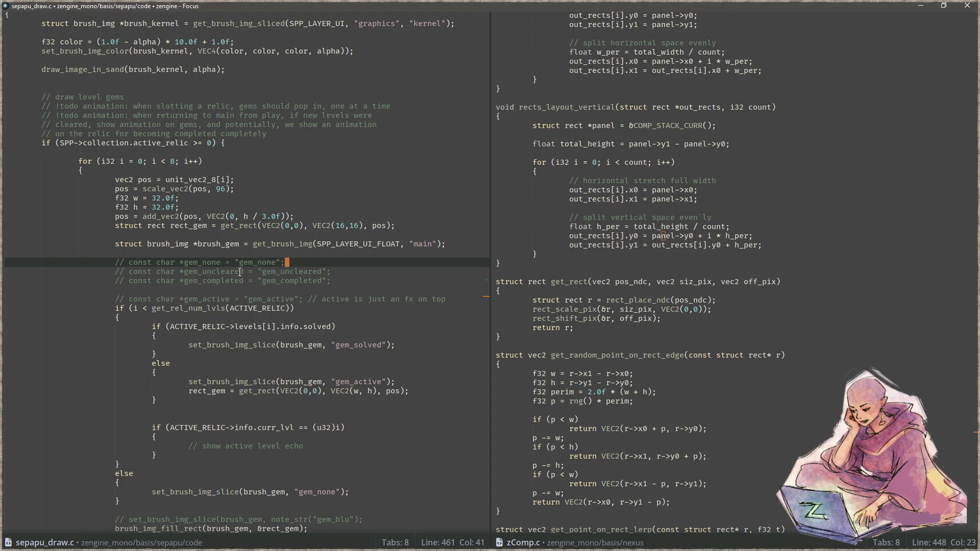
# - Scroll sepapu_draw.c to the walk_phase and walk_frame cursor code
pyautogui.scroll(-5, 239, 272)
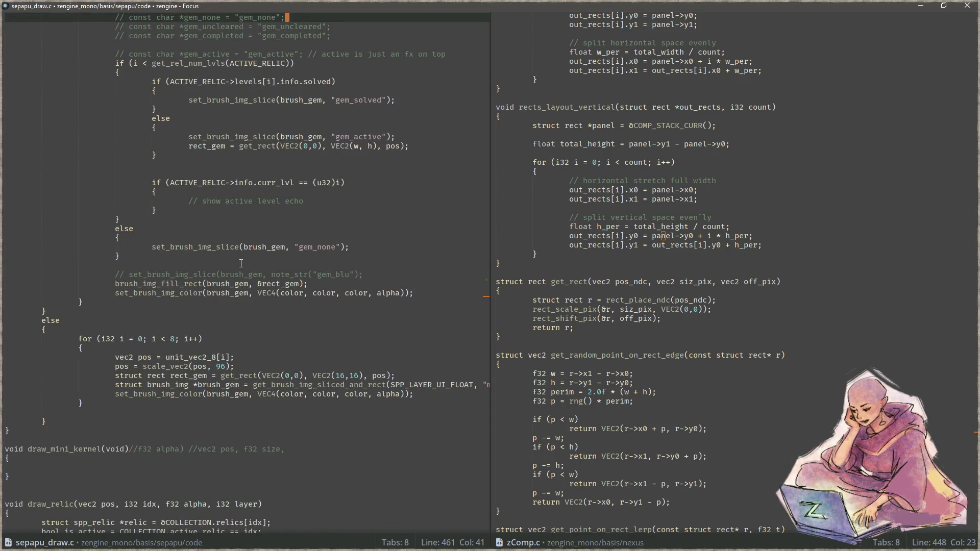
pyautogui.scroll(-1, 241, 263)
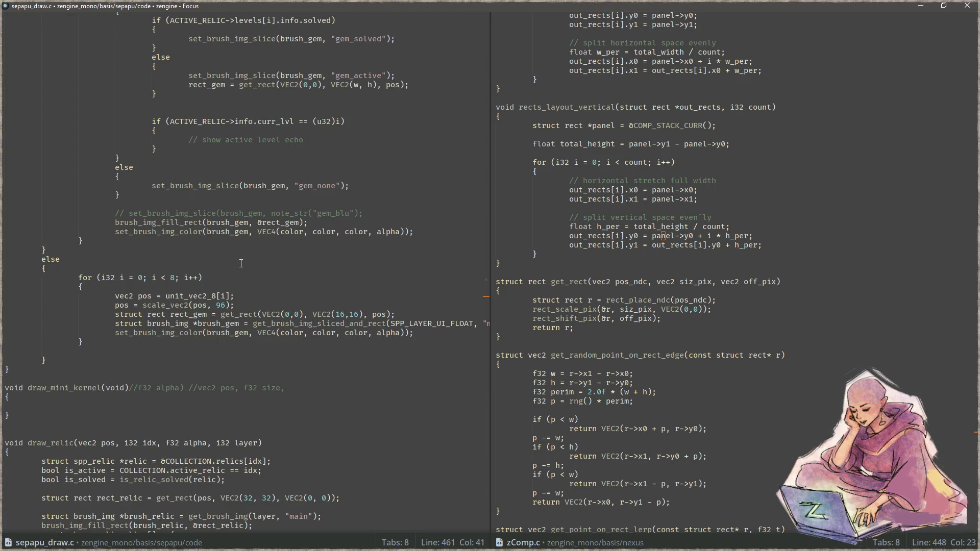
pyautogui.scroll(-1, 240, 263)
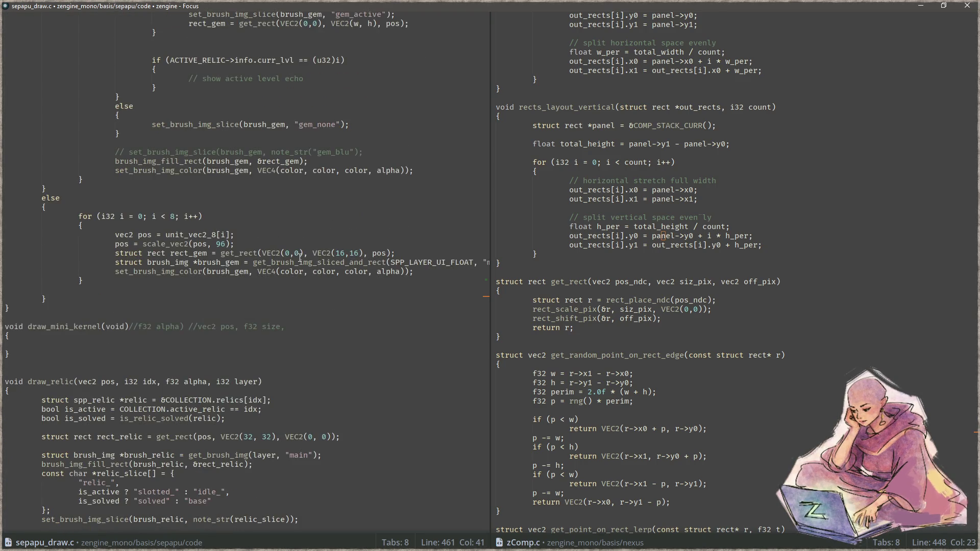
pyautogui.scroll(-15, 299, 257)
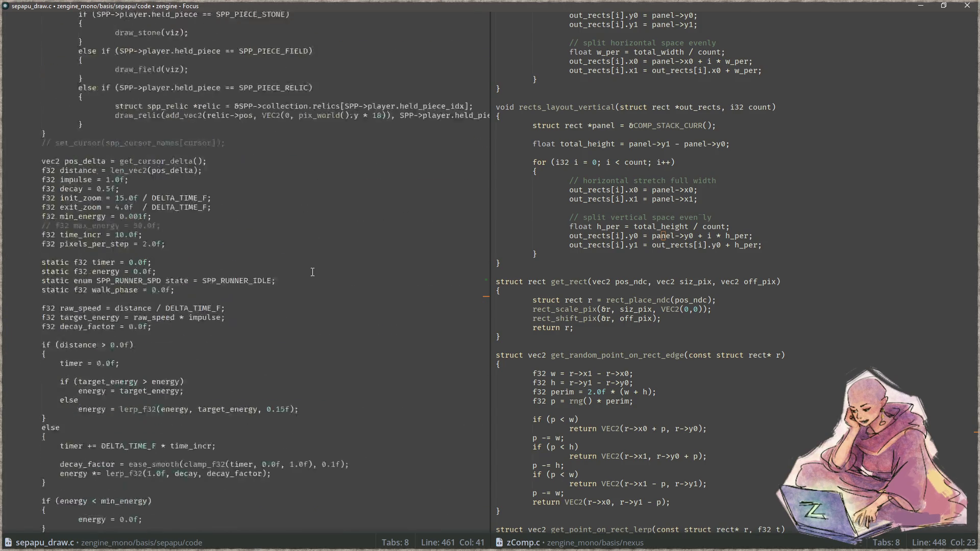
pyautogui.scroll(-7, 316, 274)
pyautogui.scroll(4, 309, 273)
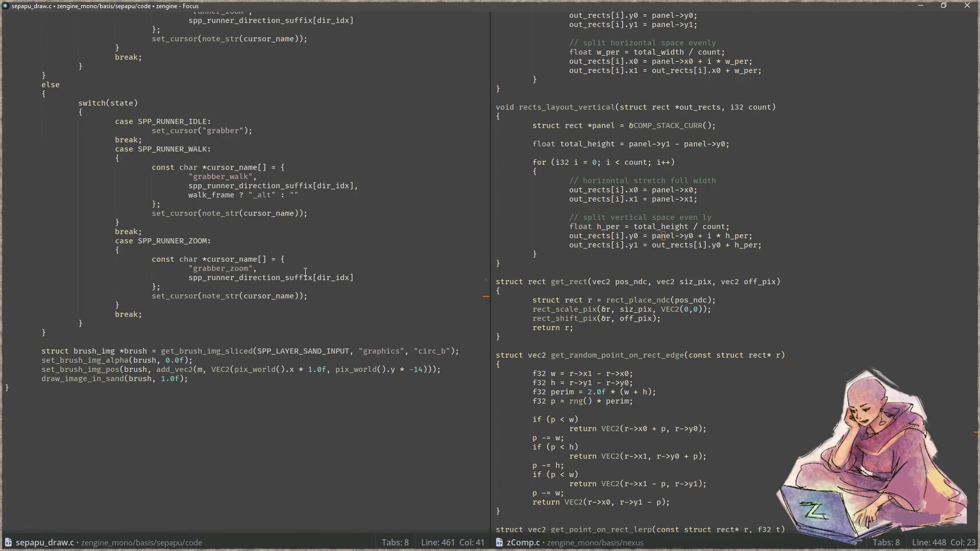
pyautogui.scroll(1, 306, 271)
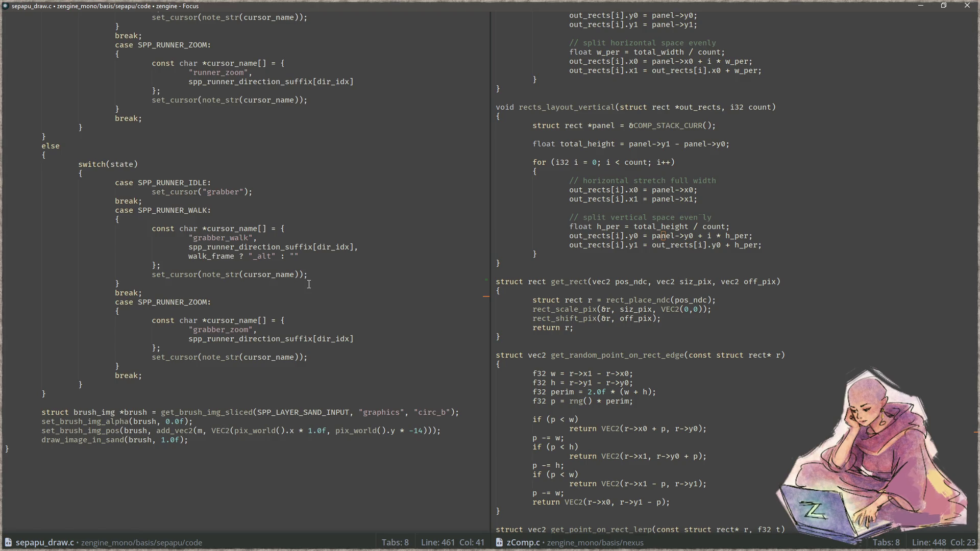
pyautogui.scroll(4, 295, 297)
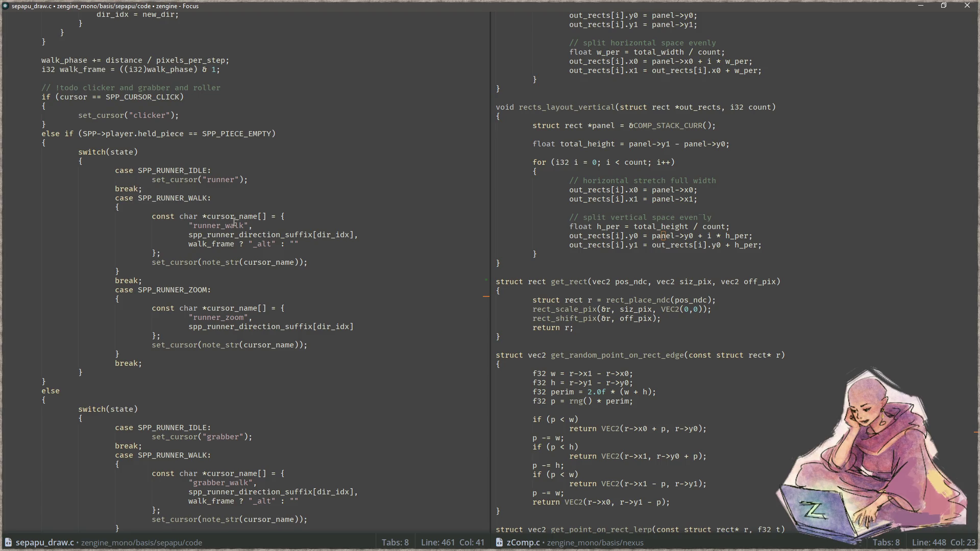
# - Highlight every use of walk_frame and select the walk_frame expression in the runner case
pyautogui.doubleClick(219, 245)
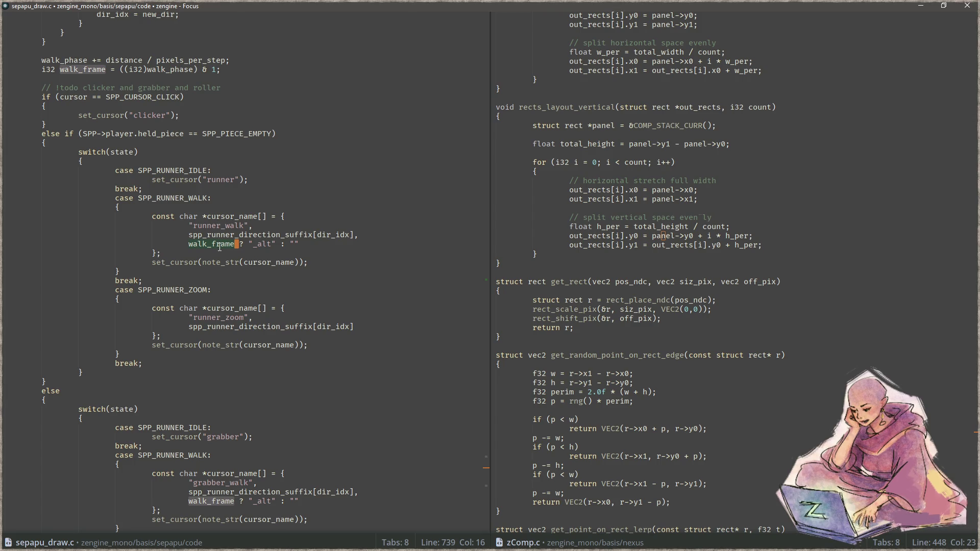
pyautogui.moveTo(296, 244); pyautogui.dragTo(186, 247)
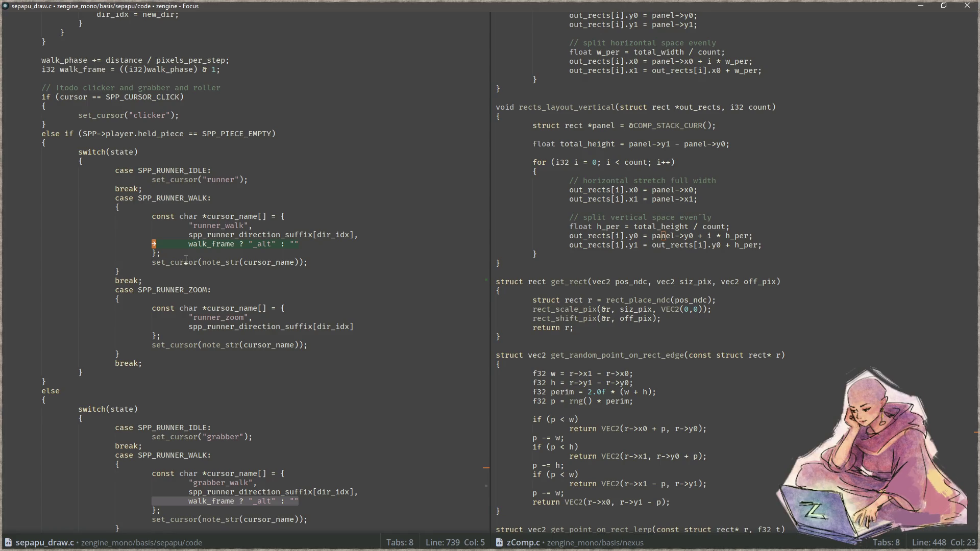
pyautogui.scroll(2, 183, 260)
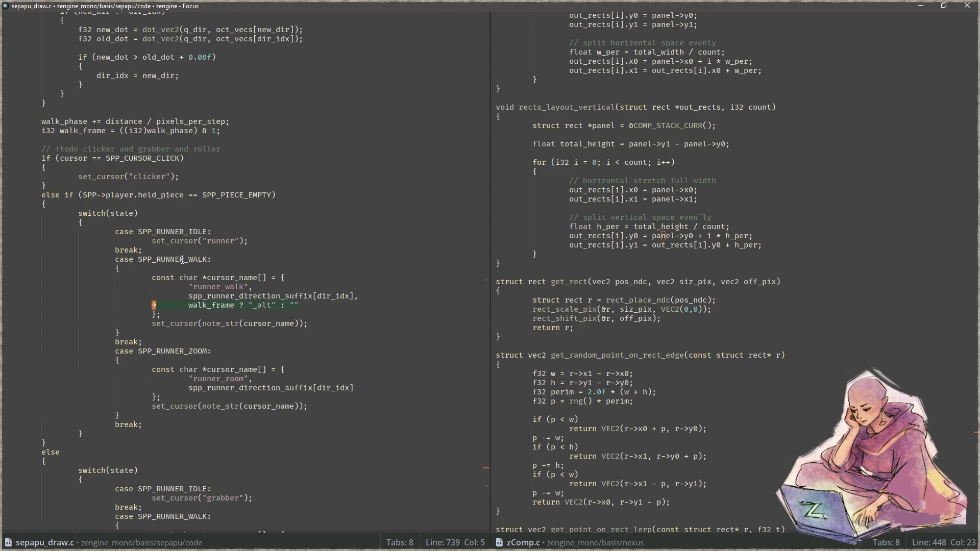
# - Add 'i32 prev_walk = walk_frame;' after the walk_phase update line
pyautogui.click(297, 121)
pyautogui.press('Return')
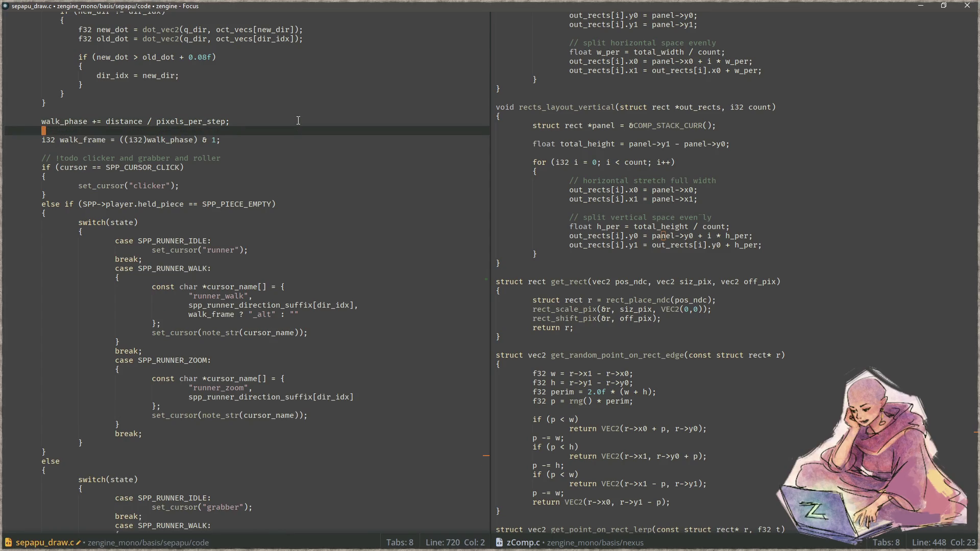
pyautogui.write('i32 prev_walk =')
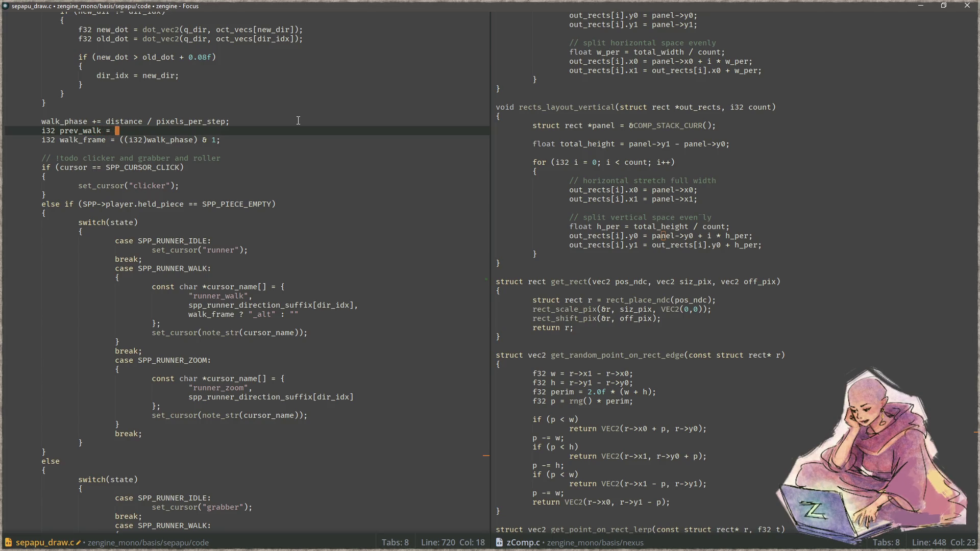
pyautogui.press('Down')
pyautogui.press('Up')
pyautogui.write('walk_frame;')
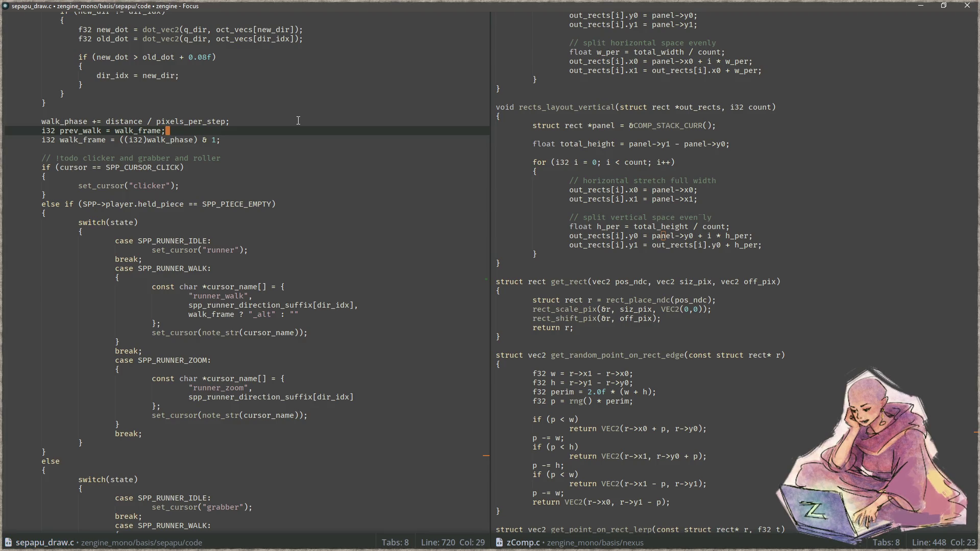
pyautogui.press('Left')
pyautogui.press('Left')
pyautogui.press('Left')
# - Add 'bool different = prev_walk != walk_frame;' below the walk_frame line and save
pyautogui.press('Down')
pyautogui.press('End')
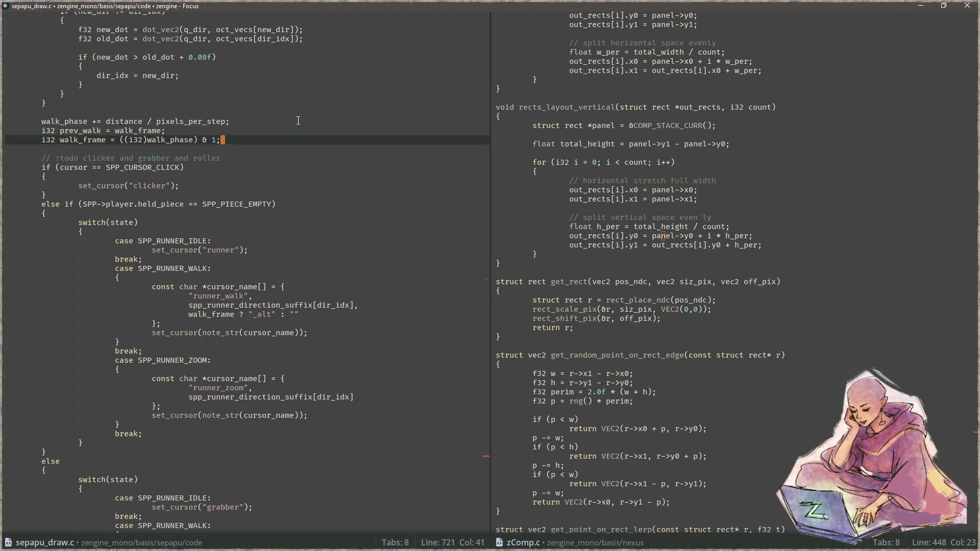
pyautogui.press('Return')
pyautogui.write('bool ')
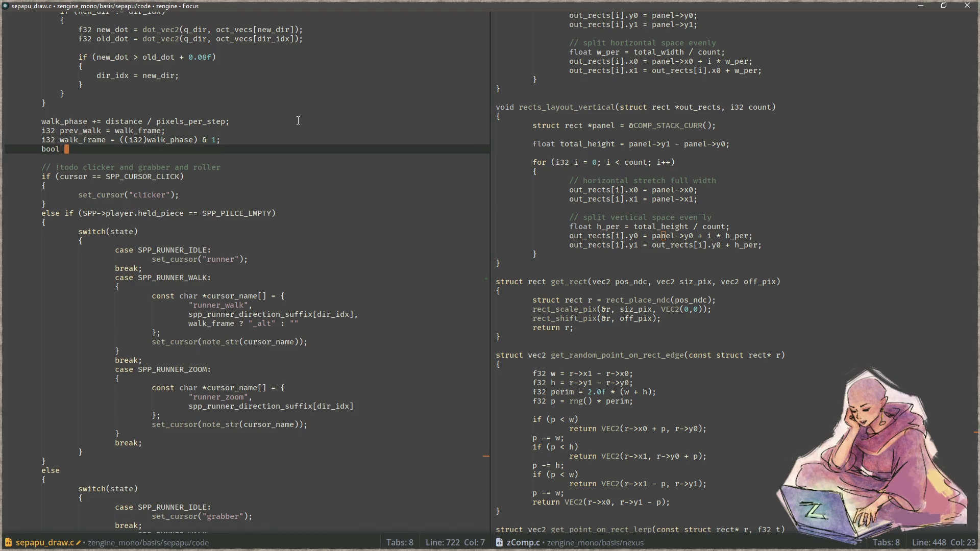
pyautogui.write('different = pre')
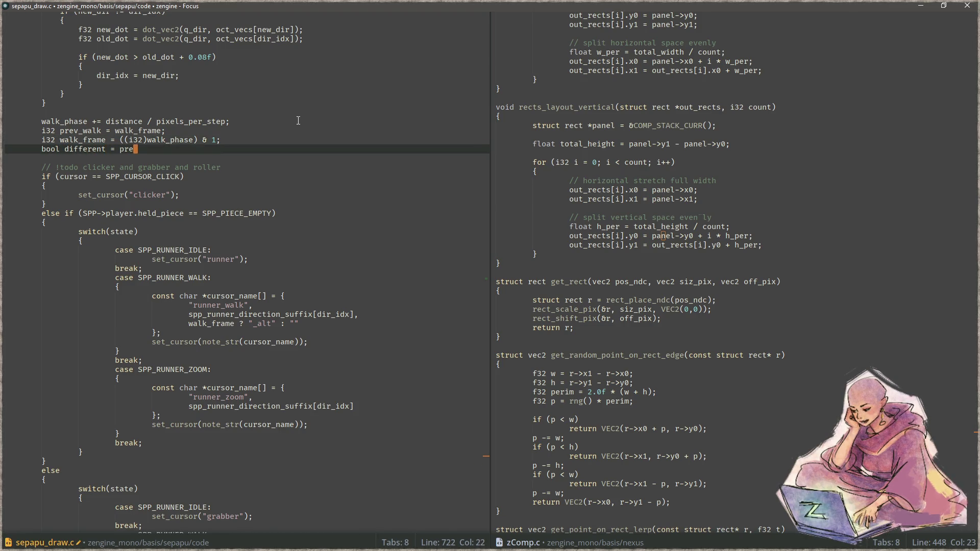
pyautogui.write('v_walk')
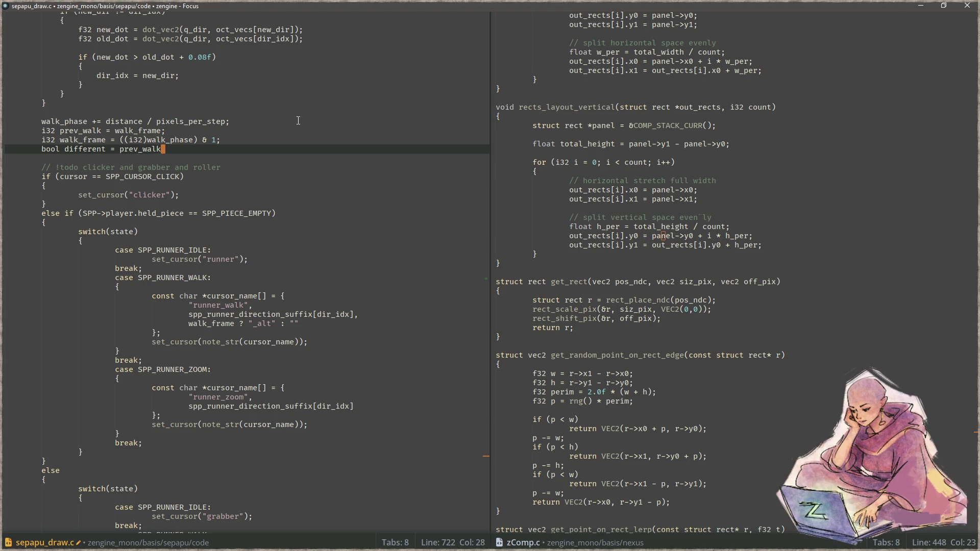
pyautogui.write(' !+')
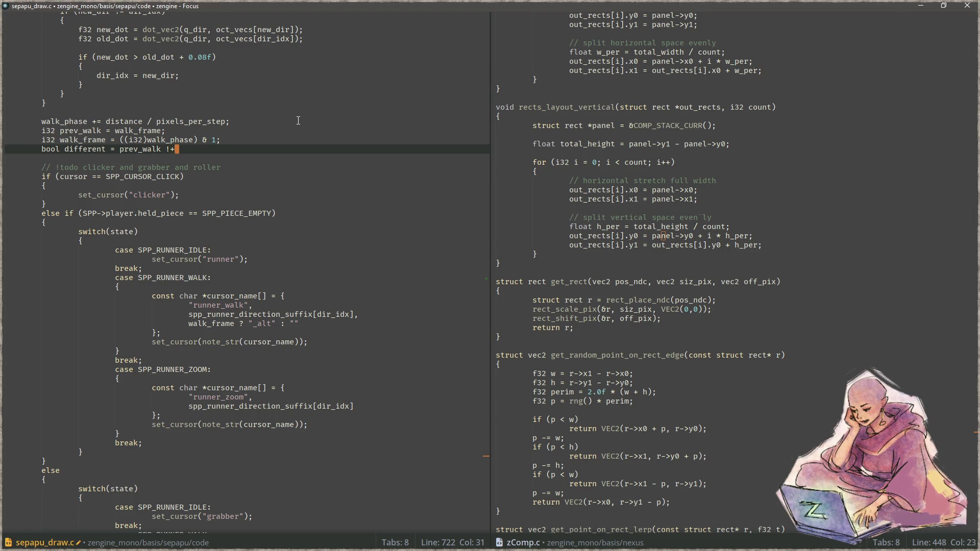
pyautogui.write(' walk_frame;')
pyautogui.hotkey('ctrl', 's')
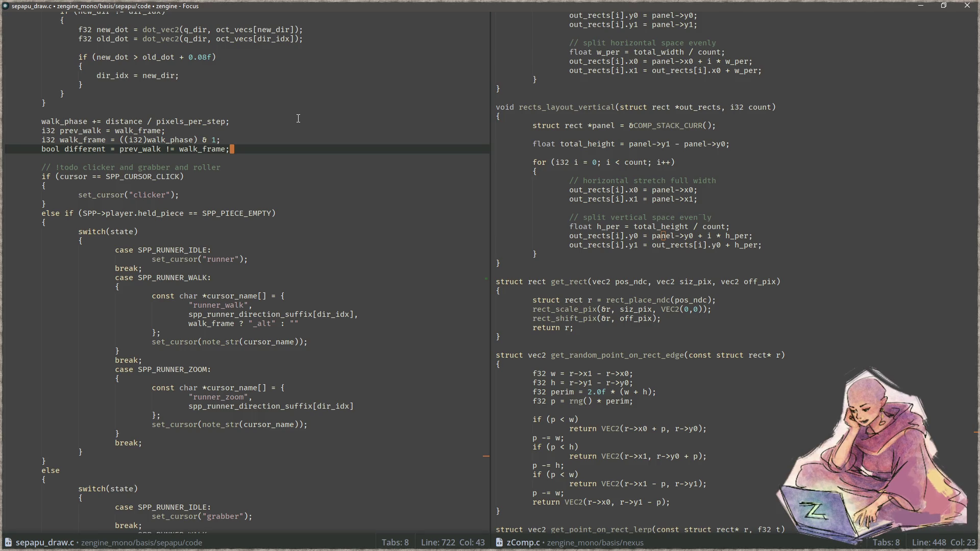
# - Select the line declaring the different flag
pyautogui.doubleClick(87, 150)
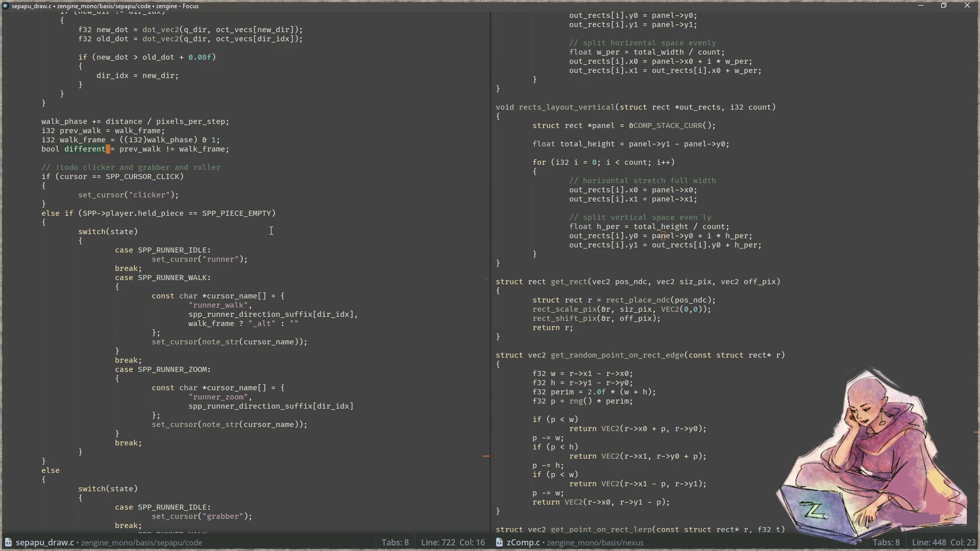
pyautogui.press('Down')
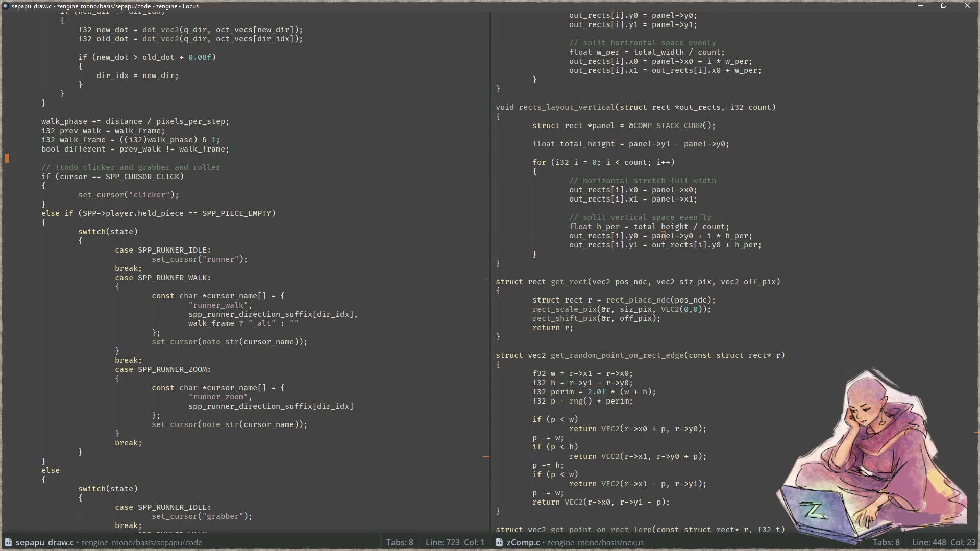
pyautogui.hotkey('shift', 'Up')
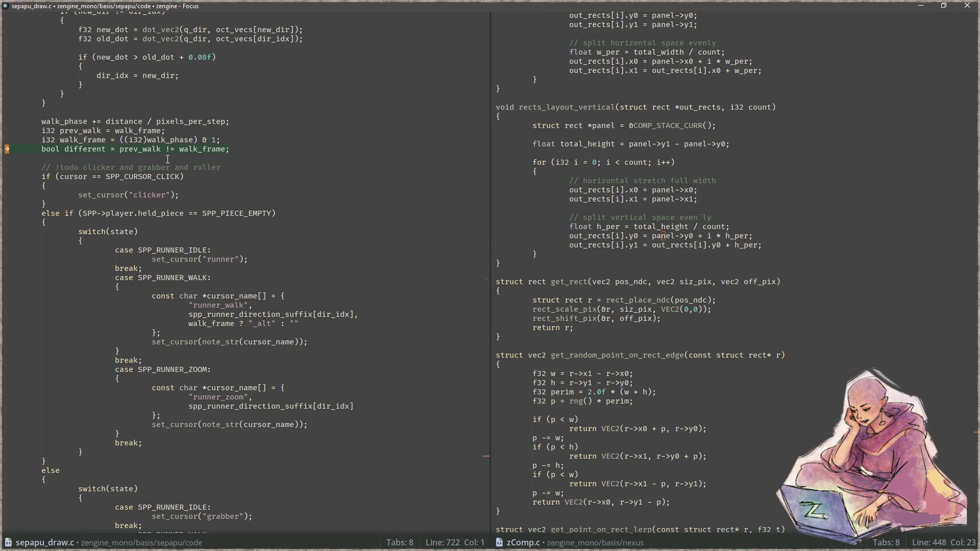
pyautogui.press('Down')
pyautogui.hotkey('shift', 'Up')
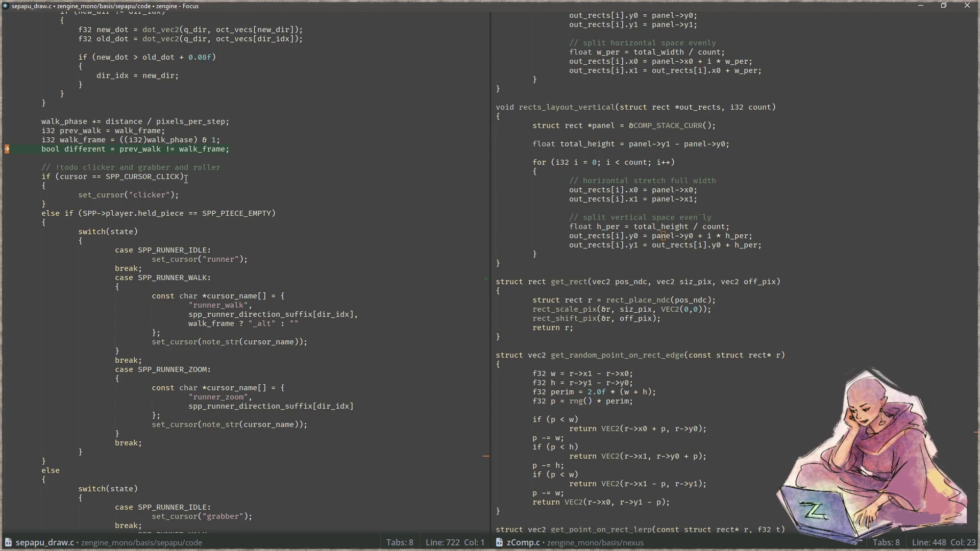
pyautogui.scroll(-2, 170, 151)
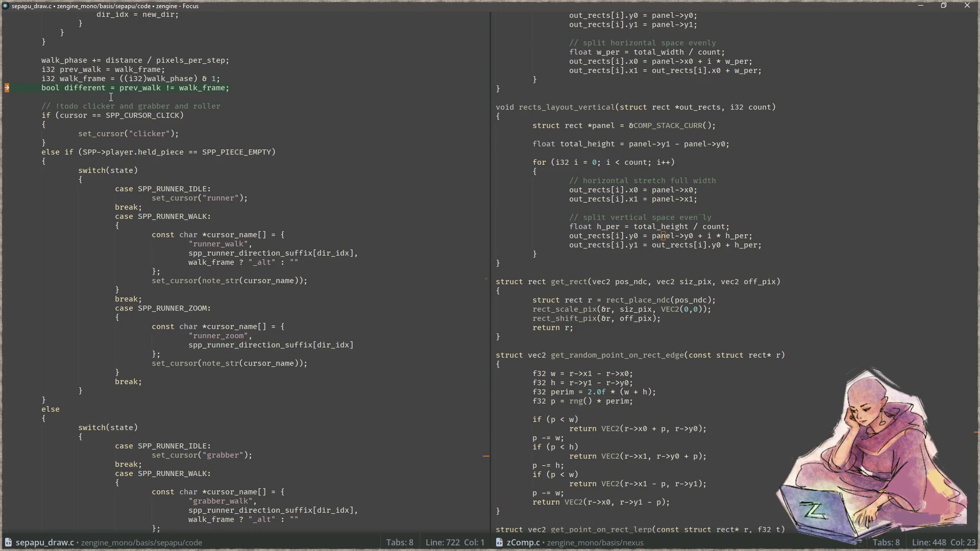
pyautogui.doubleClick(93, 92)
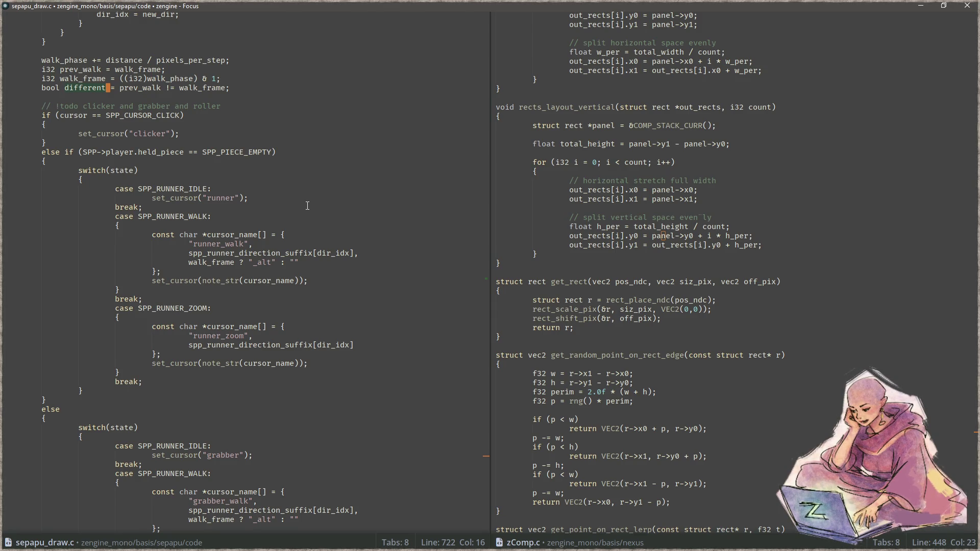
pyautogui.click(257, 84)
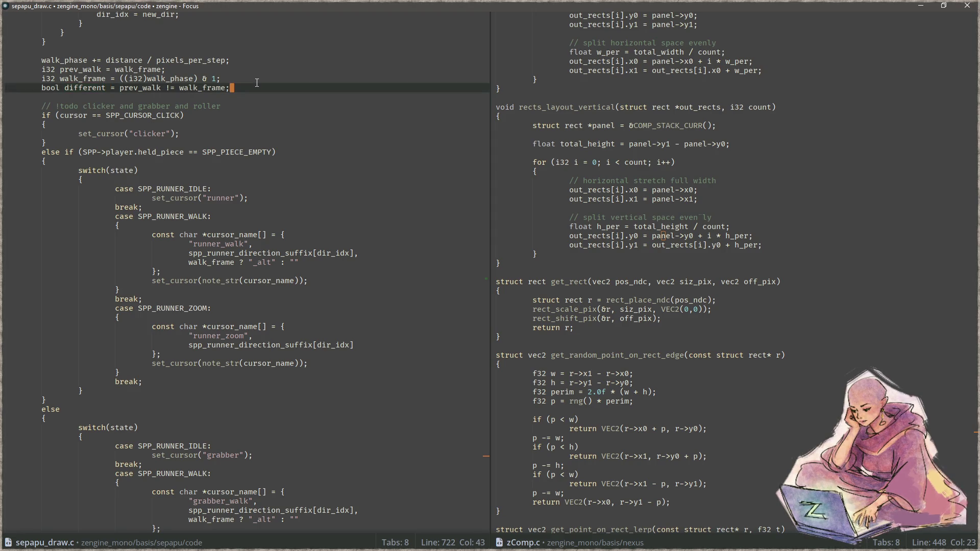
# - Add an if (different) block below the runner walk set_cursor call
pyautogui.press('Home')
pyautogui.press('Delete')
pyautogui.press('Delete')
pyautogui.press('Delete')
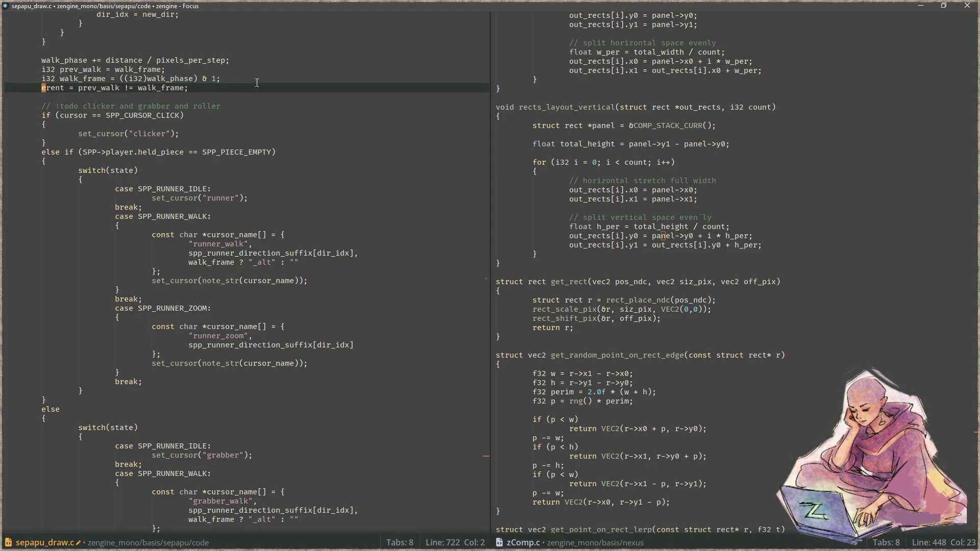
pyautogui.hotkey('ctrl', 'z')
pyautogui.press('Down')
pyautogui.press('Down')
pyautogui.press('Down')
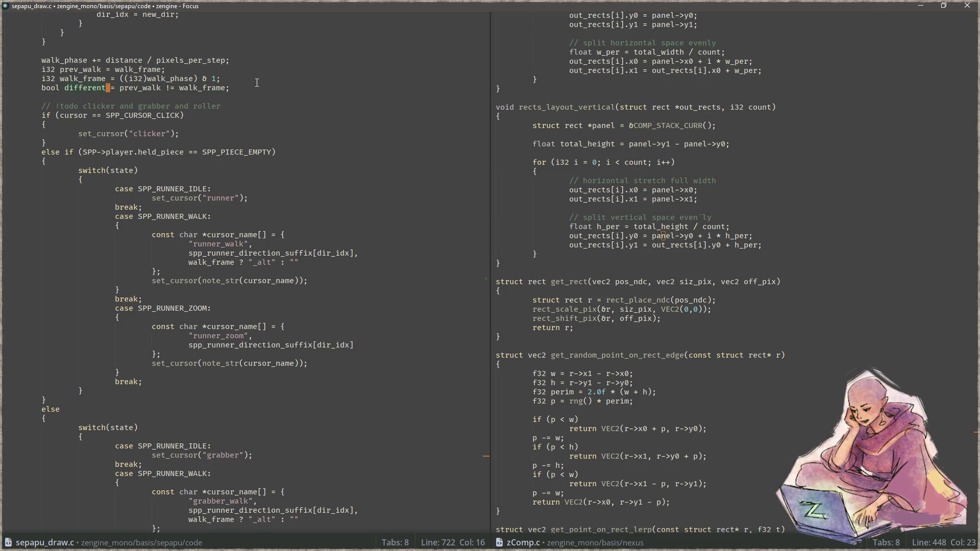
pyautogui.press('Down')
pyautogui.press('Down')
pyautogui.press('Down')
pyautogui.press('End')
pyautogui.press('Return')
pyautogui.write('if (different)')
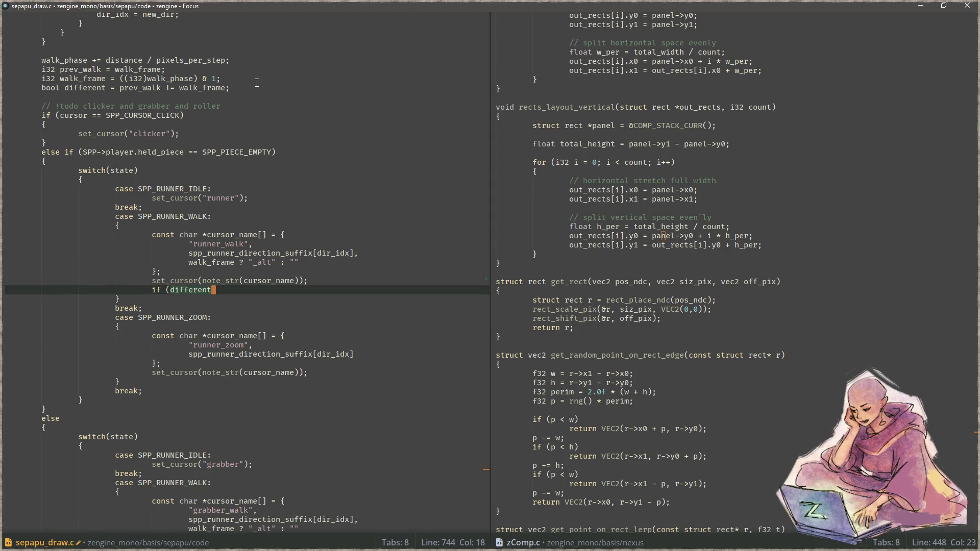
pyautogui.press('Return')
pyautogui.write('{')
pyautogui.press('Return')
pyautogui.write('}')
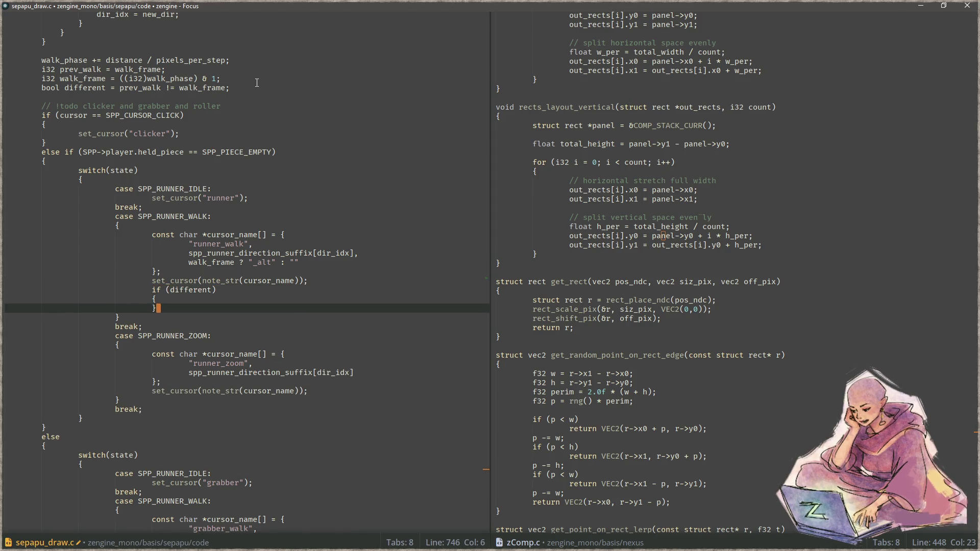
# - Put play_sound_single("tap_board"); inside the block, save, and build
pyautogui.press('Up')
pyautogui.press('End')
pyautogui.press('Return')
pyautogui.write('play')
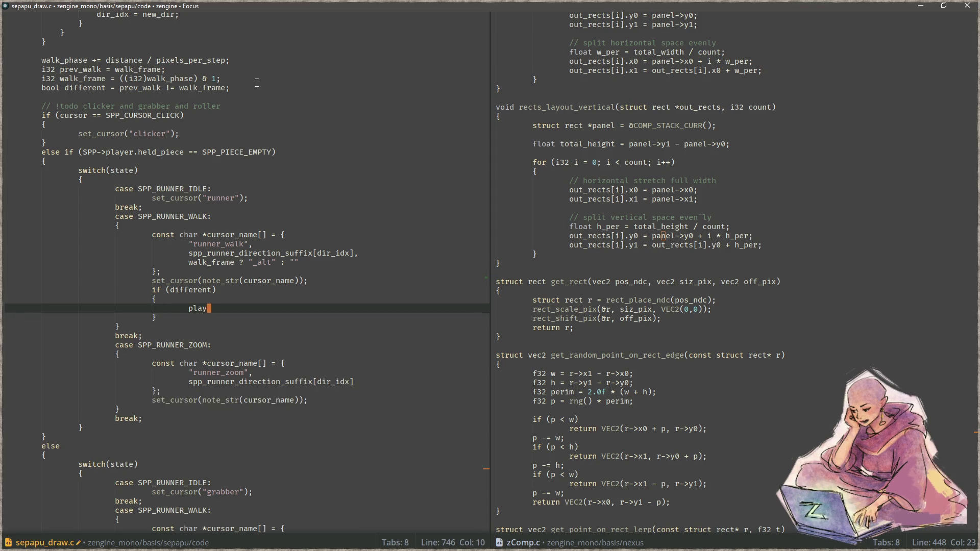
pyautogui.write('_sound')
pyautogui.write('_single')
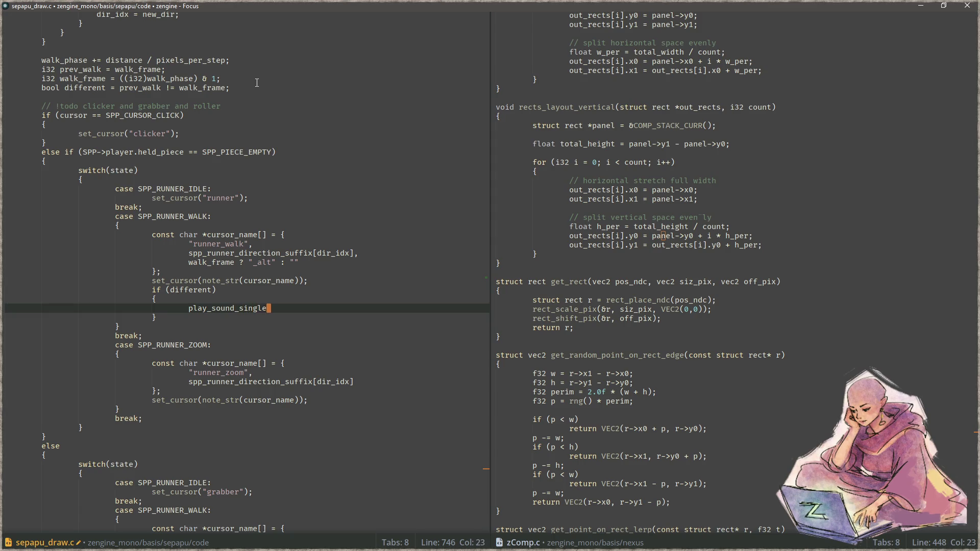
pyautogui.write('("tap')
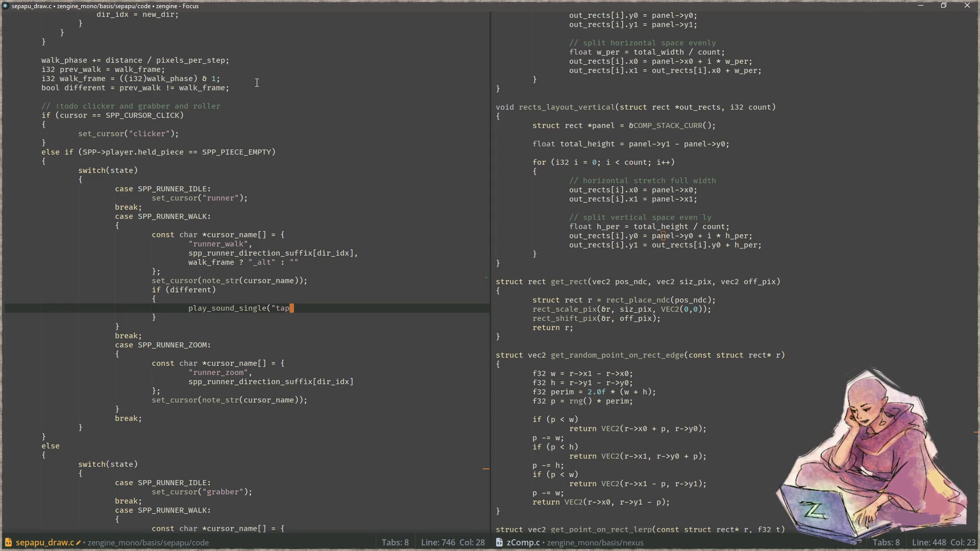
pyautogui.write('_board");')
pyautogui.hotkey('ctrl', 's')
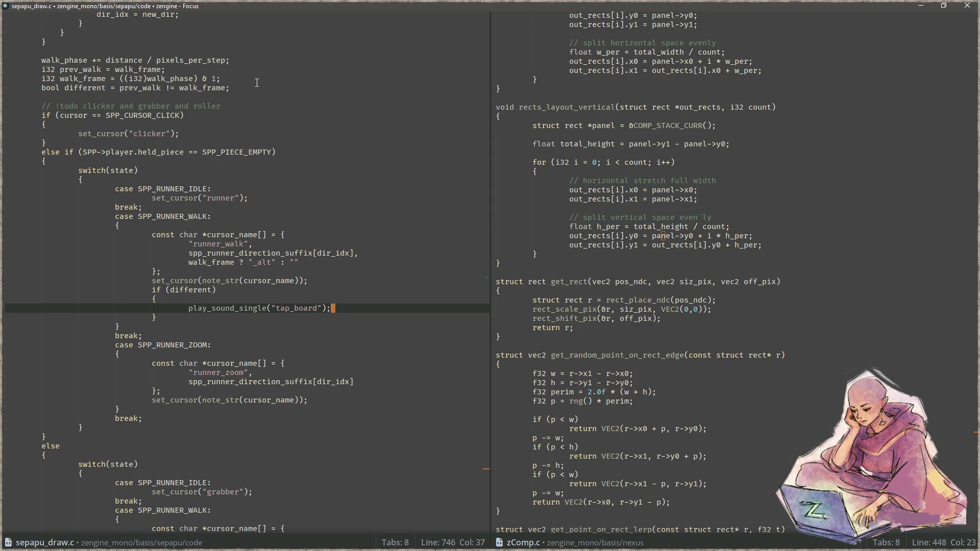
pyautogui.press('F5')
pyautogui.press('F5')
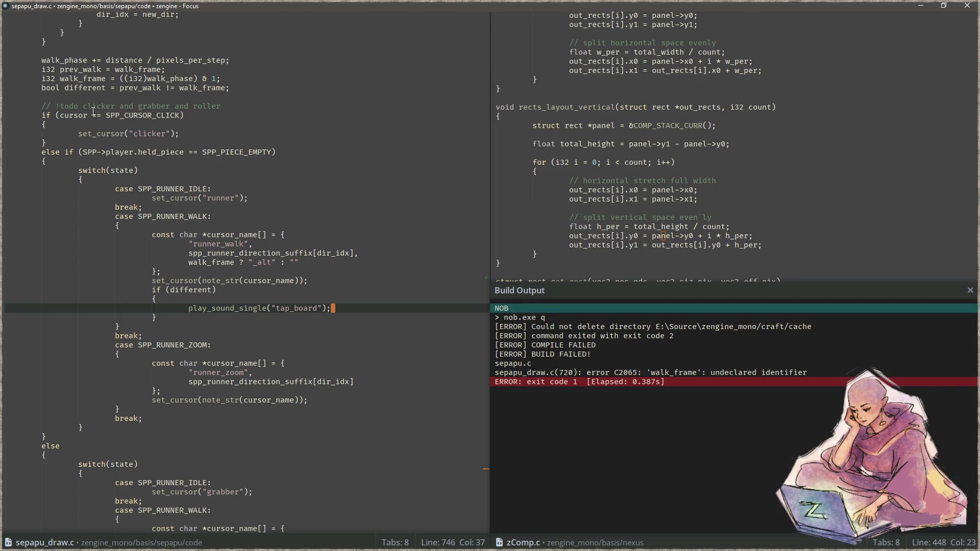
# - Make prev_walk read walk_phase instead of walk_frame, save, and rebuild and run
pyautogui.doubleClick(166, 78)
pyautogui.hotkey('ctrl', 'c')
pyautogui.doubleClick(146, 69)
pyautogui.hotkey('ctrl', 'v')
pyautogui.click(318, 82)
pyautogui.hotkey('ctrl', 's')
pyautogui.press('F5')
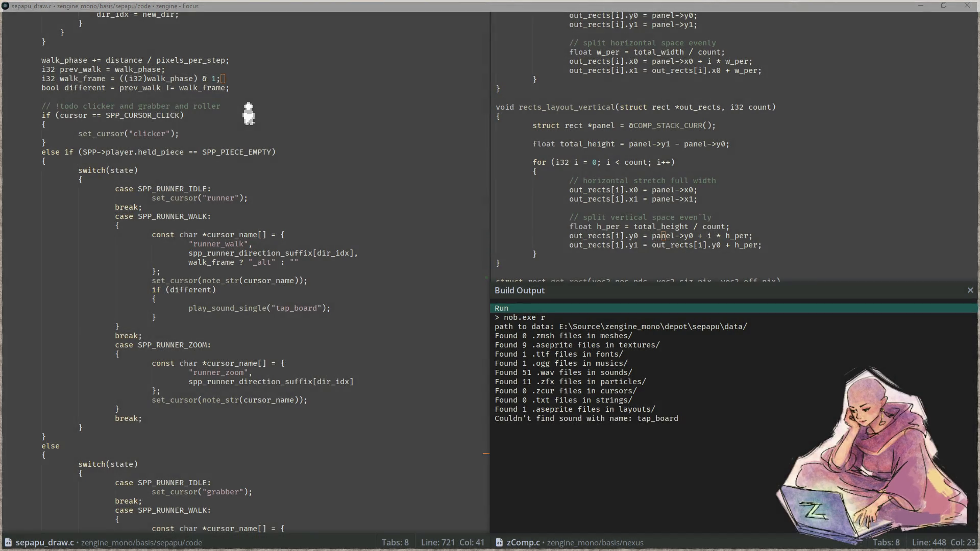
# - Select and trim the play_sound_single call in the runner walk case for searching
pyautogui.click(279, 313)
pyautogui.tripleClick(192, 311)
pyautogui.hotkey('ctrl', 'f')
pyautogui.press('Escape')
pyautogui.press('Left')
pyautogui.press('Left')
pyautogui.press('Left')
pyautogui.hotkey('ctrl', 'BackSpace')
pyautogui.hotkey('shift', 'Home')
pyautogui.hotkey('ctrl', 'shift', 'f')
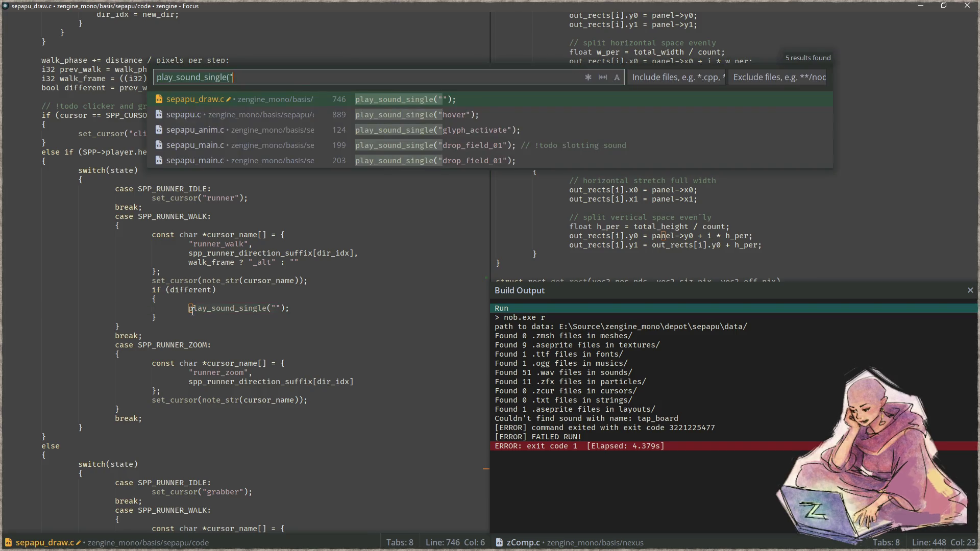
pyautogui.press('Escape')
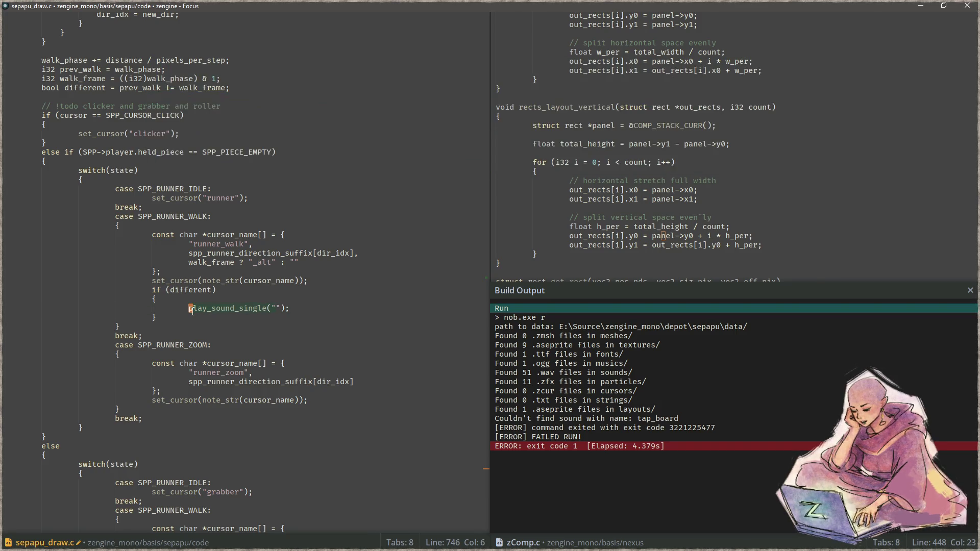
pyautogui.press('Right')
pyautogui.press('Left')
pyautogui.press('Left')
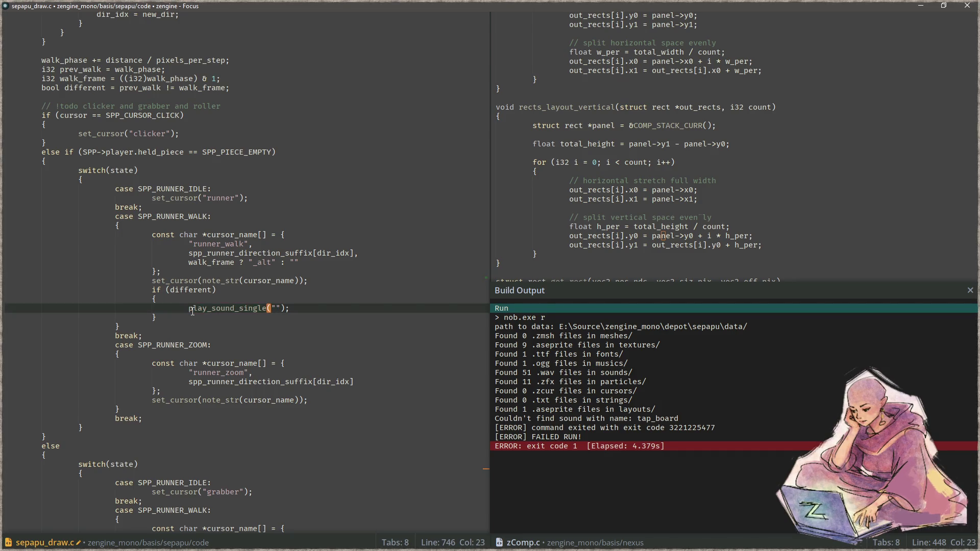
# - Find the existing play_sound("tap_board", 1) call in sepapu_game.c, return to sepapu_draw.c, and rebuild
pyautogui.hotkey('ctrl', 'shift', 'f')
pyautogui.press('BackSpace')
pyautogui.write('play_')
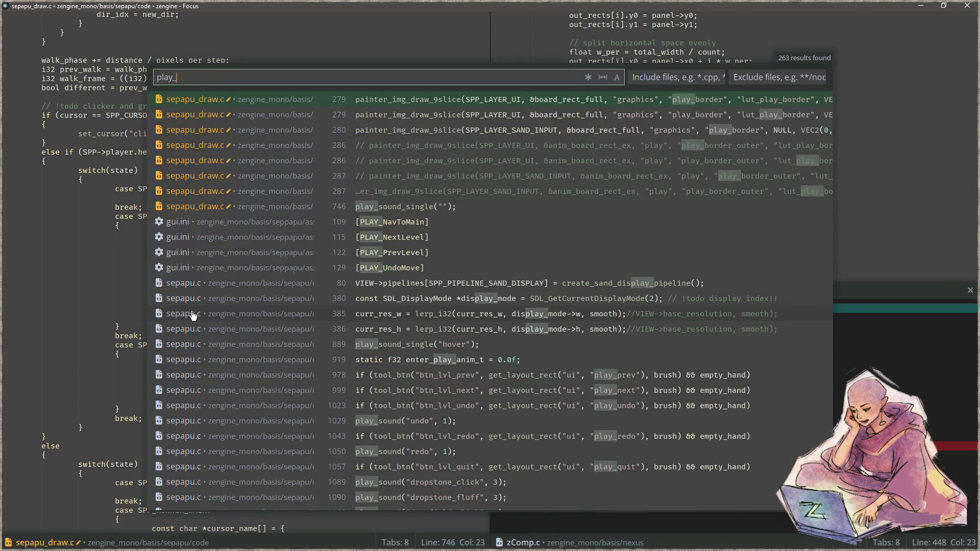
pyautogui.write('sound')
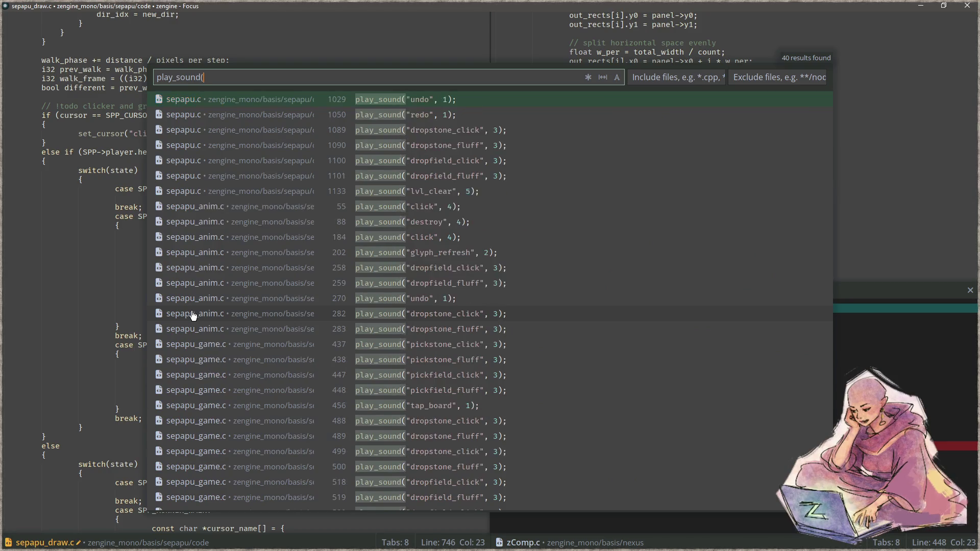
pyautogui.write('(bo')
pyautogui.press('BackSpace')
pyautogui.press('BackSpace')
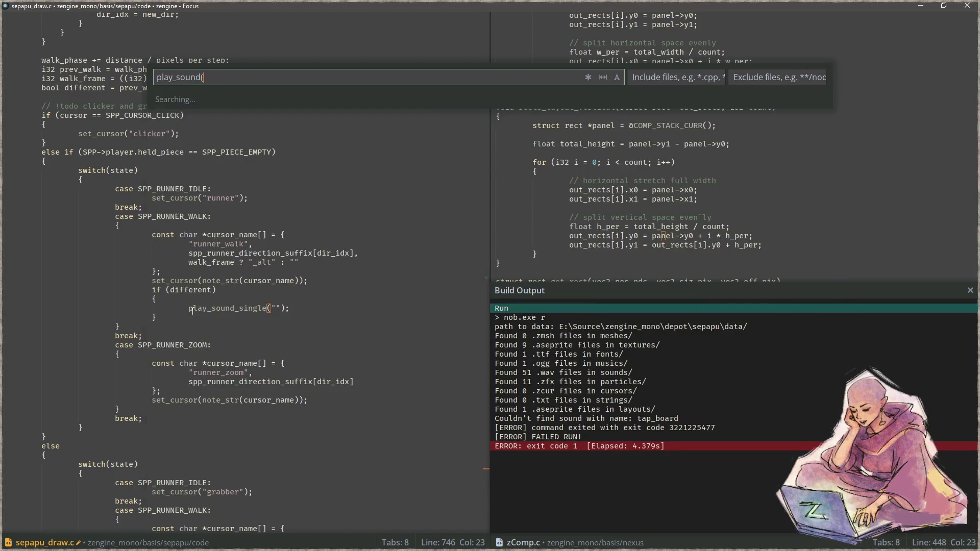
pyautogui.write('"tap')
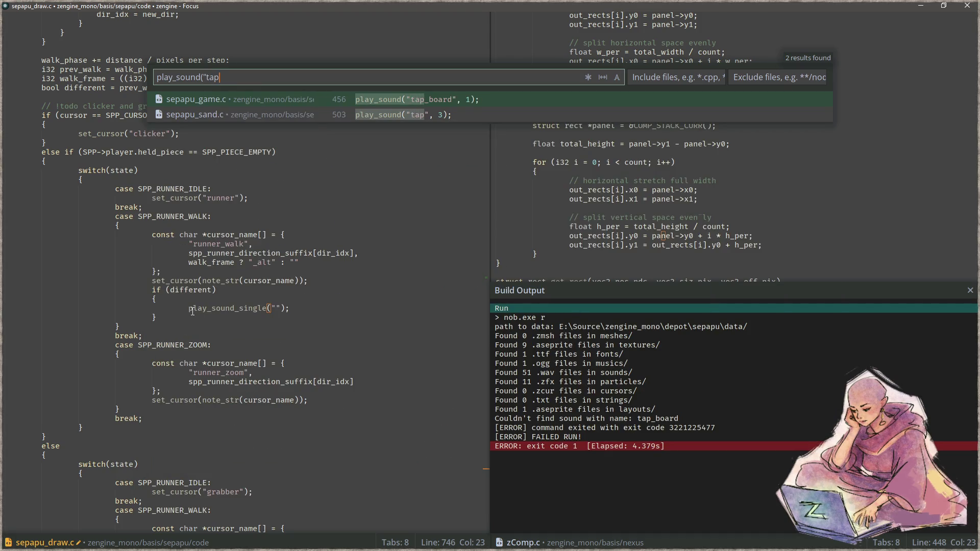
pyautogui.press('Return')
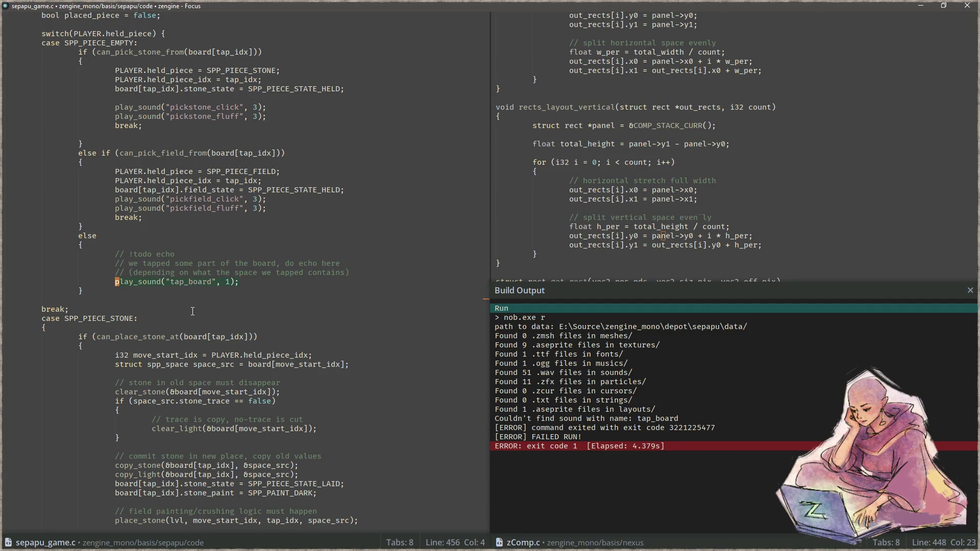
pyautogui.hotkey('ctrl', 'p')
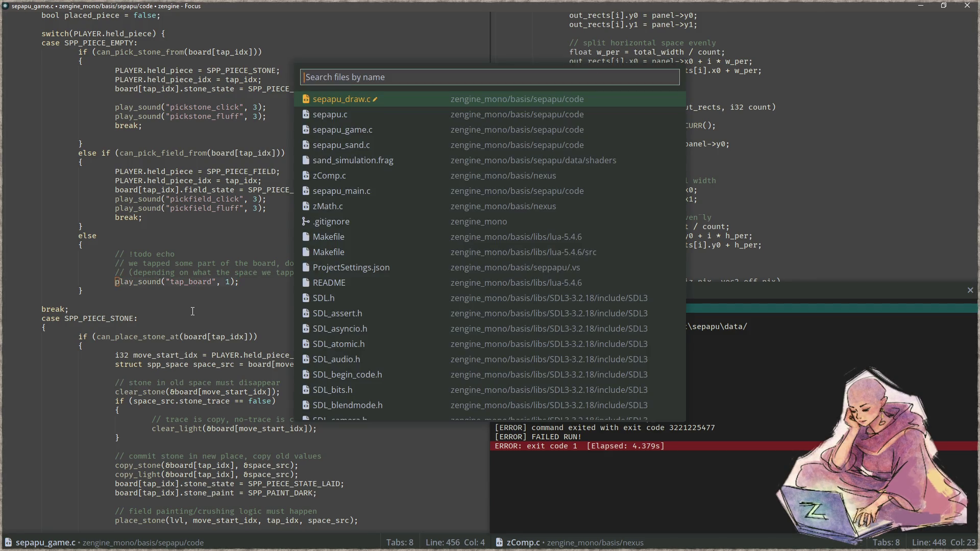
pyautogui.press('Return')
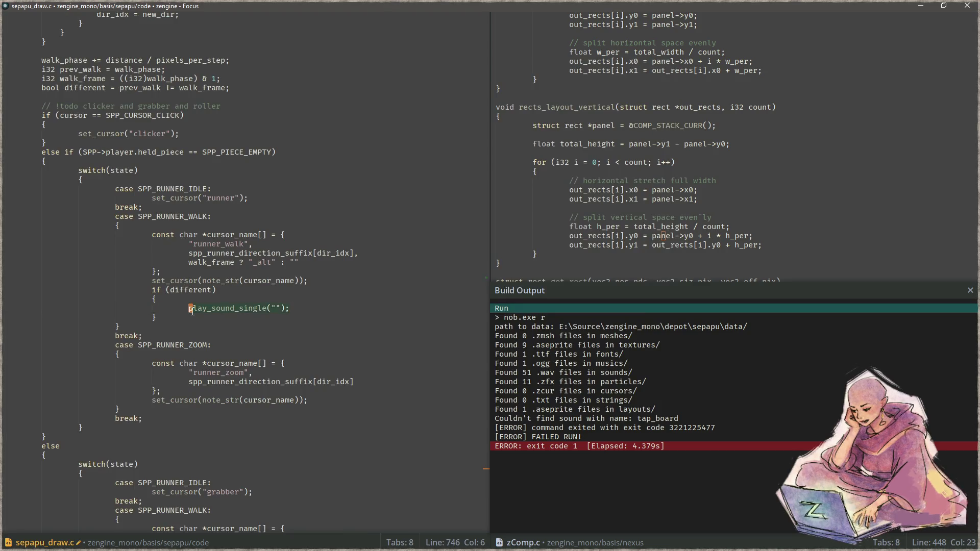
pyautogui.press('F5')
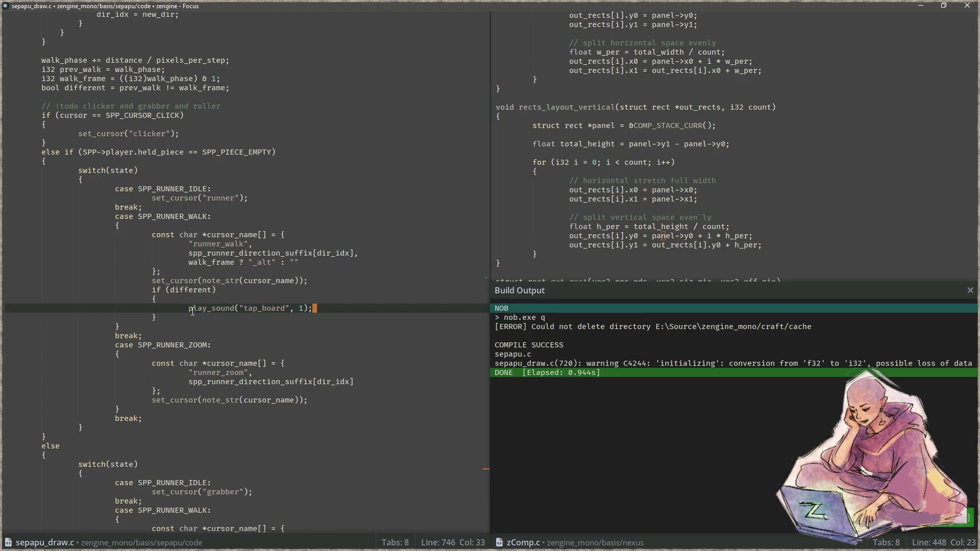
# - Run the game to test the walking cursor taps, close it, and return to the walk_frame line
pyautogui.press('F6')
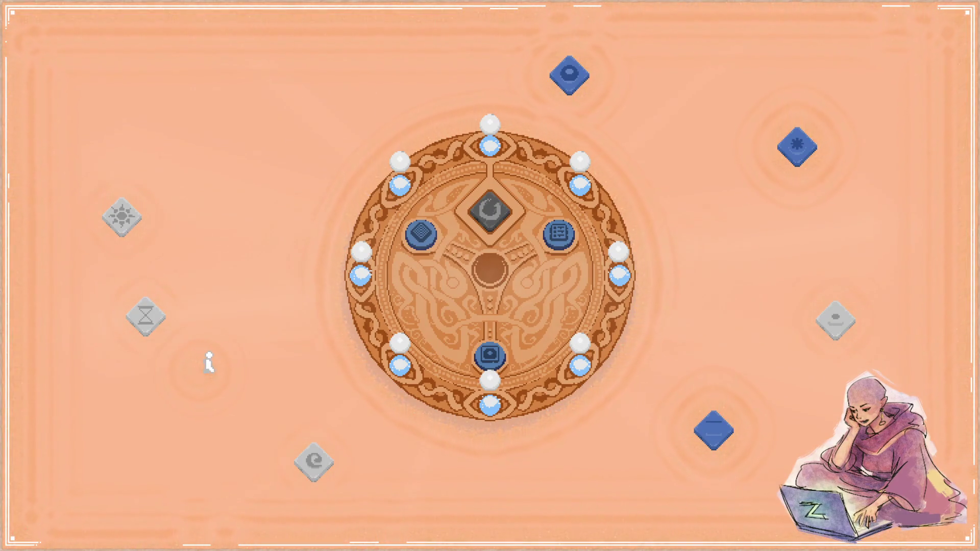
pyautogui.press('Escape')
pyautogui.press('Left')
pyautogui.press('Left')
pyautogui.press('Left')
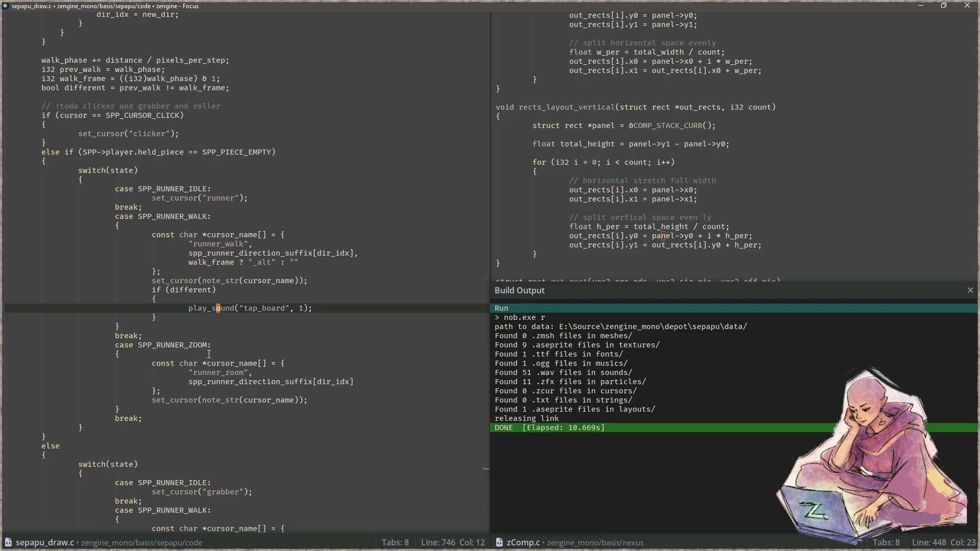
pyautogui.press('Up')
pyautogui.press('Up')
pyautogui.press('Up')
pyautogui.press('Up')
pyautogui.hotkey('ctrl', 'Left')
pyautogui.hotkey('ctrl', 'Left')
pyautogui.hotkey('ctrl', 'Left')
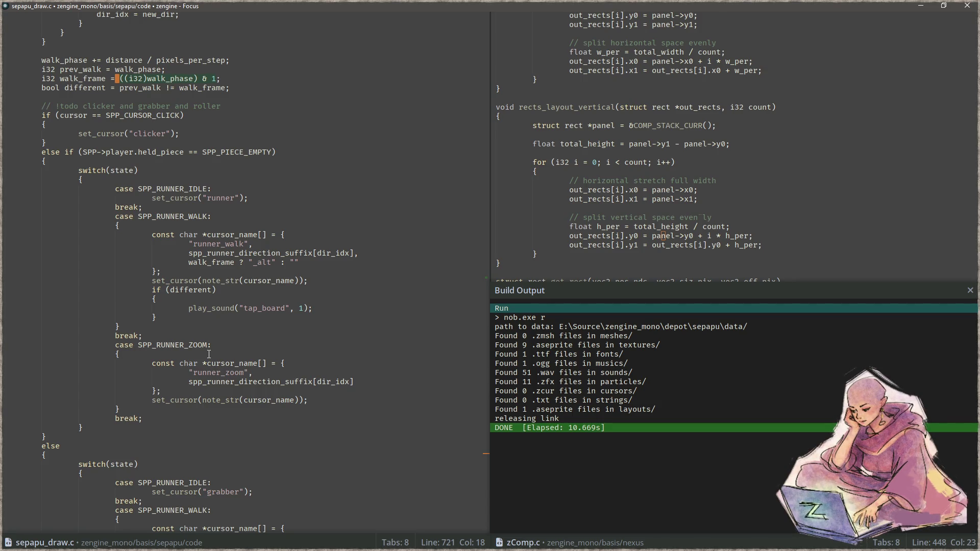
# - Make walk_frame static and have prev_walk copy walk_frame, then save and build
pyautogui.press('Home')
pyautogui.write('static')
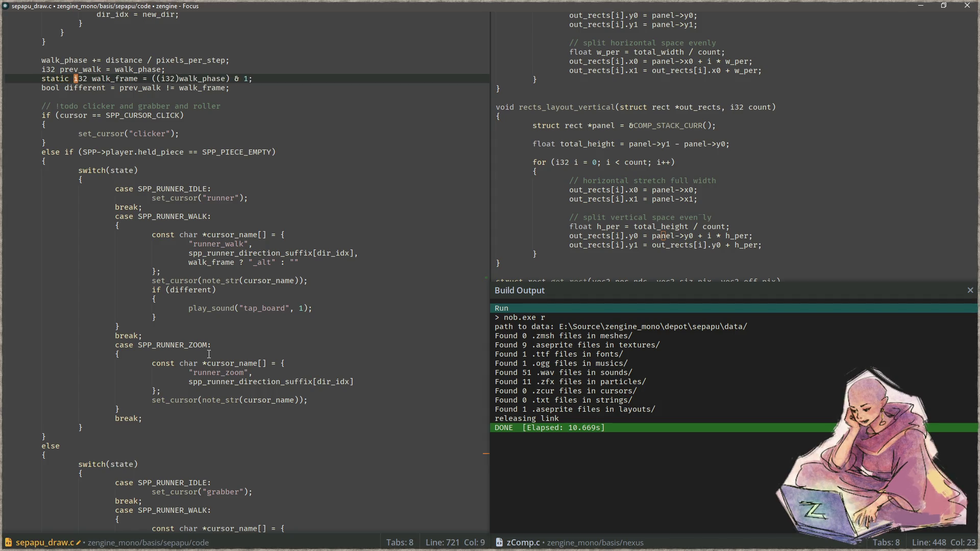
pyautogui.press('Up')
pyautogui.press('Left')
pyautogui.press('Left')
pyautogui.press('Left')
pyautogui.hotkey('ctrl', 'BackSpace')
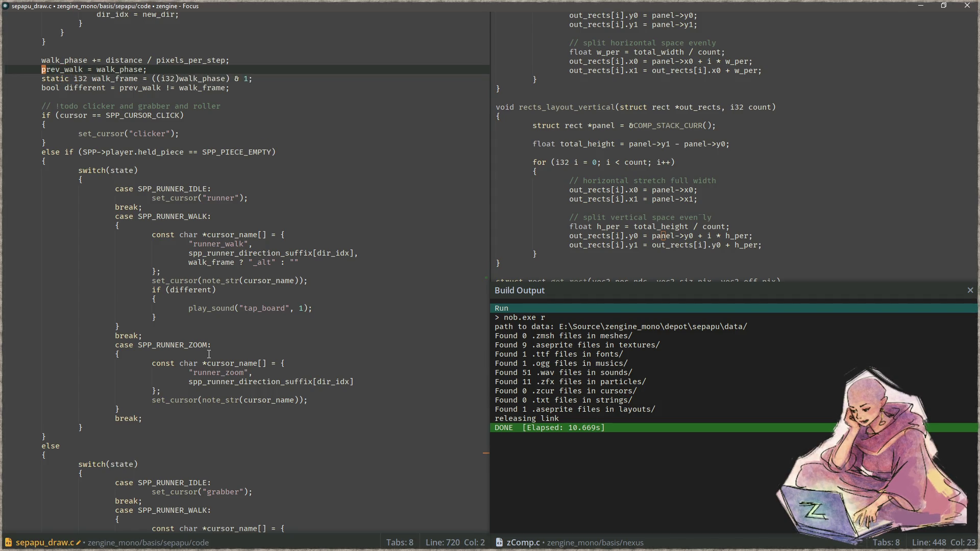
pyautogui.press('Down')
pyautogui.hotkey('ctrl', 'Right')
pyautogui.hotkey('ctrl', 'Right')
pyautogui.hotkey('ctrl', 'Right')
pyautogui.press('Up')
pyautogui.press('Right')
pyautogui.hotkey('ctrl', 'Right')
pyautogui.hotkey('ctrl', 'BackSpace')
pyautogui.write('walk_frame')
pyautogui.hotkey('ctrl', 's')
pyautogui.press('F5')
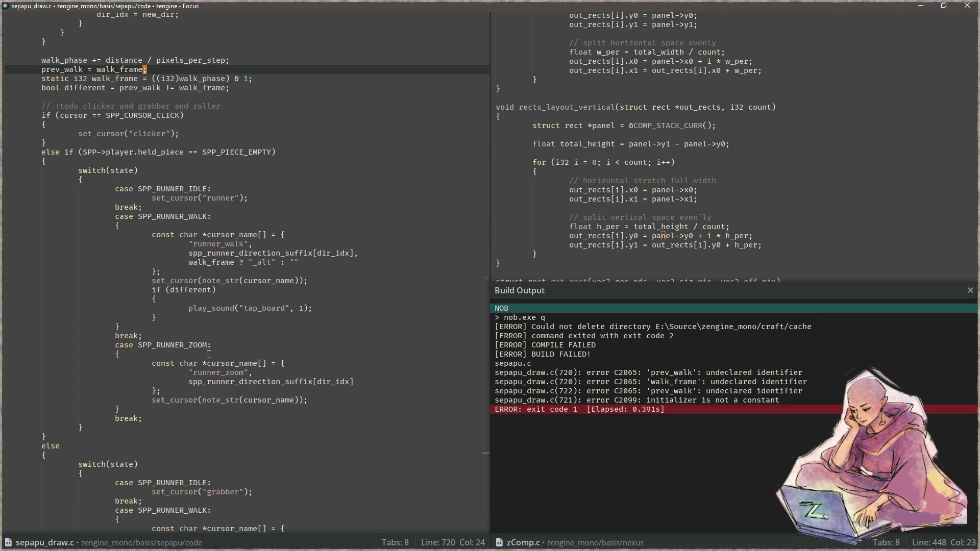
# - Declare 'static i32 walk_frame = 0;' below the walk_phase line, save, and rebuild
pyautogui.press('Down')
pyautogui.press('Home')
pyautogui.press('Up')
pyautogui.press('Up')
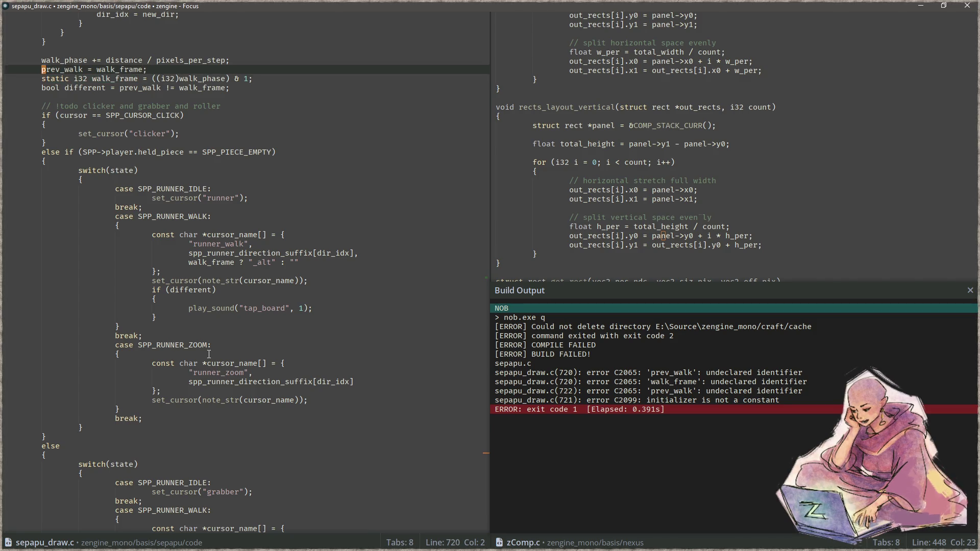
pyautogui.press('End')
pyautogui.press('Return')
pyautogui.write('static i32 walk_frame')
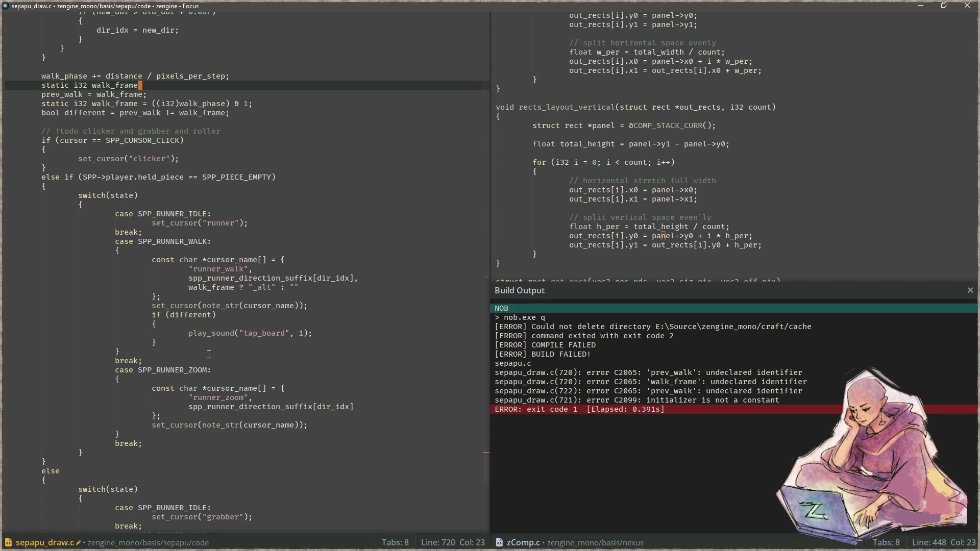
pyautogui.write(' = 0;')
pyautogui.hotkey('ctrl', 's')
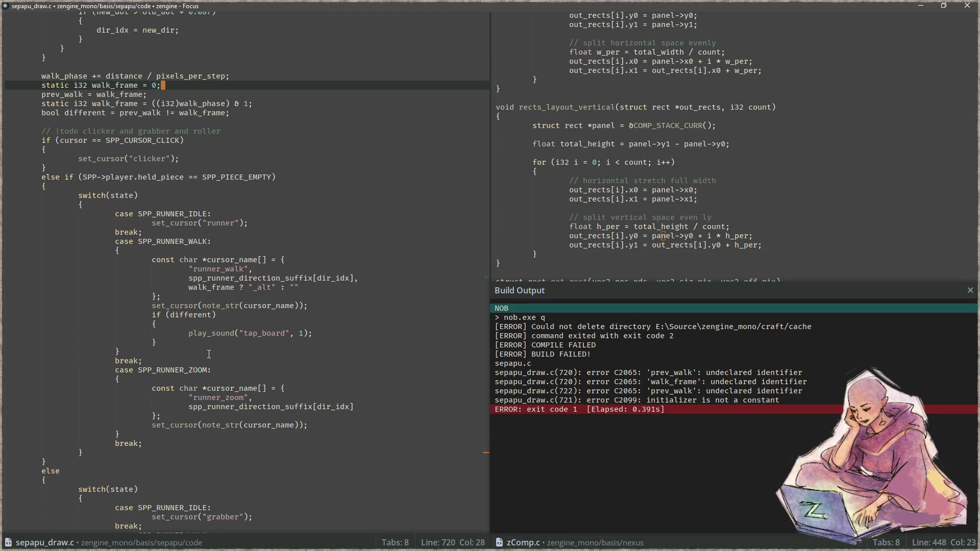
pyautogui.press('F5')
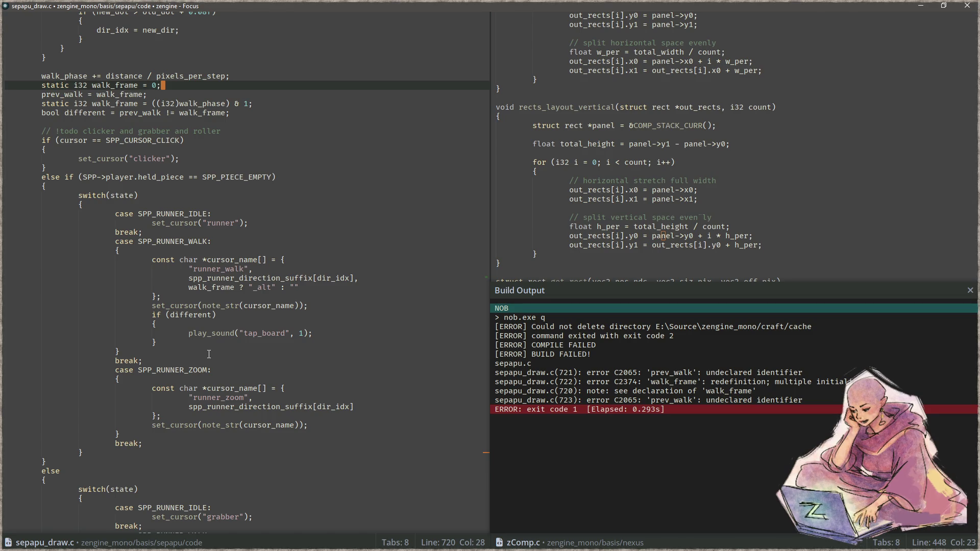
# - Restore the i32 type on the prev_walk declaration, save, and rebuild
pyautogui.press('Down')
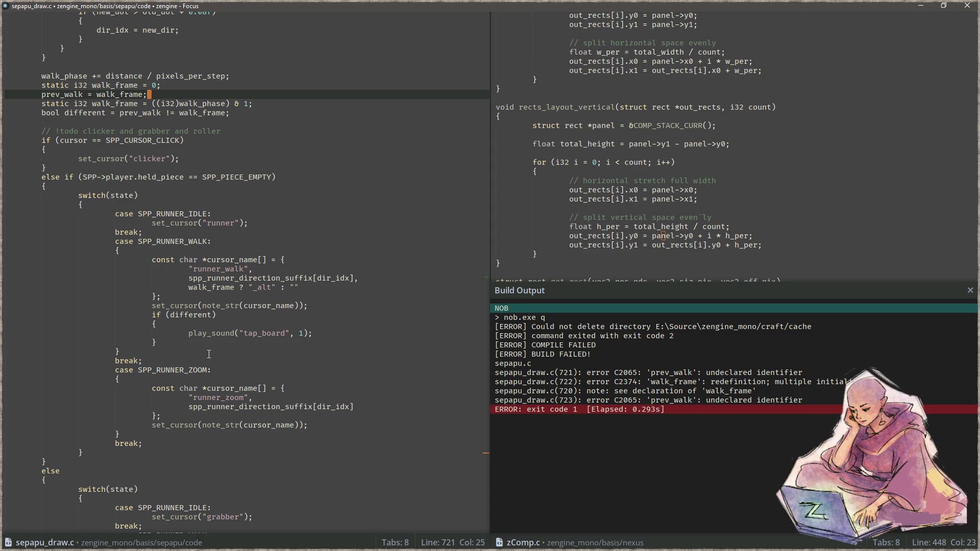
pyautogui.press('Left')
pyautogui.press('Left')
pyautogui.press('Left')
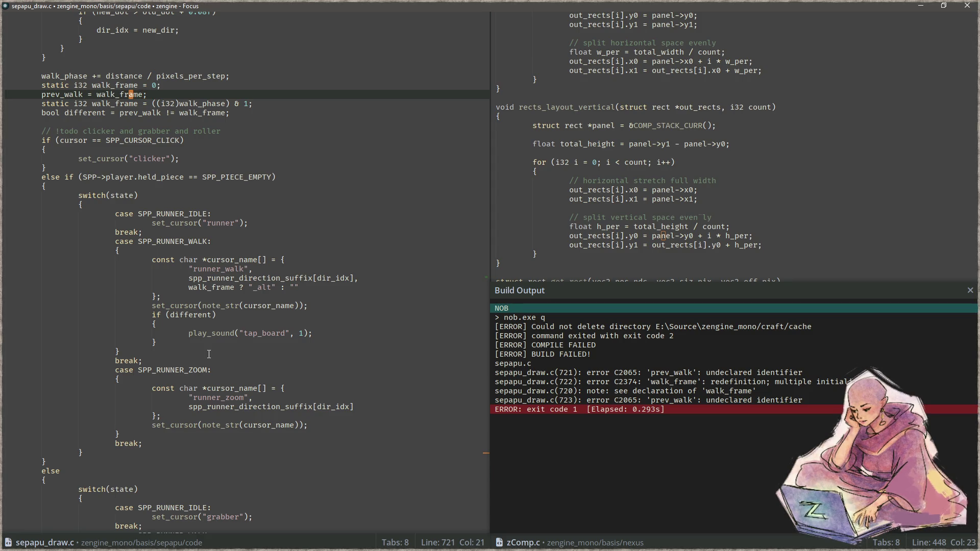
pyautogui.press('Home')
pyautogui.write('i32')
pyautogui.hotkey('ctrl', 's')
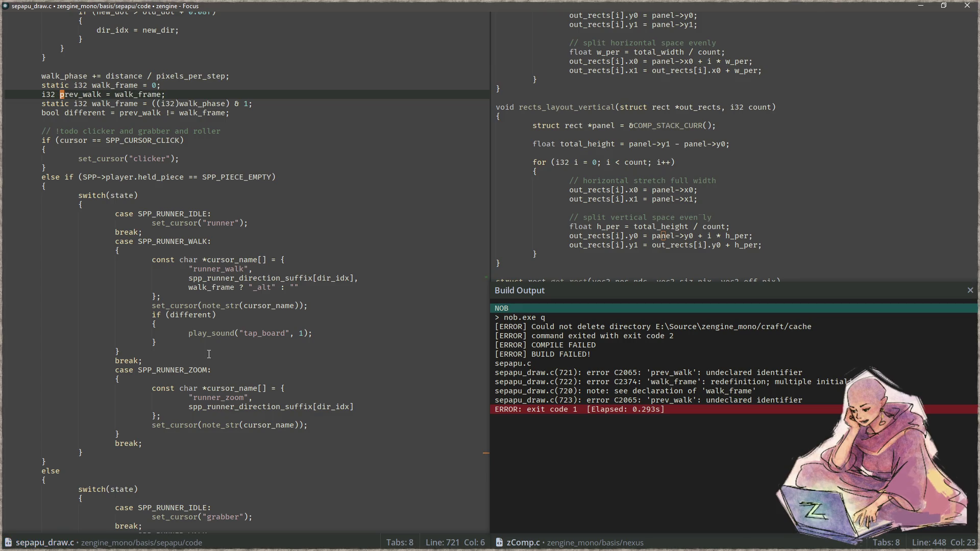
pyautogui.press('F5')
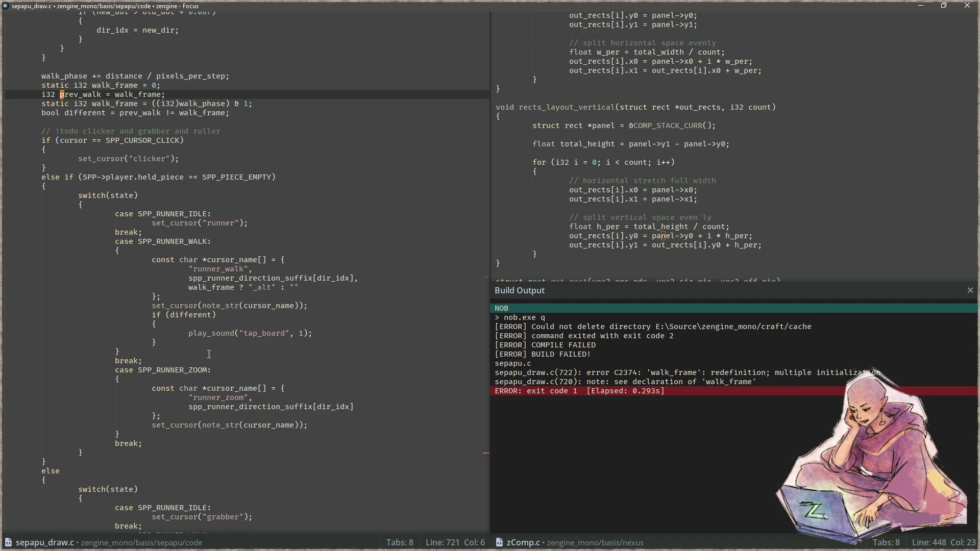
# - Remove the duplicate 'static i32' from the walk_frame assignment, rebuild, and launch the game
pyautogui.press('Down')
pyautogui.press('Right')
pyautogui.press('Right')
pyautogui.press('Right')
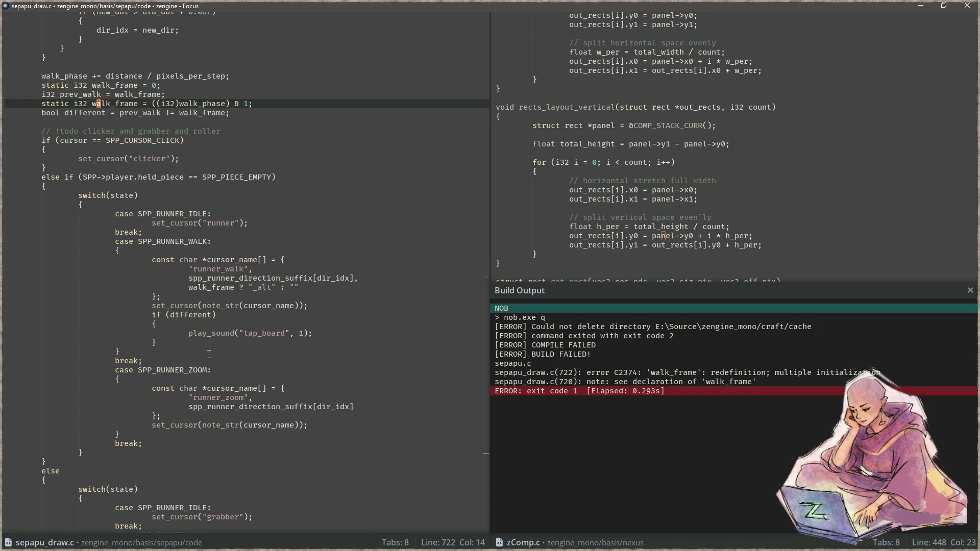
pyautogui.press('Right')
pyautogui.hotkey('ctrl', 'Left')
pyautogui.hotkey('shift', 'Home')
pyautogui.press('BackSpace')
pyautogui.press('F5')
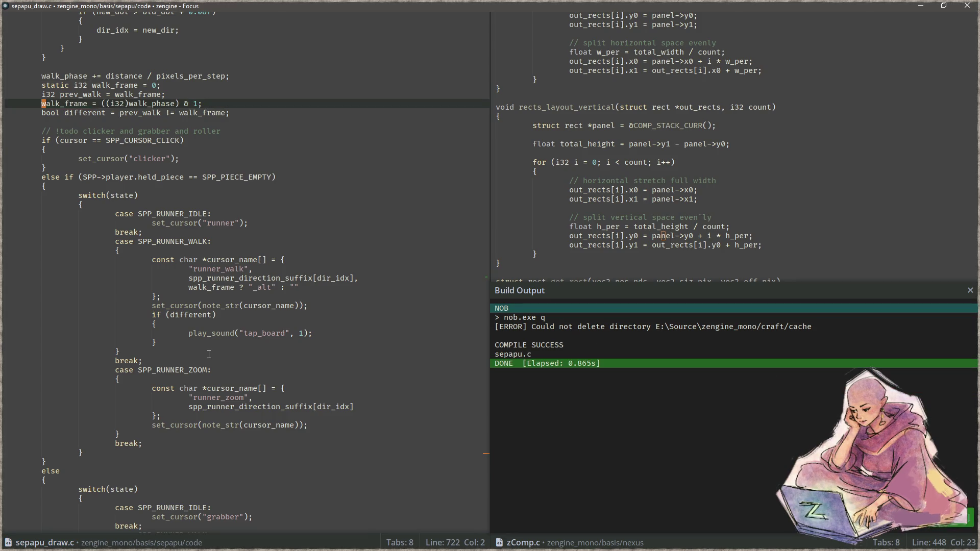
pyautogui.press('F6')
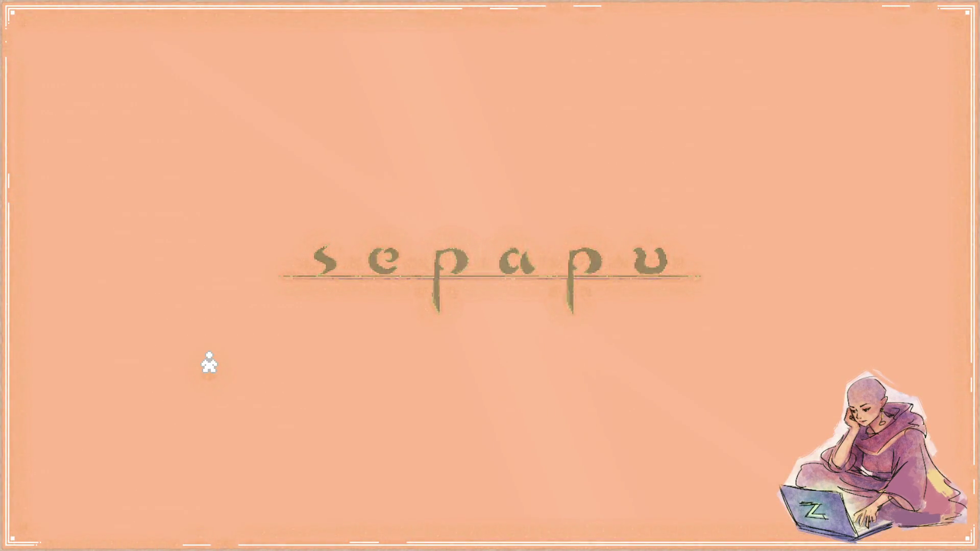
# - Start Sepapu from its title screen, view the rune-tile board, then exit the game
pyautogui.click(209, 363)
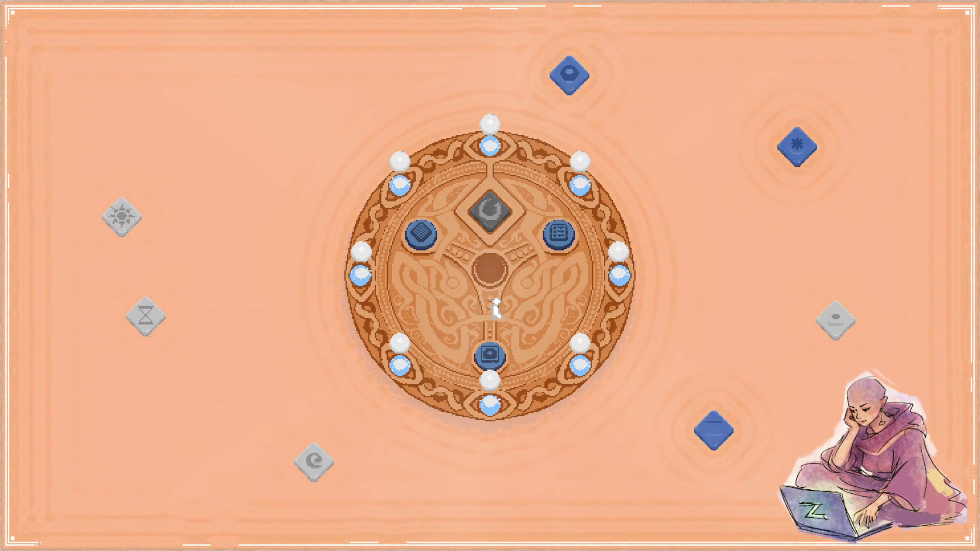
pyautogui.press('Escape')
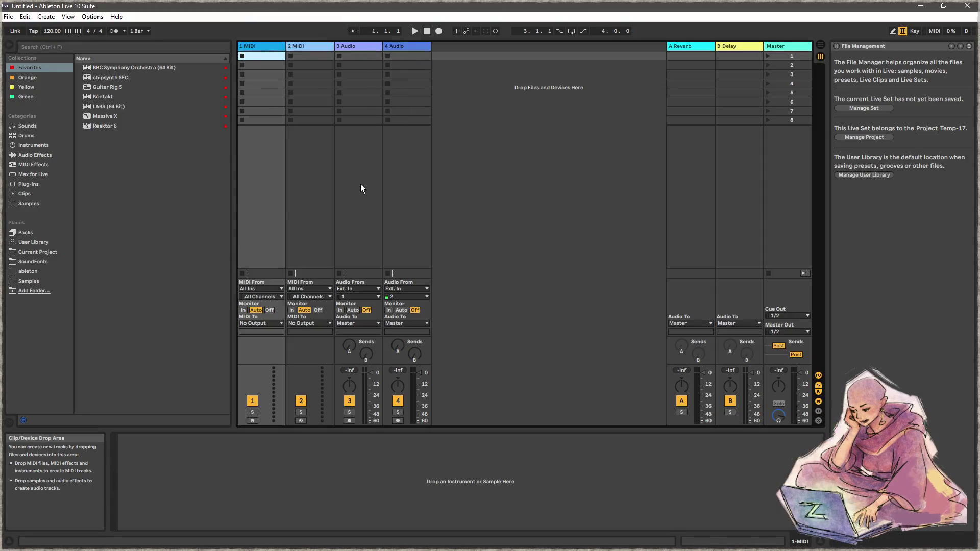
# - Delete the 3 Audio track and load Operator on the MIDI track with a 12.3 ms decay
pyautogui.click(352, 47)
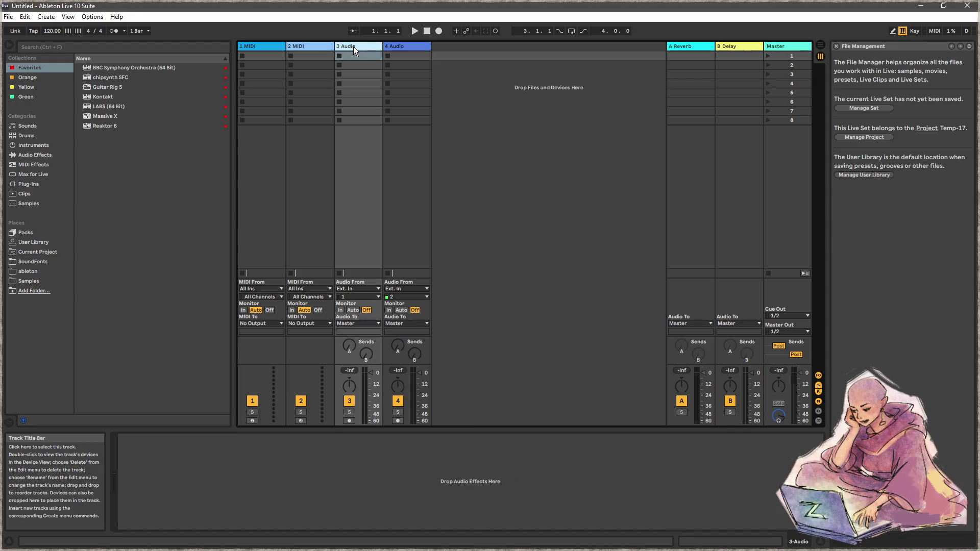
pyautogui.press('Delete')
pyautogui.press('Delete')
pyautogui.press('Delete')
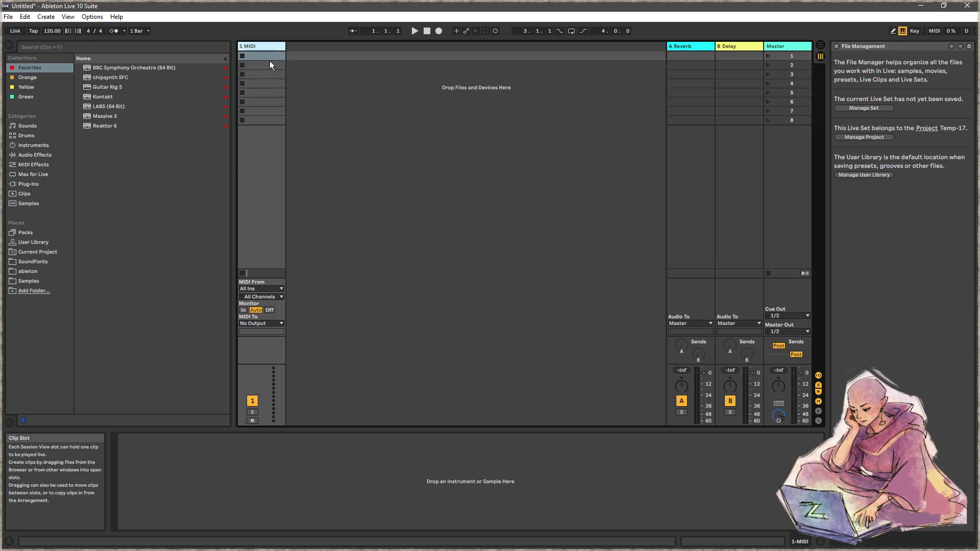
pyautogui.click(35, 146)
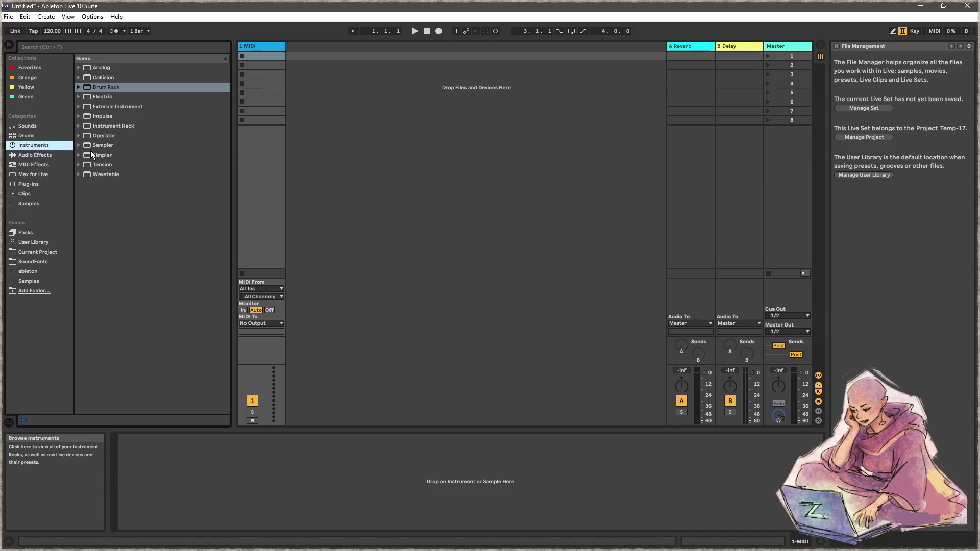
pyautogui.moveTo(109, 135)
pyautogui.mouseDown()
pyautogui.moveTo(195, 443)
pyautogui.moveTo(188, 457)
pyautogui.mouseUp()
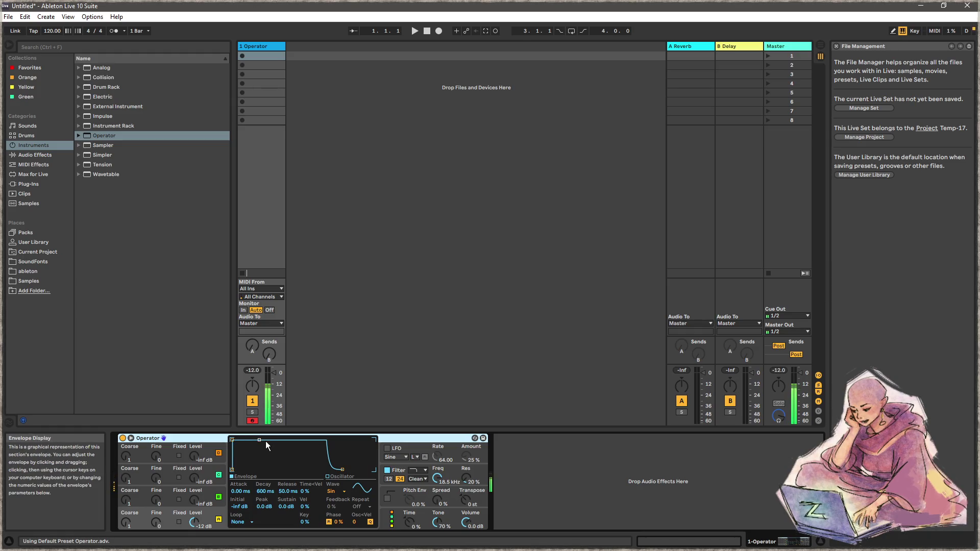
pyautogui.moveTo(259, 440); pyautogui.dragTo(243, 469)
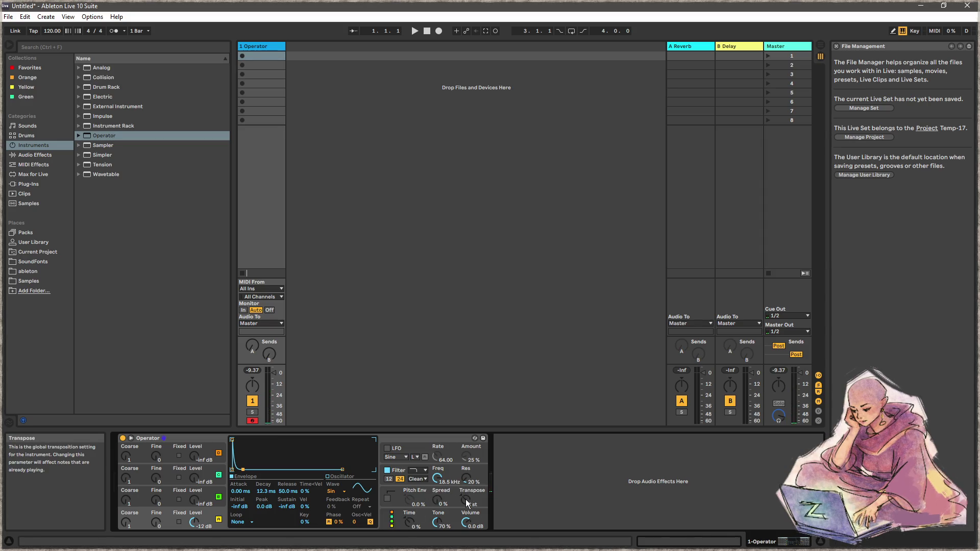
# - Play several test notes through Operator, then minimize Live
pyautogui.press('a')
pyautogui.press('a')
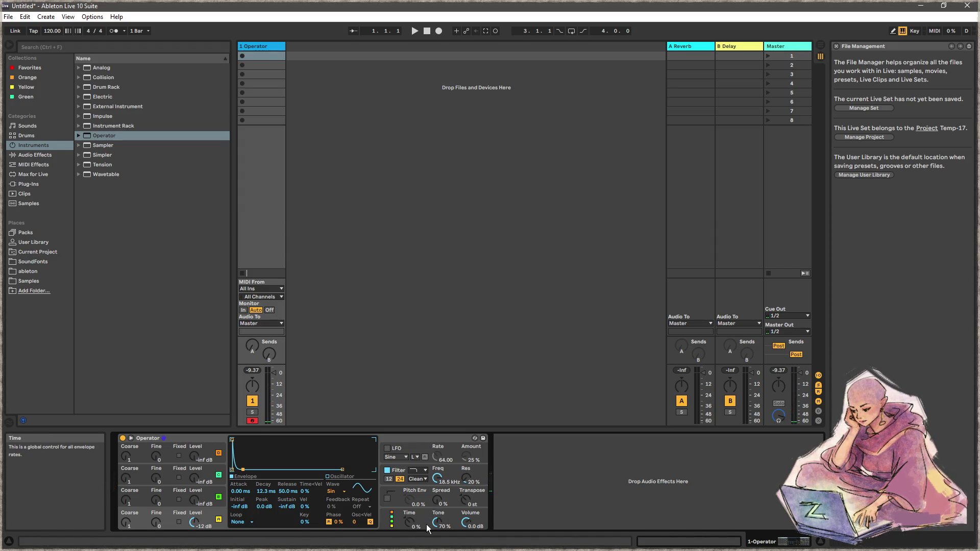
pyautogui.press('a')
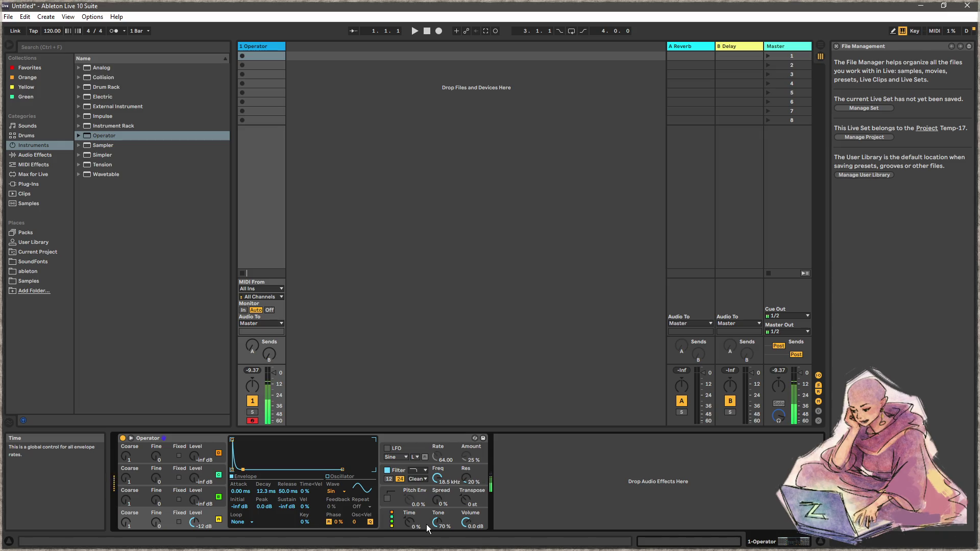
pyautogui.press('a')
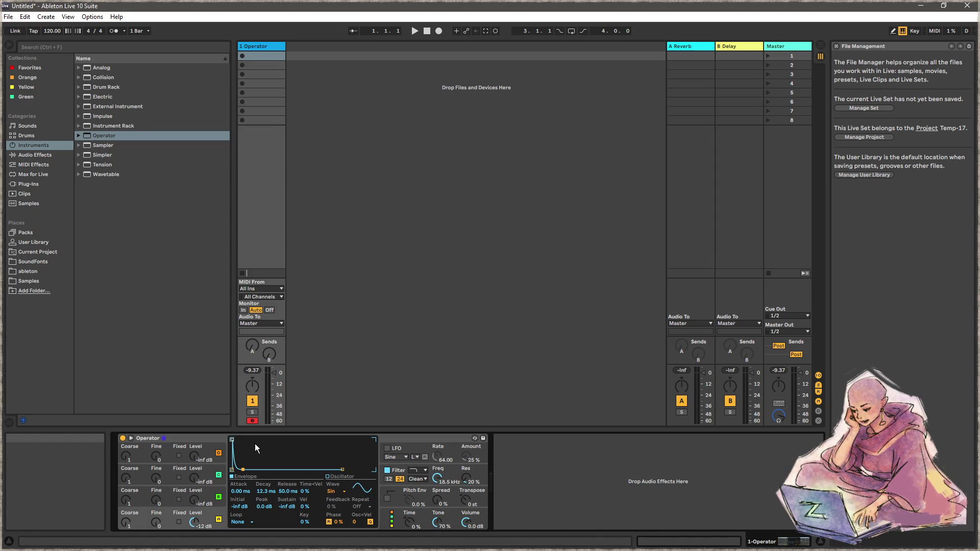
pyautogui.press('a')
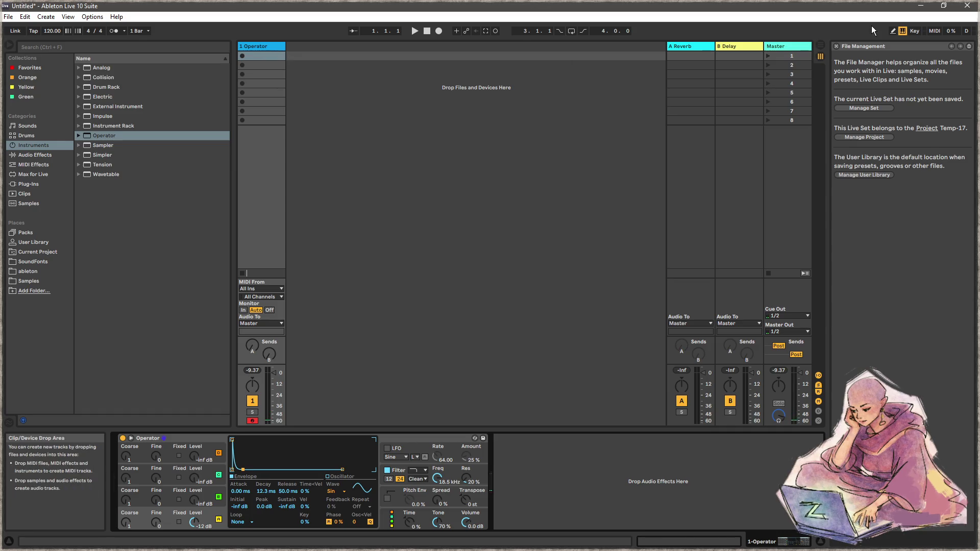
pyautogui.click(921, 6)
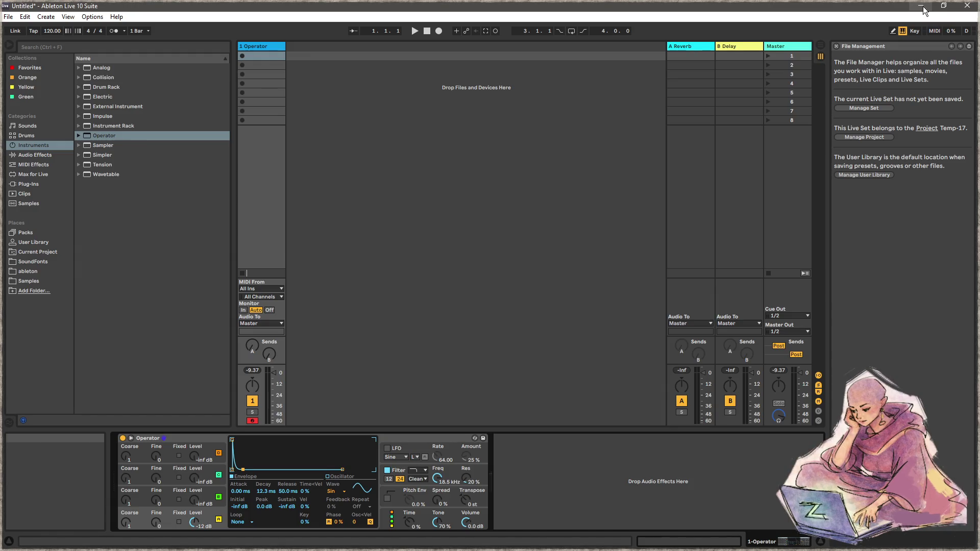
# - Select play_sound on line 747 and search the project for the name and the whole call
pyautogui.doubleClick(222, 332)
pyautogui.hotkey('ctrl', 'shift', 'f')
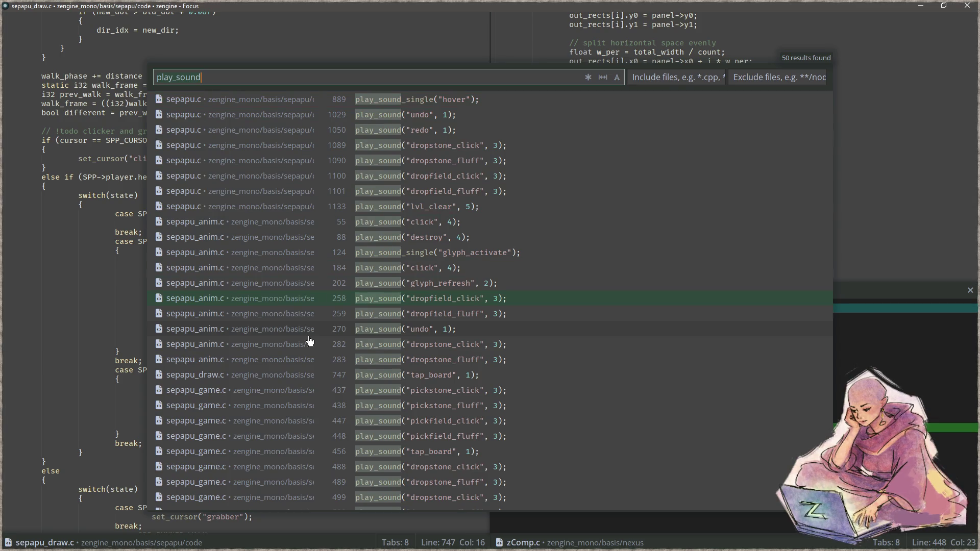
pyautogui.press('Escape')
pyautogui.press('End')
pyautogui.hotkey('shift', 'Home')
pyautogui.hotkey('ctrl', 'shift', 'f')
pyautogui.press('Escape')
pyautogui.press('End')
# - Look for a zaudio file in the file finder, then return to sepapu_draw.c
pyautogui.hotkey('ctrl', ',')
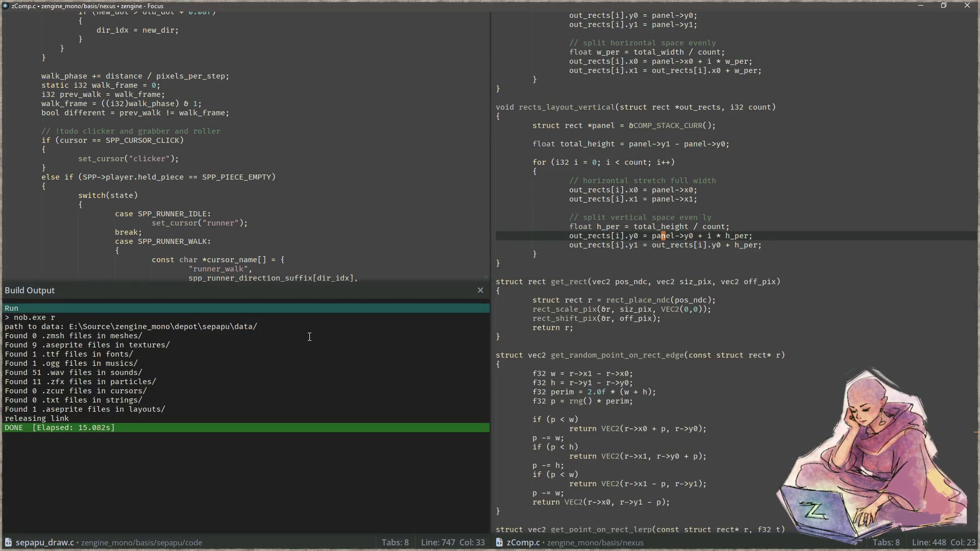
pyautogui.hotkey('ctrl', 'p')
pyautogui.write('zaudio')
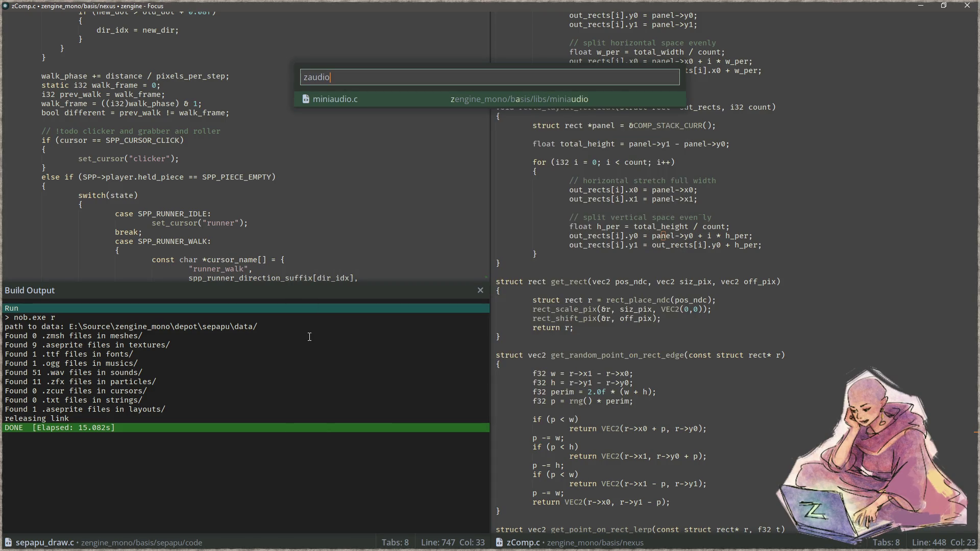
pyautogui.press('BackSpace')
pyautogui.press('BackSpace')
pyautogui.press('Escape')
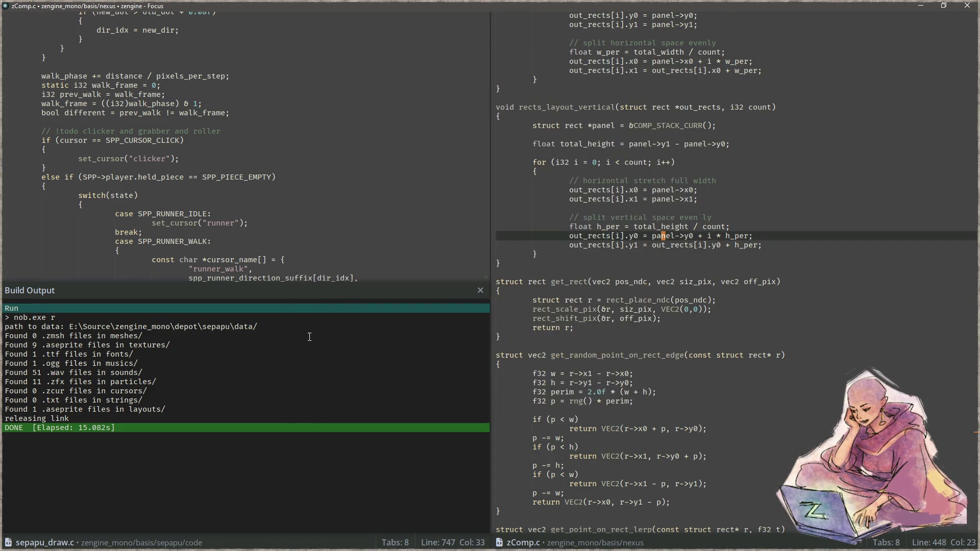
pyautogui.hotkey('ctrl', ',')
# - Search the project for play_sound again and open its definition in zPlay.c
pyautogui.press('Left')
pyautogui.press('Left')
pyautogui.press('Left')
pyautogui.hotkey('ctrl', 'Left')
pyautogui.hotkey('ctrl', 'Left')
pyautogui.hotkey('ctrl', 'Left')
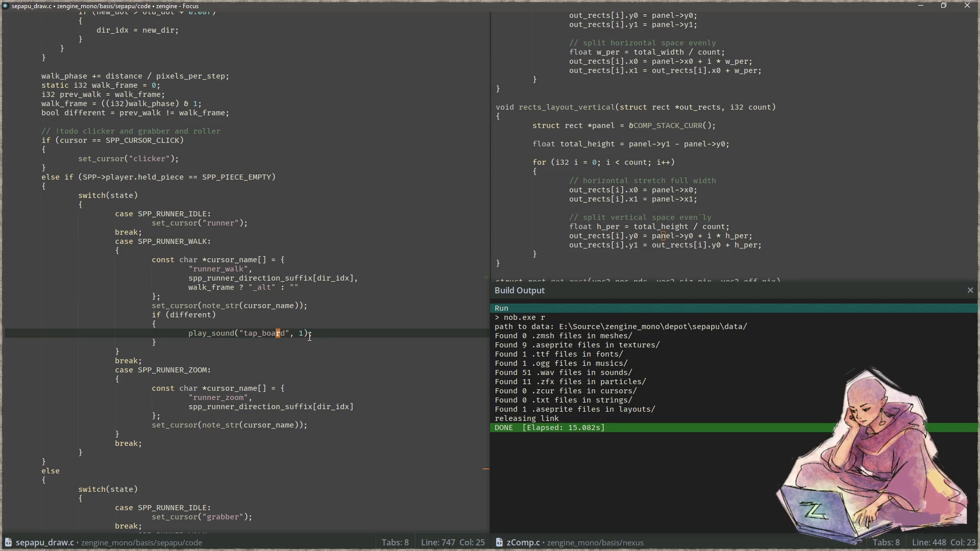
pyautogui.hotkey('ctrl', 'f')
pyautogui.hotkey('ctrl', 'shift', 'f')
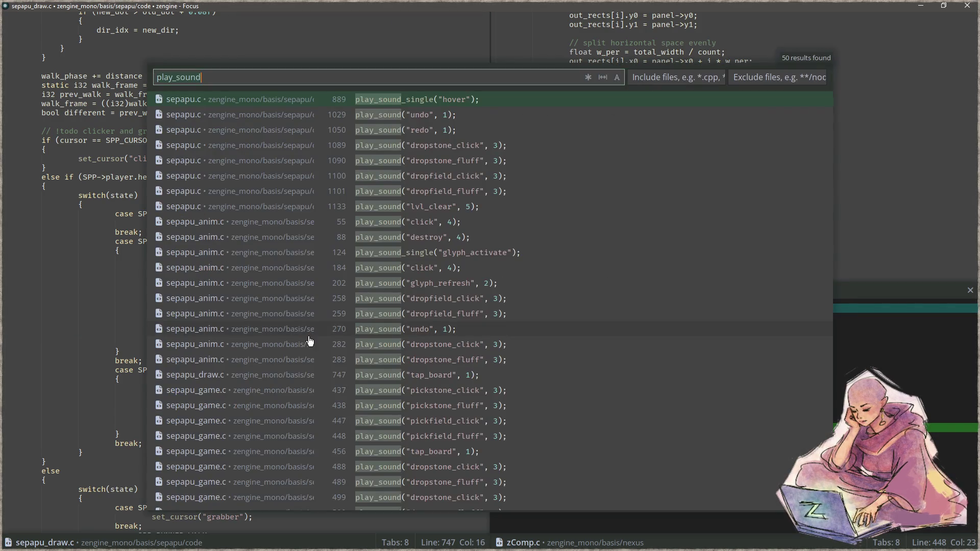
pyautogui.press('Up')
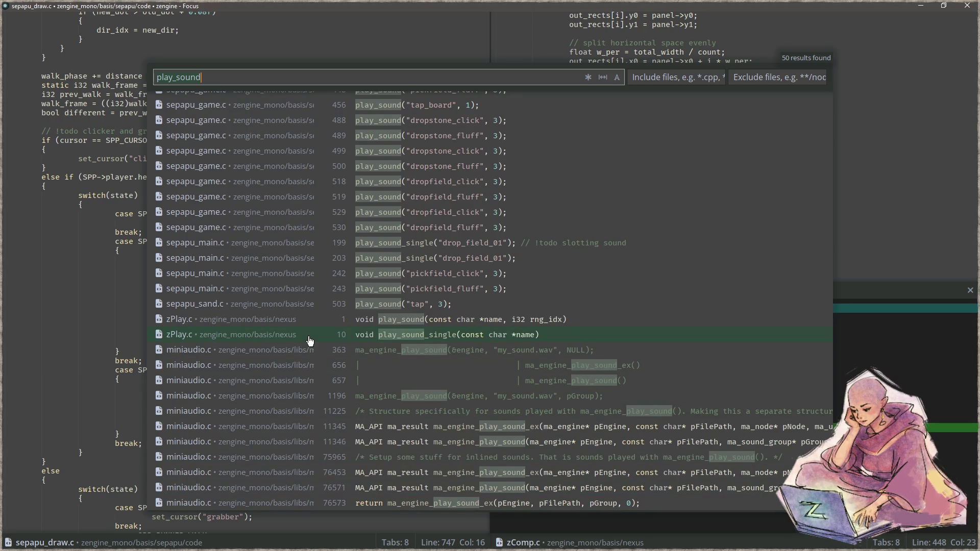
pyautogui.press('Return')
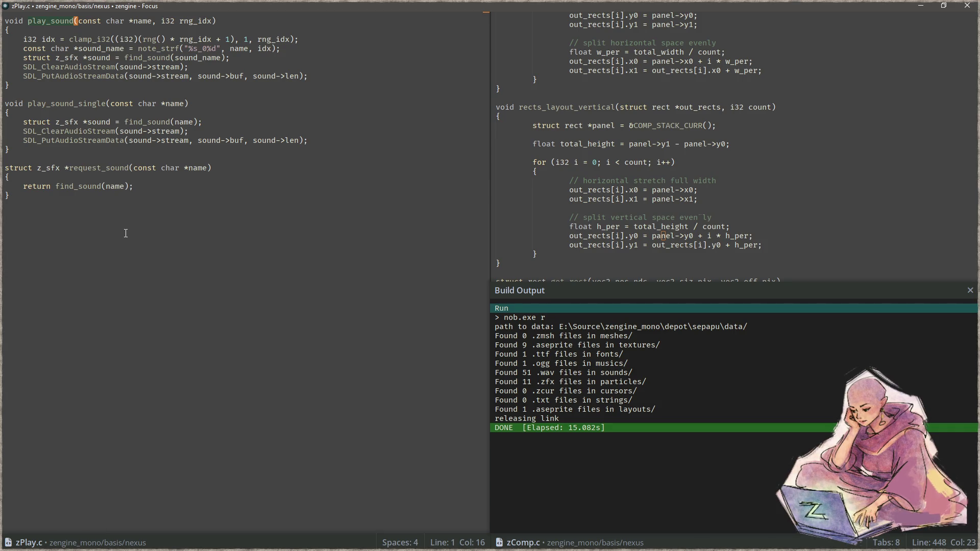
pyautogui.click(63, 168)
# - Search the project for struct z_sfx, review the zData.c and zPlay.c hits, then open sepapu_sand.c line 565
pyautogui.hotkey('shift', 'Home')
pyautogui.hotkey('ctrl', 'shift', 'f')
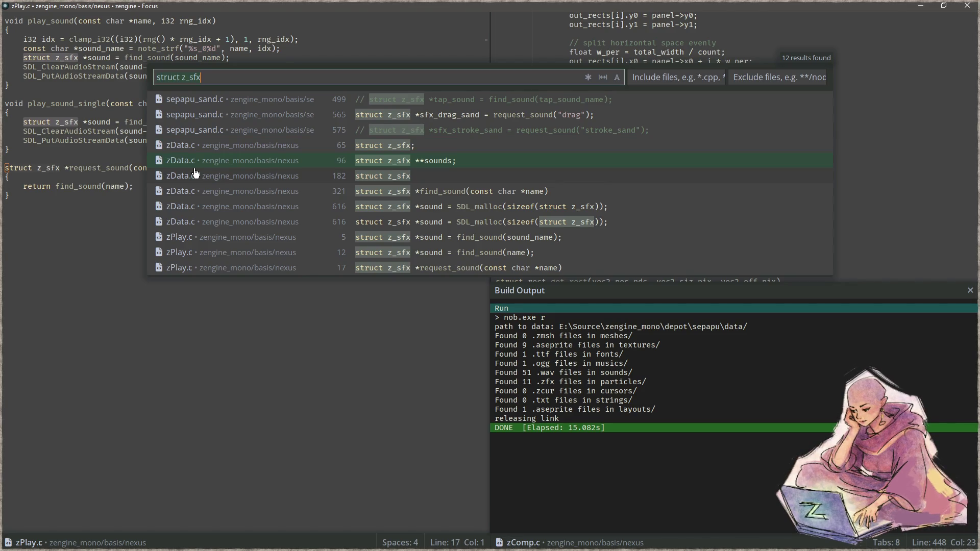
pyautogui.click(196, 175)
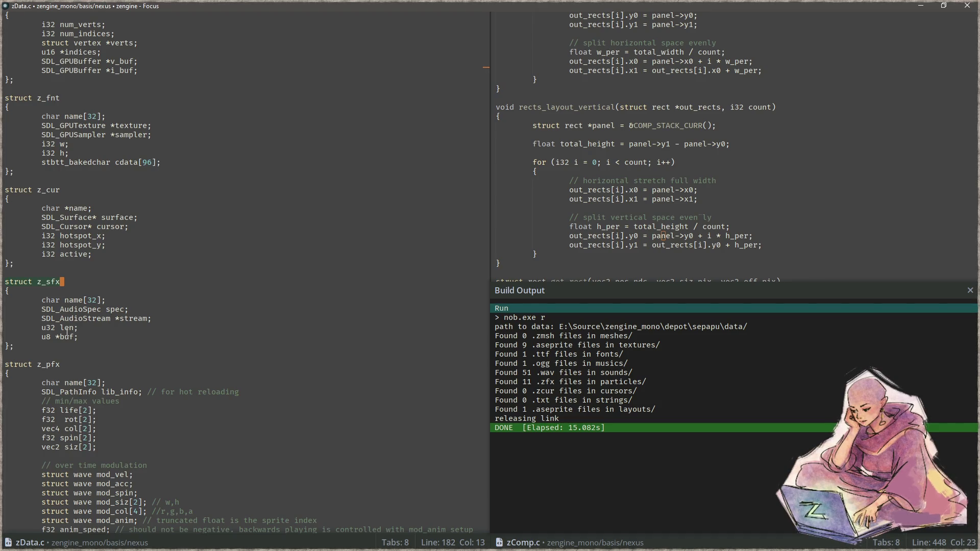
pyautogui.hotkey('ctrl', 'shift', 'f')
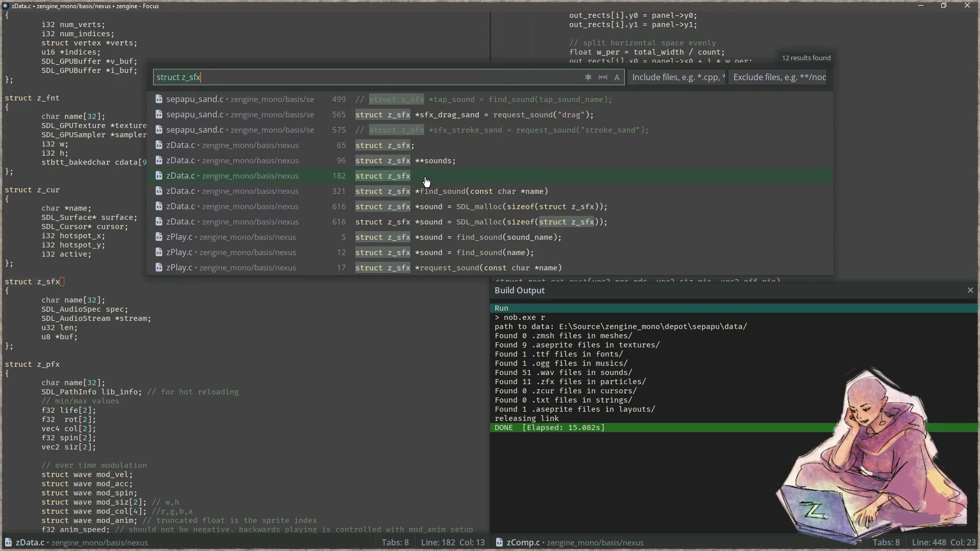
pyautogui.click(430, 255)
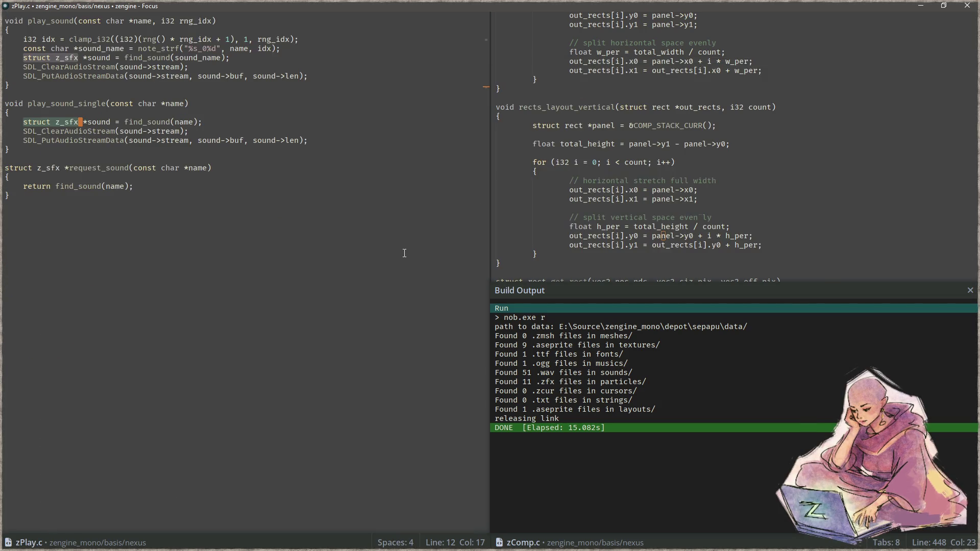
pyautogui.hotkey('ctrl', 'shift', 'f')
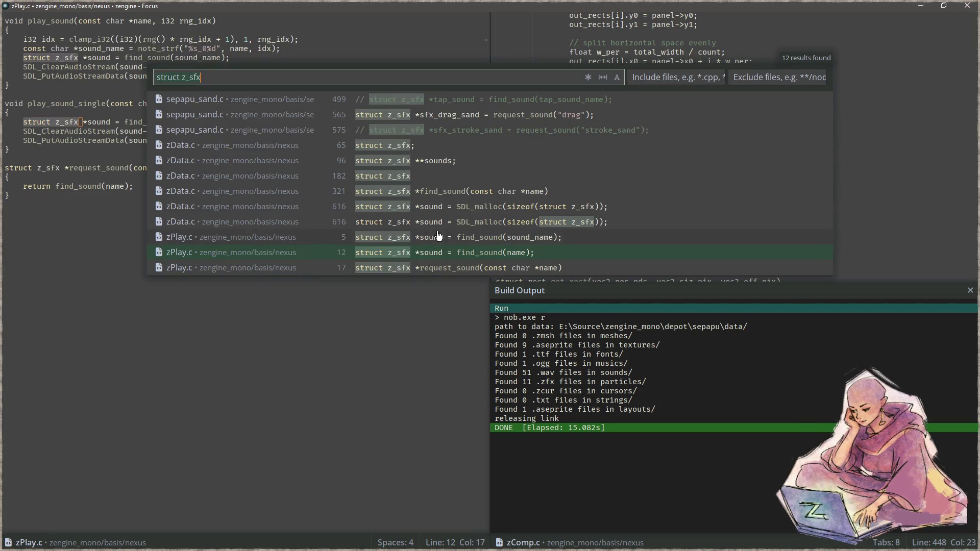
pyautogui.click(401, 223)
pyautogui.hotkey('ctrl', 'shift', 'f')
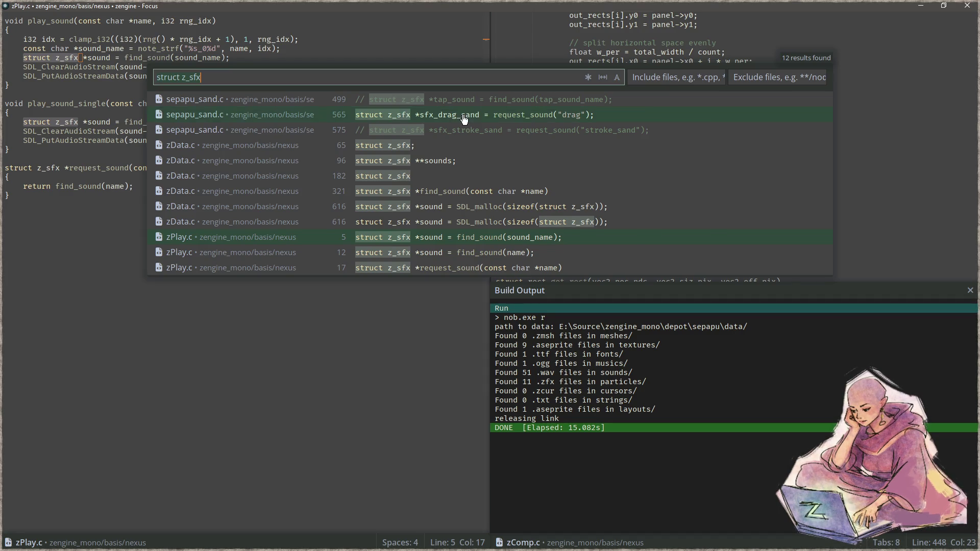
pyautogui.click(464, 117)
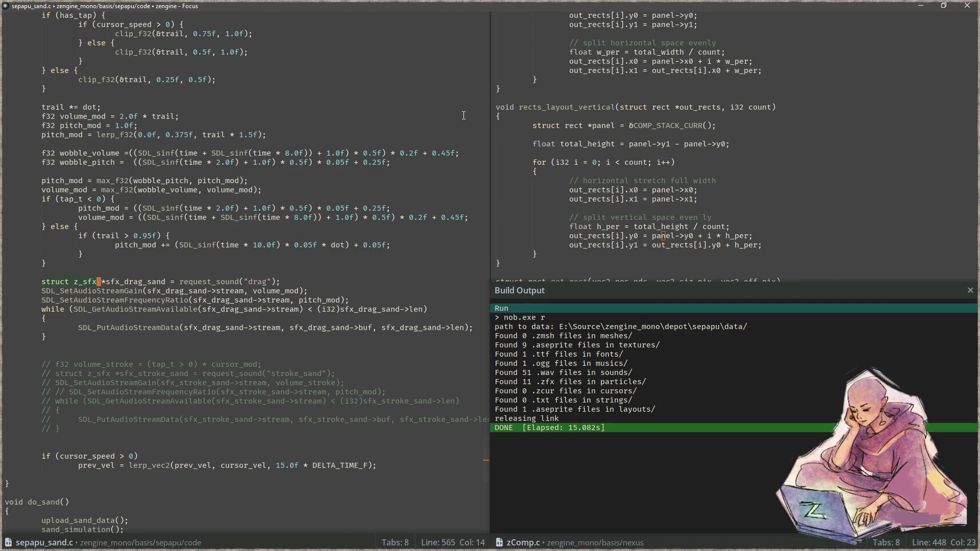
# - Copy the drag sound request, gain and pitch lines 565–567 from sepapu_sand.c
pyautogui.click(311, 291)
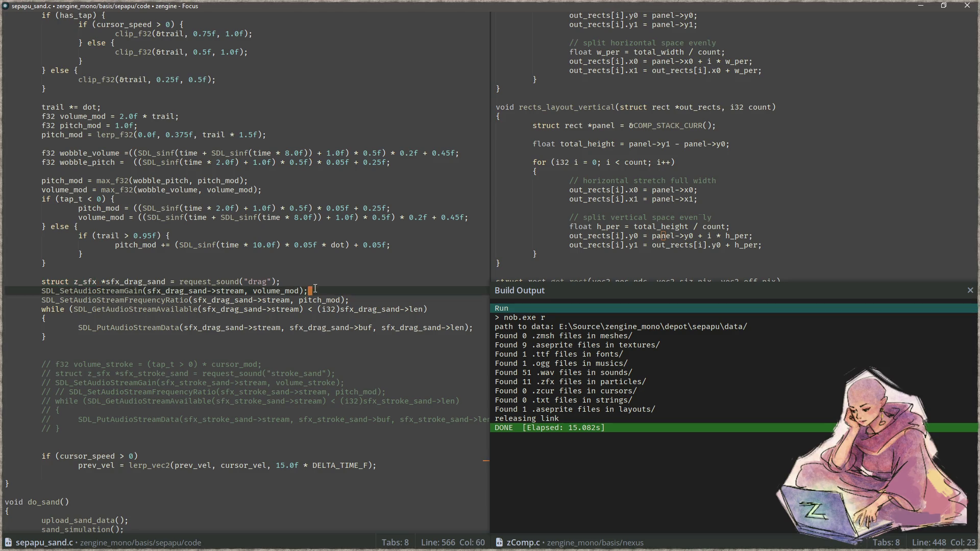
pyautogui.hotkey('shift', 'Down')
pyautogui.hotkey('shift', 'End')
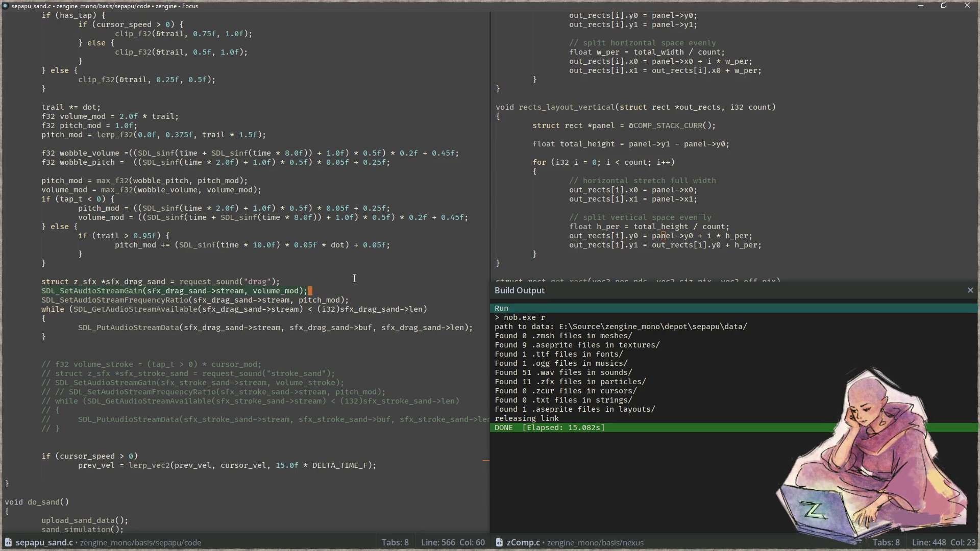
pyautogui.moveTo(348, 290); pyautogui.dragTo(6, 282)
pyautogui.hotkey('ctrl', 'c')
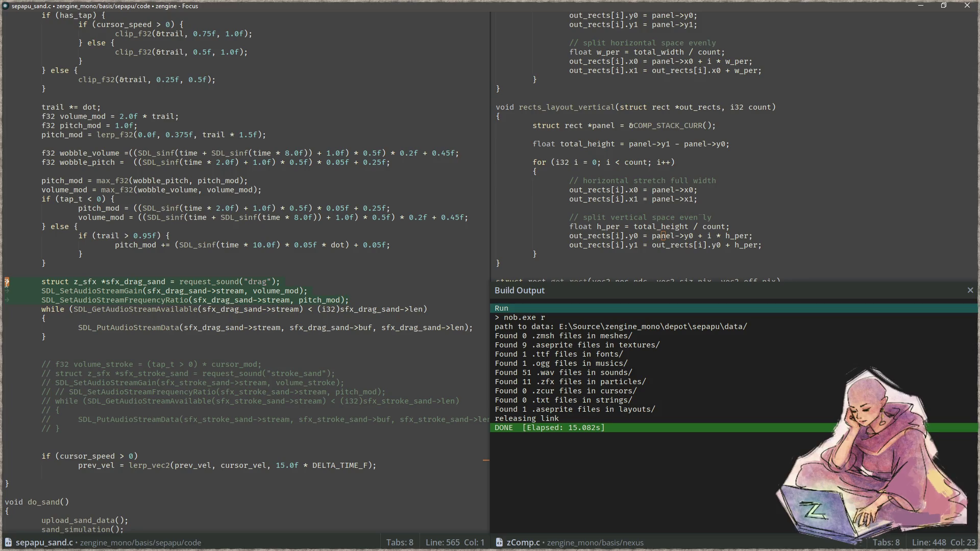
pyautogui.click(327, 271)
# - Paste the three sound lines after play_sound in sepapu_draw.c and fix their indentation
pyautogui.hotkey('ctrl', 'p')
pyautogui.write('_draw')
pyautogui.press('Return')
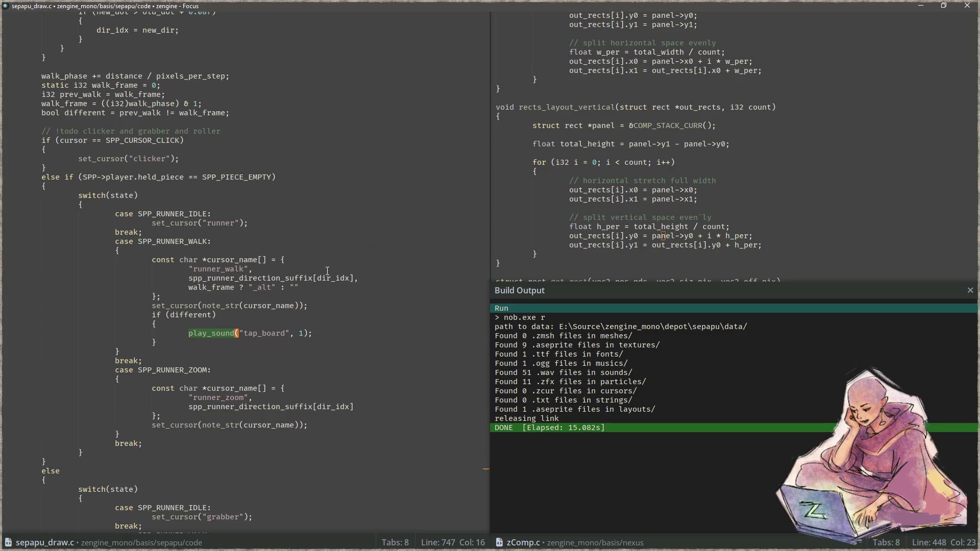
pyautogui.click(362, 339)
pyautogui.press('Up')
pyautogui.hotkey('ctrl', 'v')
pyautogui.hotkey('shift', 'Down')
pyautogui.press('Tab')
pyautogui.press('Tab')
pyautogui.press('Tab')
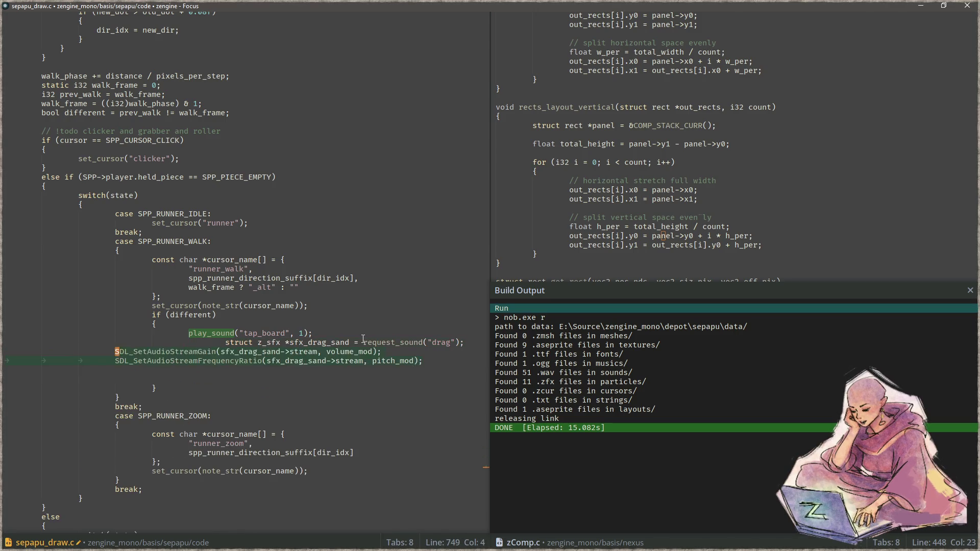
pyautogui.press('Up')
pyautogui.hotkey('shift', 'Tab')
# - Move the request line above play_sound and change the sound name from drag to tap_board
pyautogui.press('End')
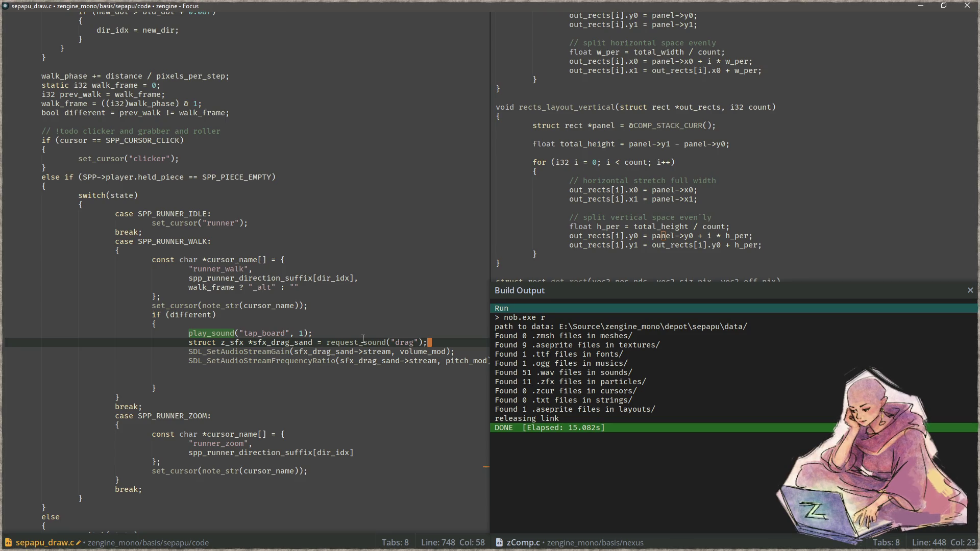
pyautogui.hotkey('alt', 'shift', 'Up')
pyautogui.press('Left')
pyautogui.press('Left')
pyautogui.press('Left')
pyautogui.press('BackSpace')
pyautogui.press('BackSpace')
pyautogui.press('BackSpace')
pyautogui.write('tap_board')
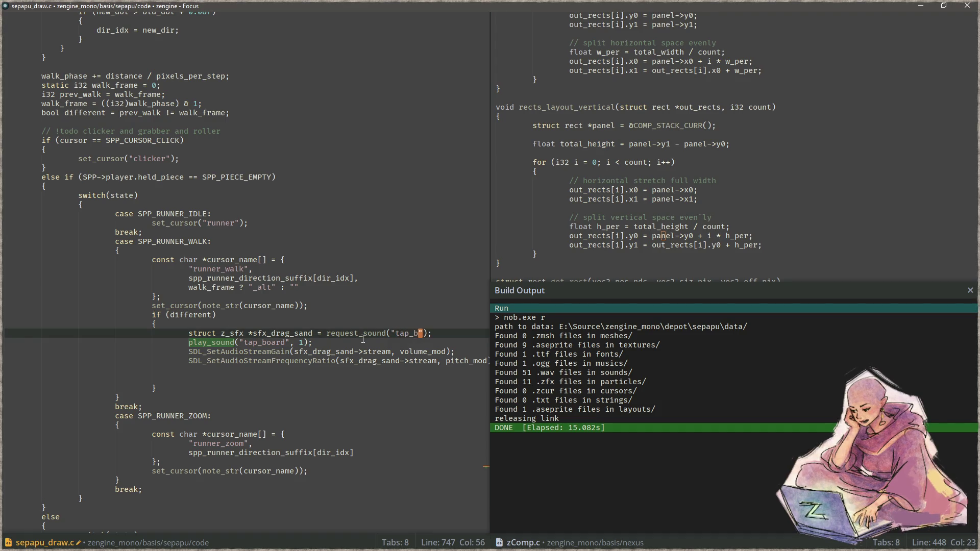
pyautogui.press('Escape')
pyautogui.press('Home')
pyautogui.press('Down')
# - Open sepapu_draw.c in the right-hand editor as well
pyautogui.hotkey('ctrl', ',')
pyautogui.hotkey('ctrl', 'p')
pyautogui.write('draw')
pyautogui.press('Return')
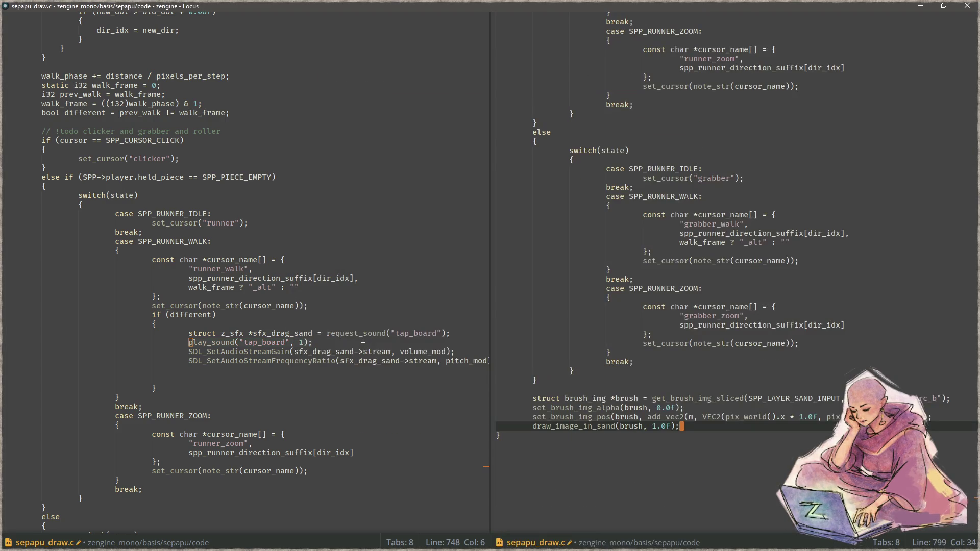
# - Shrink the editor font and open sepapu_sand.c in the right-hand editor for reference
pyautogui.hotkey('ctrl', '-')
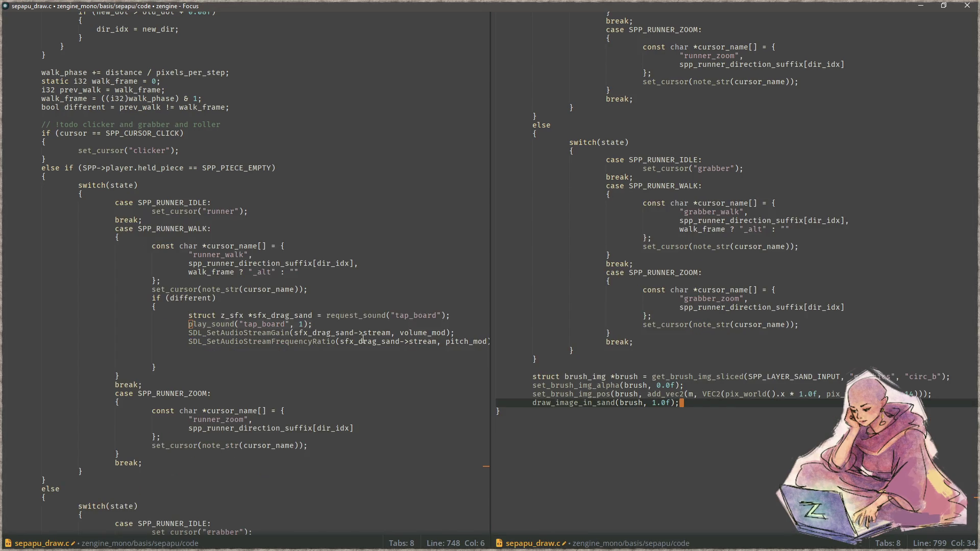
pyautogui.hotkey('alt', 'Left')
pyautogui.hotkey('ctrl', 'p')
pyautogui.write('_sand.')
pyautogui.press('Return')
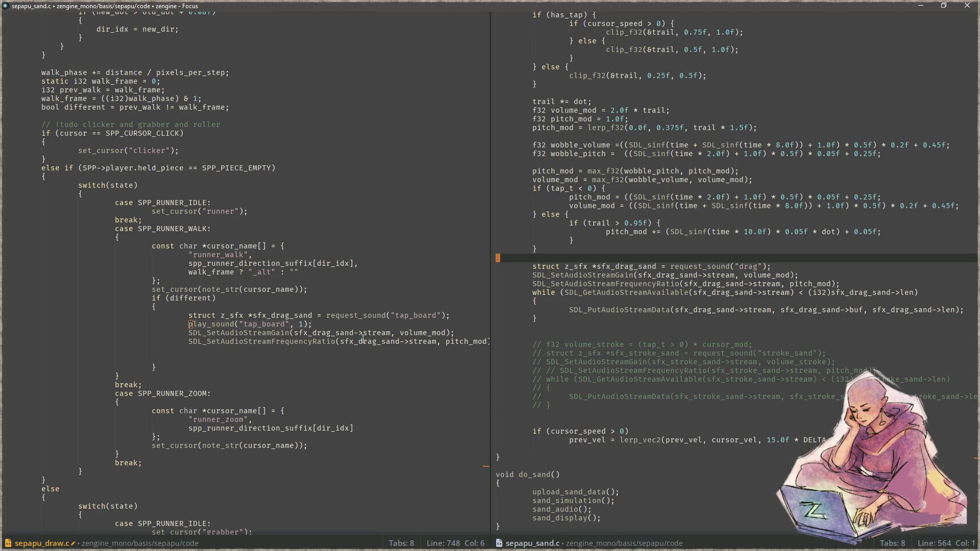
# - Change the tap_board stream gain argument to 0.25f
pyautogui.hotkey('ctrl', ',')
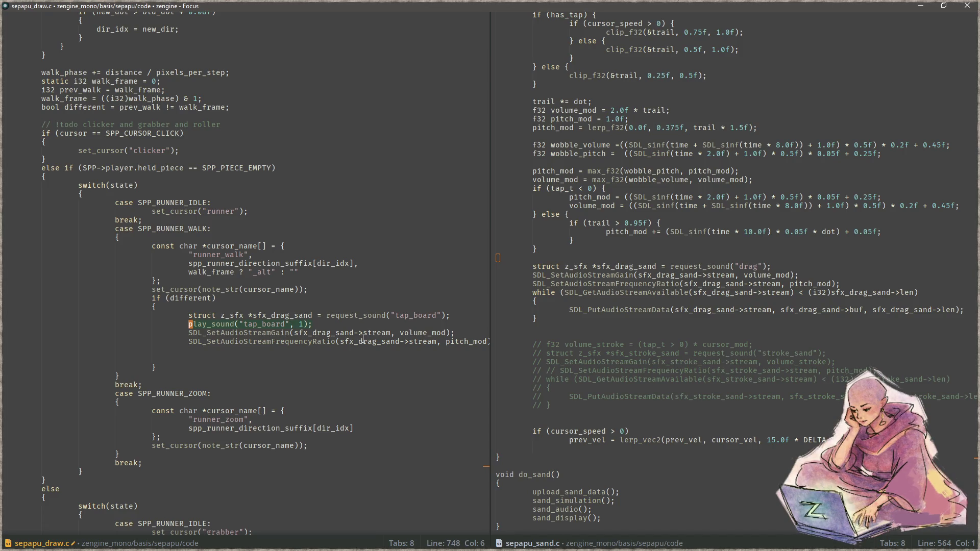
pyautogui.press('Up')
pyautogui.press('End')
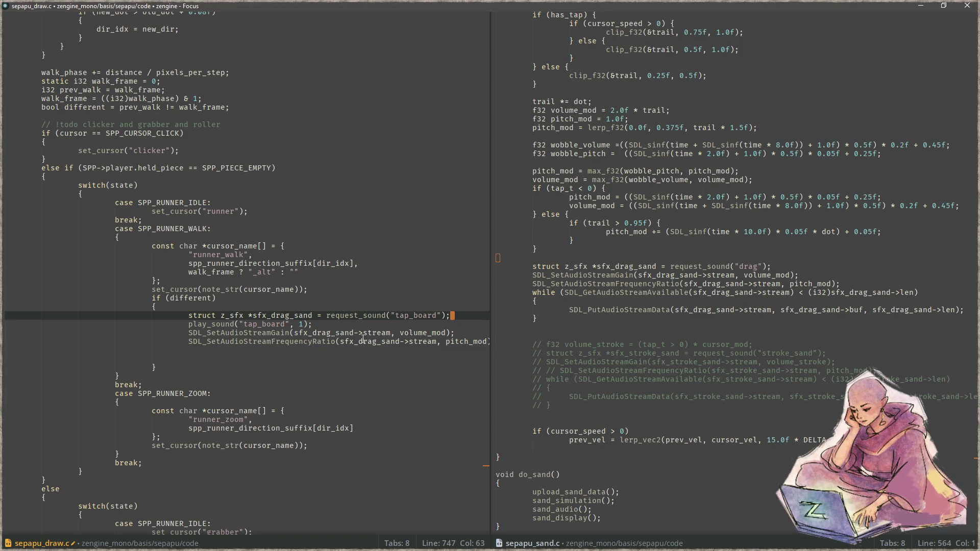
pyautogui.press('Down')
pyautogui.press('Down')
pyautogui.press('Left')
pyautogui.hotkey('ctrl', 'BackSpace')
pyautogui.write('0.25f')
# - Move play_sound below the gain line, comment out the pitch call, save, and run the build
pyautogui.press('Left')
pyautogui.press('Left')
pyautogui.press('Up')
pyautogui.press('End')
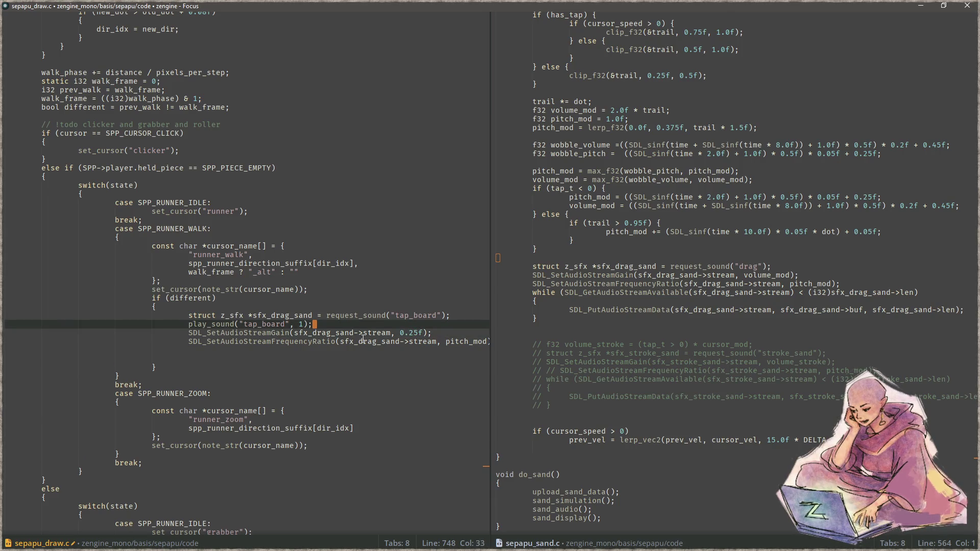
pyautogui.hotkey('alt', 'Down')
pyautogui.hotkey('alt', 'Down')
pyautogui.press('Up')
pyautogui.hotkey('ctrl', '/')
pyautogui.hotkey('ctrl', 's')
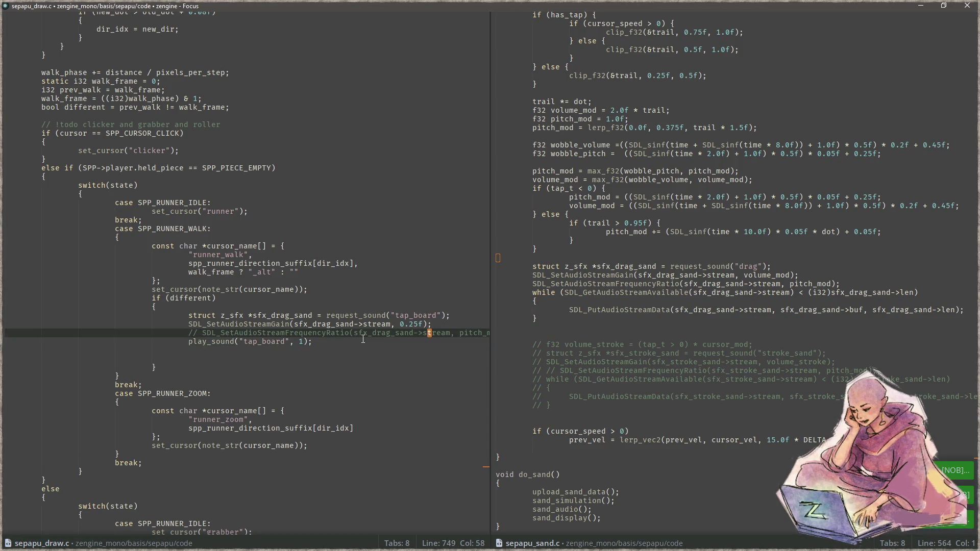
pyautogui.hotkey('alt', 'Tab')
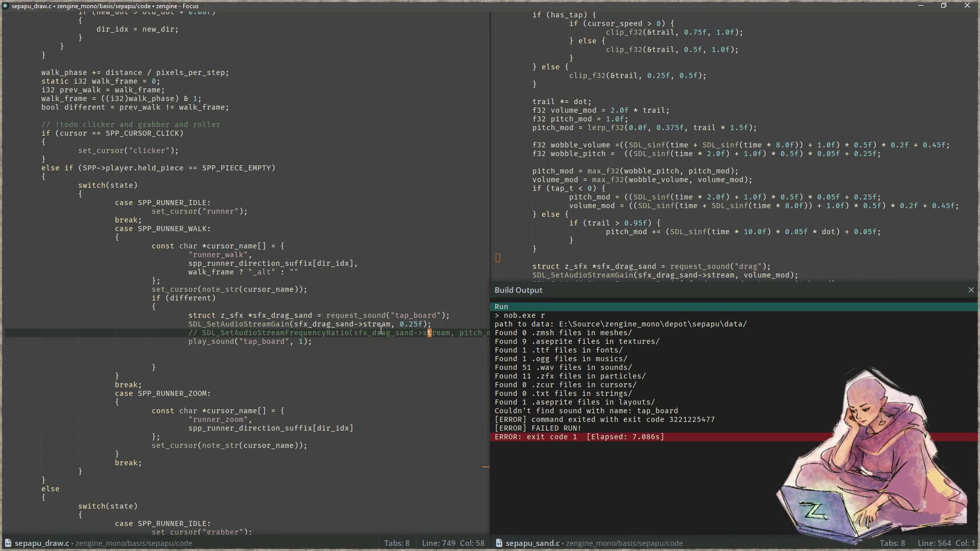
# - Delete the tap_board request, gain, pitch and play_sound lines from if (different), then relaunch with F5
pyautogui.click(281, 315)
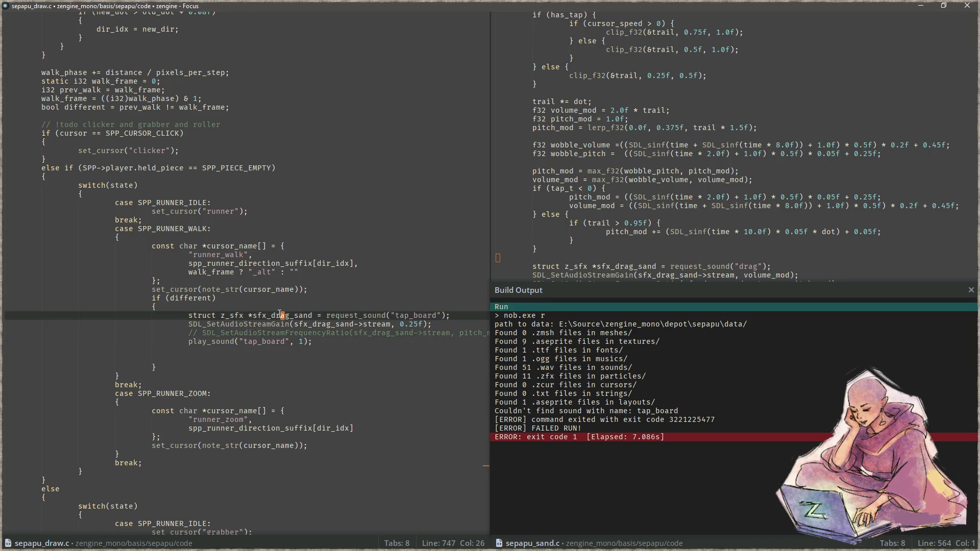
pyautogui.doubleClick(286, 316)
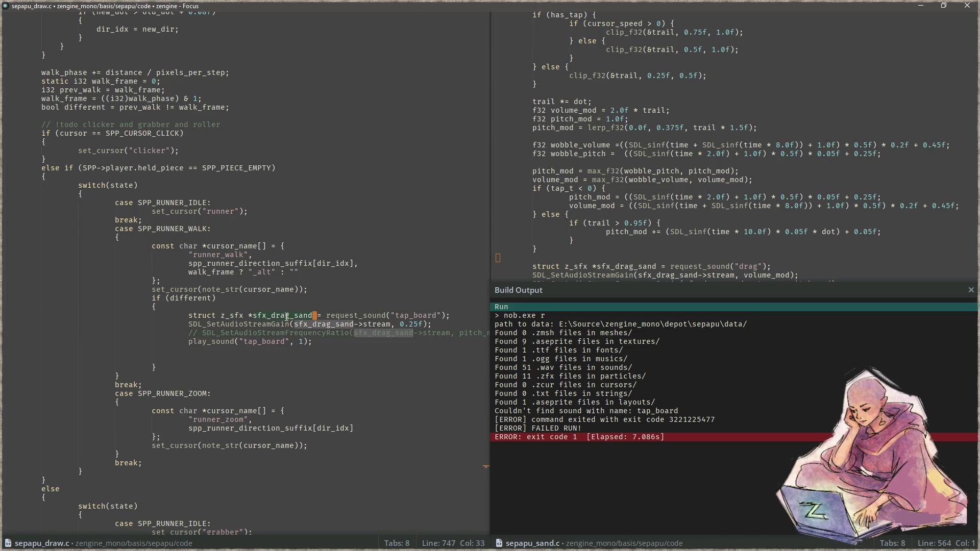
pyautogui.click(374, 333)
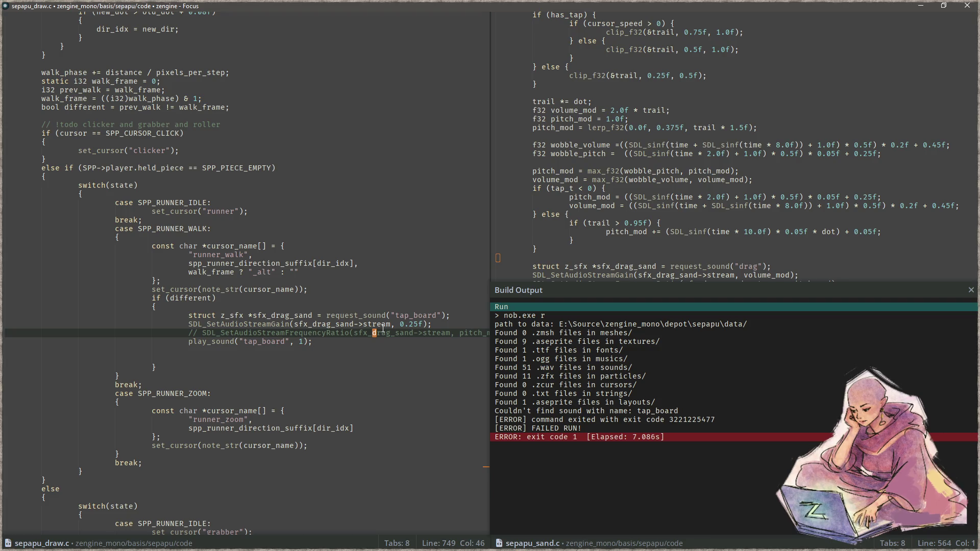
pyautogui.press('End')
pyautogui.press('Down')
pyautogui.hotkey('shift', 'Up')
pyautogui.hotkey('shift', 'Up')
pyautogui.hotkey('shift', 'Up')
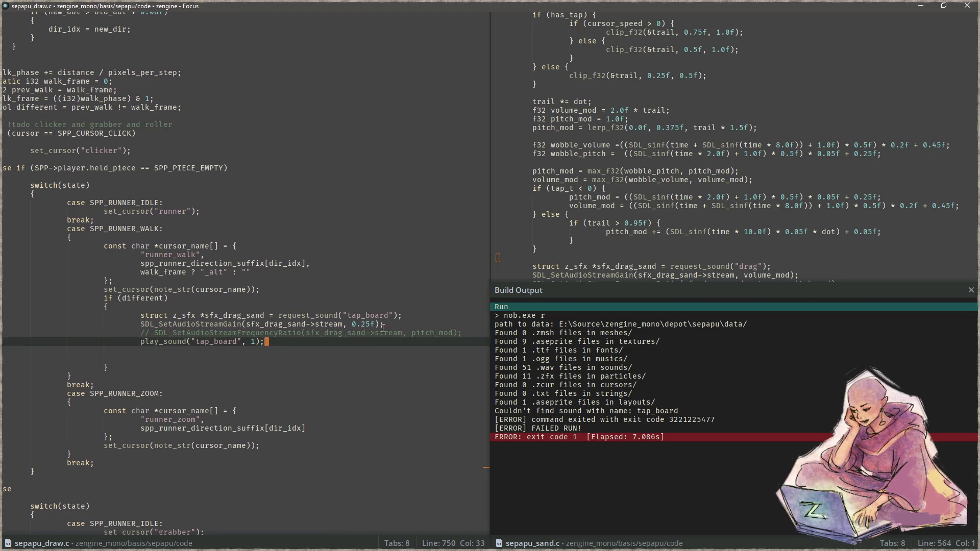
pyautogui.hotkey('shift', 'Home')
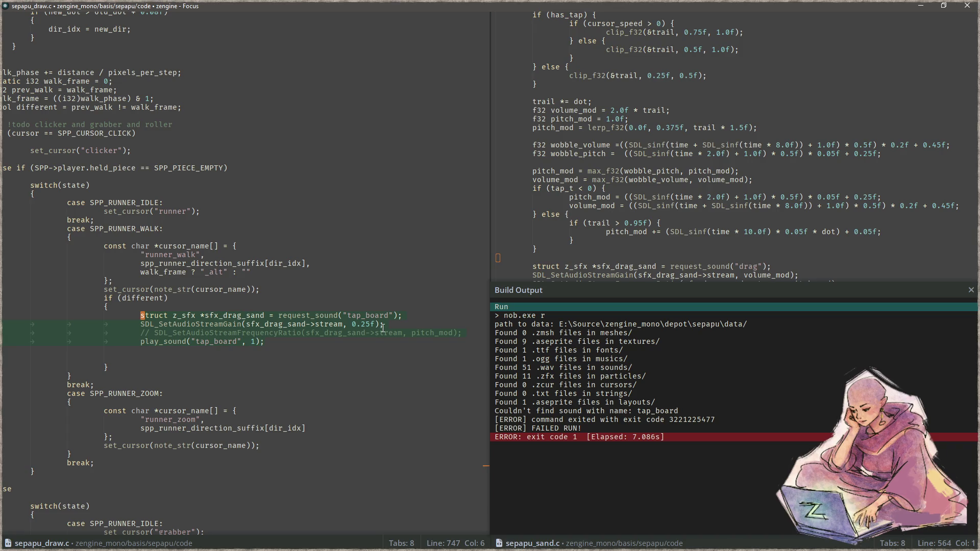
pyautogui.press('Delete')
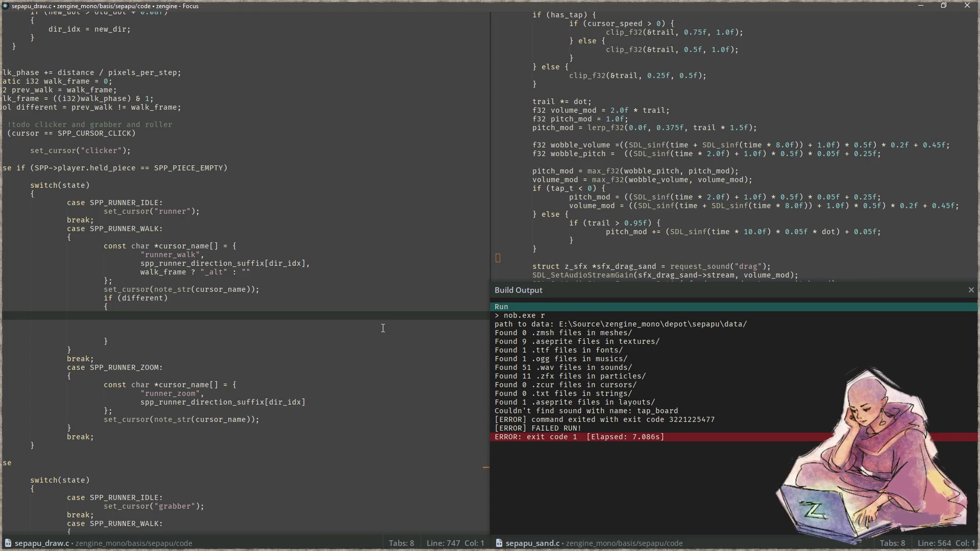
pyautogui.click(258, 346)
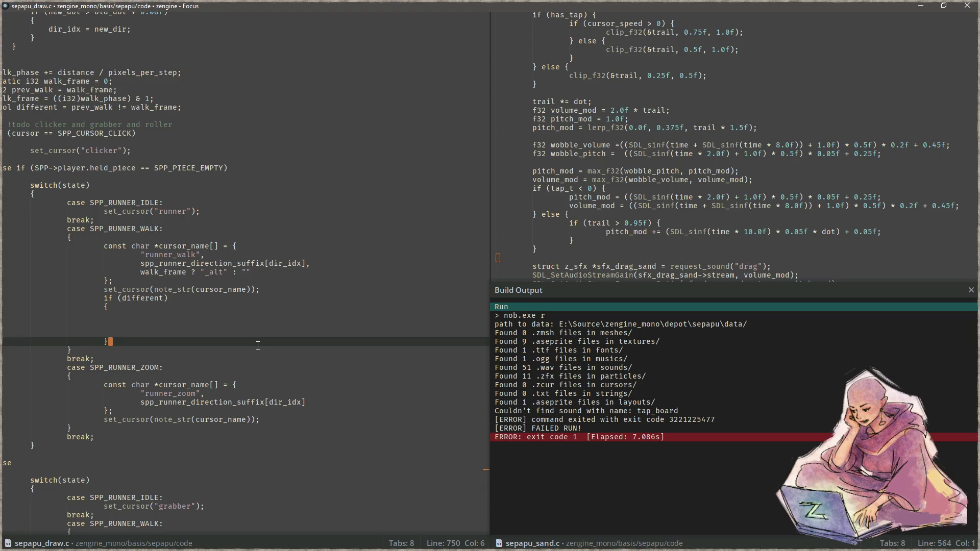
pyautogui.press('F5')
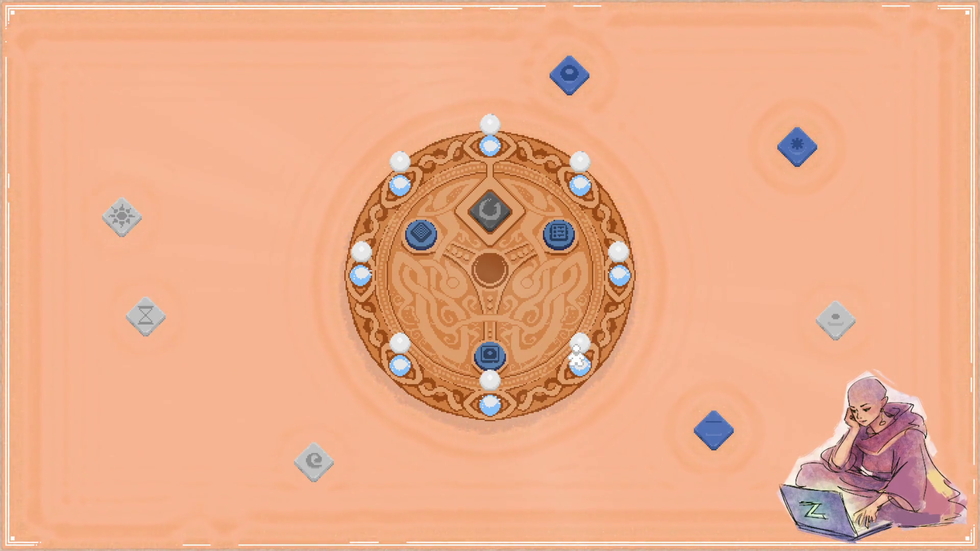
# - Drag the swirl tile off the board, place and remove the blue diamond, and tap the bottom token
pyautogui.moveTo(504, 179)
pyautogui.mouseDown()
pyautogui.moveTo(707, 157)
pyautogui.moveTo(791, 217)
pyautogui.moveTo(556, 191)
pyautogui.moveTo(499, 210)
pyautogui.moveTo(499, 201)
pyautogui.mouseUp()
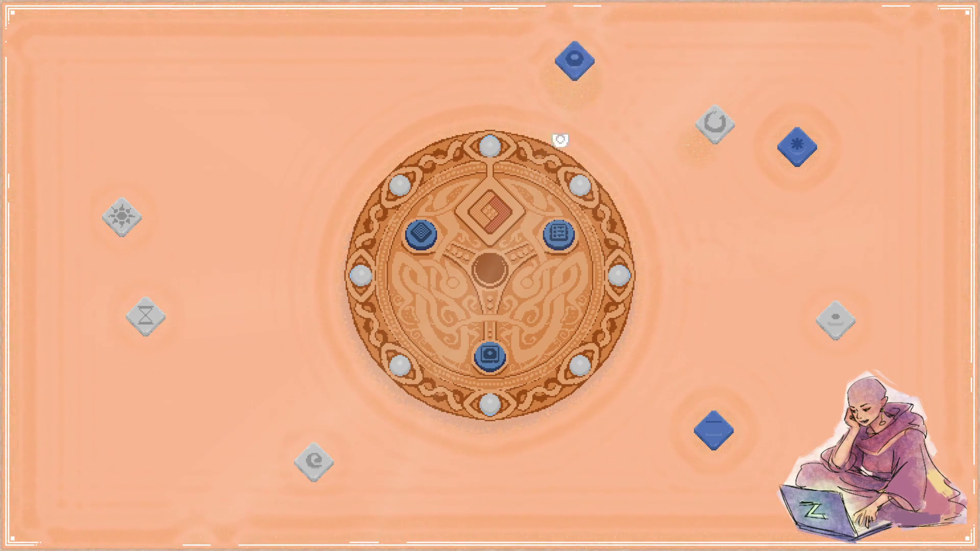
pyautogui.moveTo(574, 49); pyautogui.dragTo(505, 194)
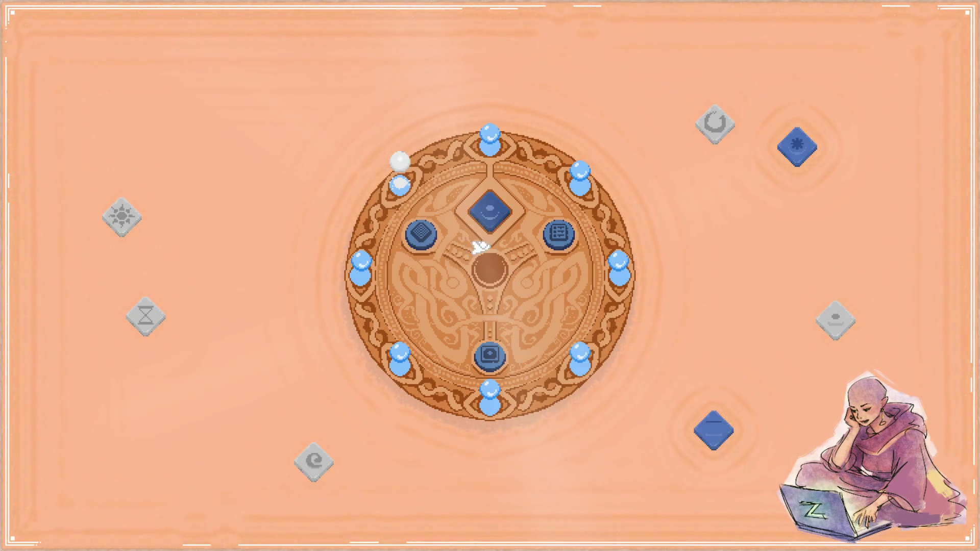
pyautogui.moveTo(489, 210); pyautogui.dragTo(550, 76)
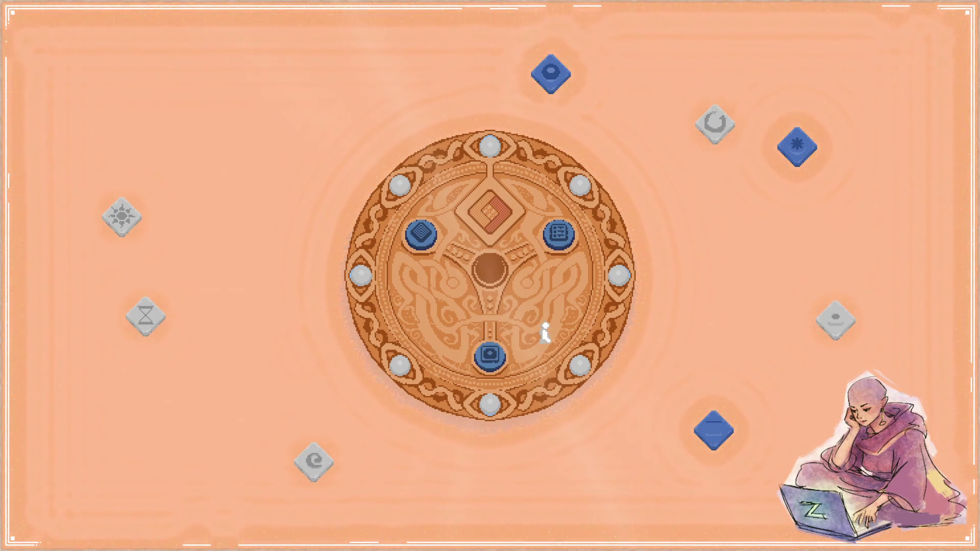
pyautogui.click(490, 354)
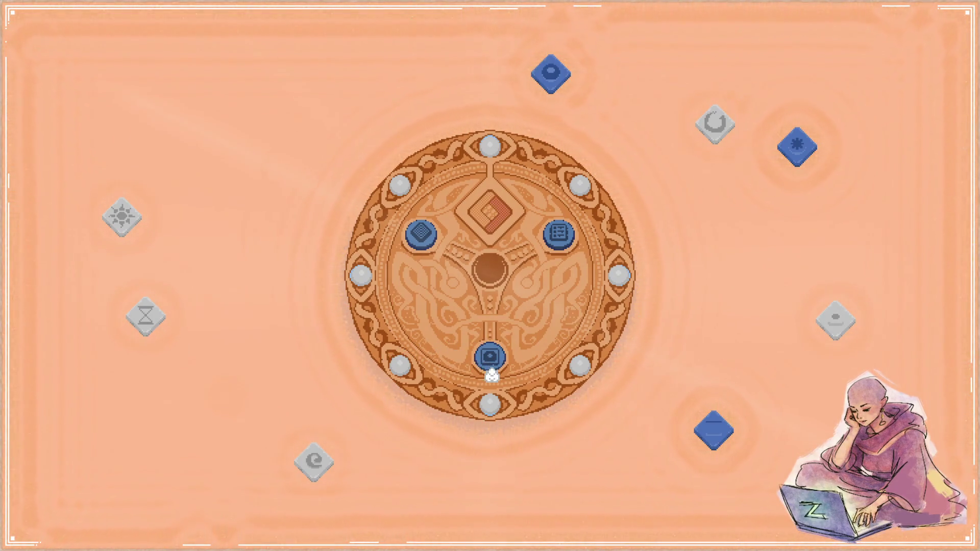
# - Snap the game to the left half of the screen with Aseprite on the right
pyautogui.moveTo(491, 366)
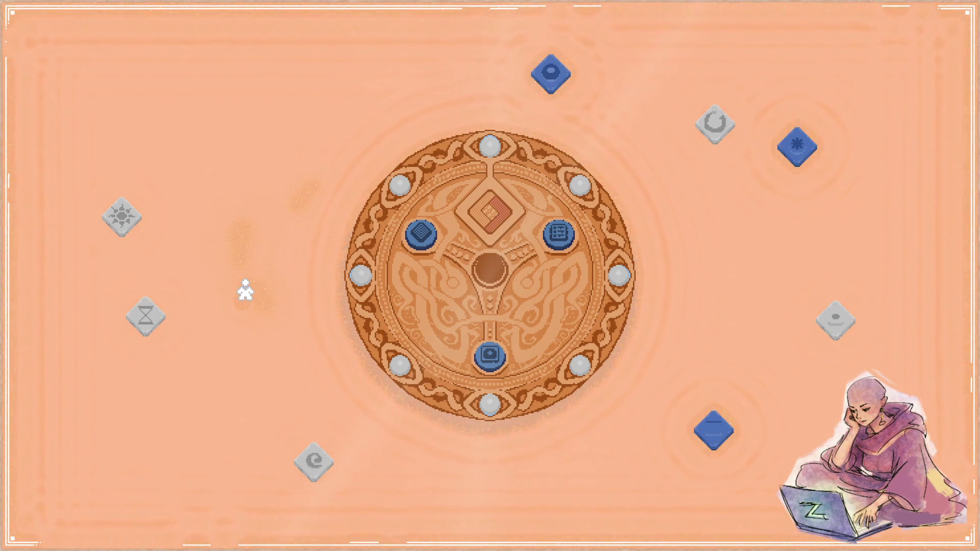
pyautogui.press('super+Left')
pyautogui.press('Return')
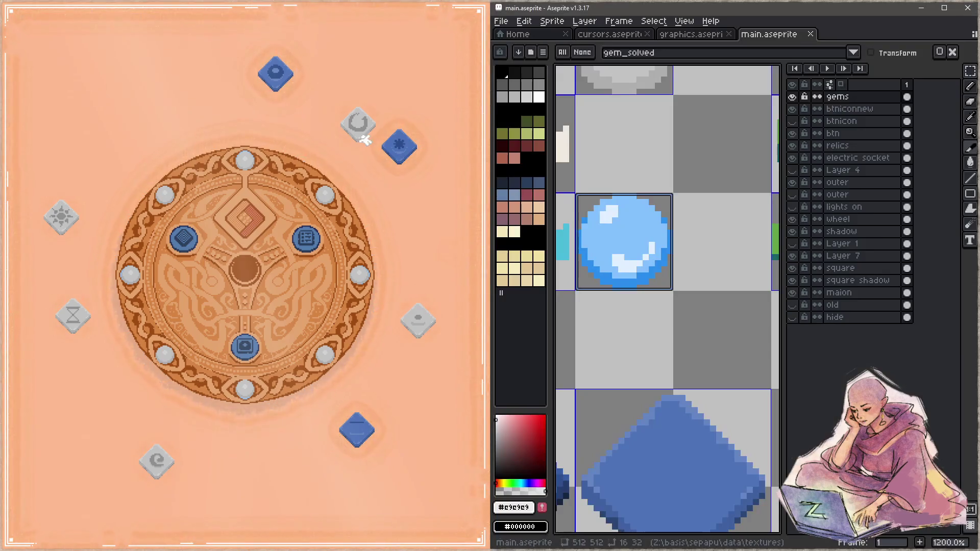
# - Hide the timeline and switch to cursors.aseprite, framing the clicker sprite
pyautogui.moveTo(735, 218); pyautogui.dragTo(697, 222)
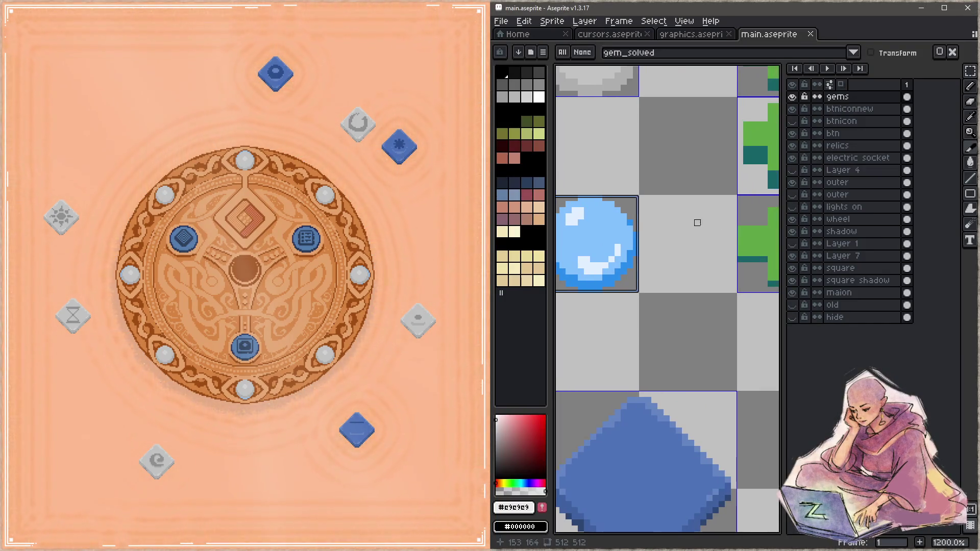
pyautogui.press('Tab')
pyautogui.hotkey('ctrl', 'Tab')
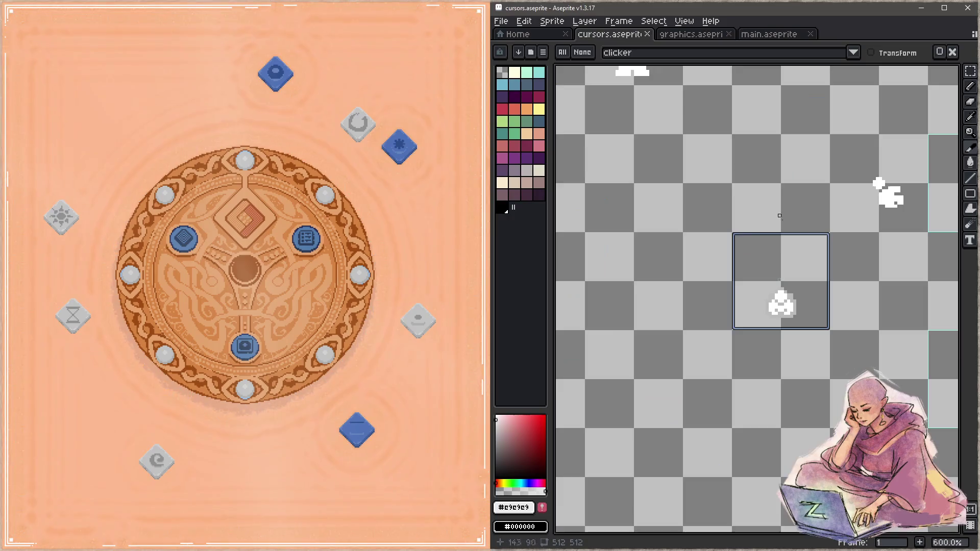
pyautogui.scroll(-4, 773, 209)
pyautogui.moveTo(772, 154); pyautogui.dragTo(731, 219)
pyautogui.scroll(1, 678, 197)
pyautogui.moveTo(678, 197)
pyautogui.mouseDown()
pyautogui.moveTo(750, 184)
pyautogui.moveTo(727, 164)
pyautogui.moveTo(715, 176)
pyautogui.mouseUp()
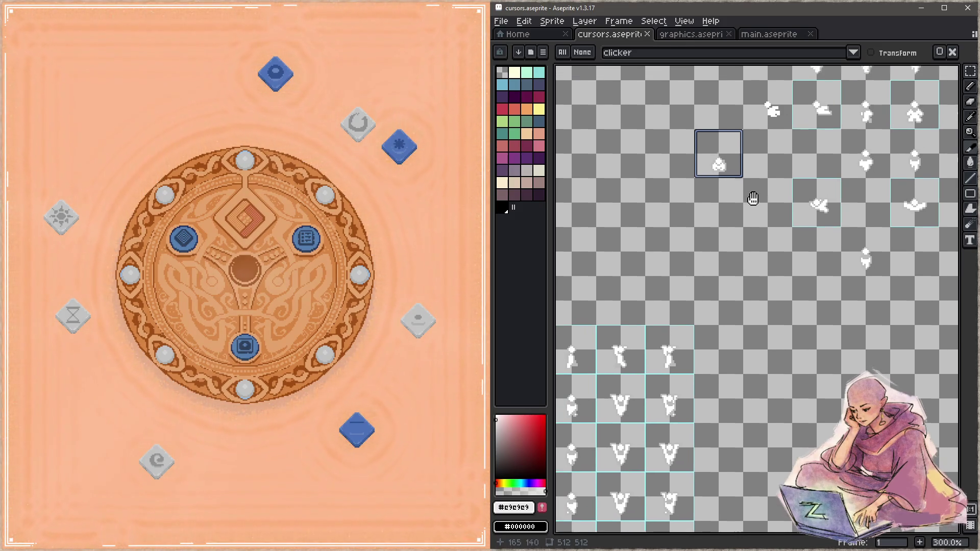
# - Move the clicker sprite and the four fifth-column sprites down into empty cells
pyautogui.doubleClick(718, 153)
pyautogui.moveTo(766, 243); pyautogui.dragTo(800, 178)
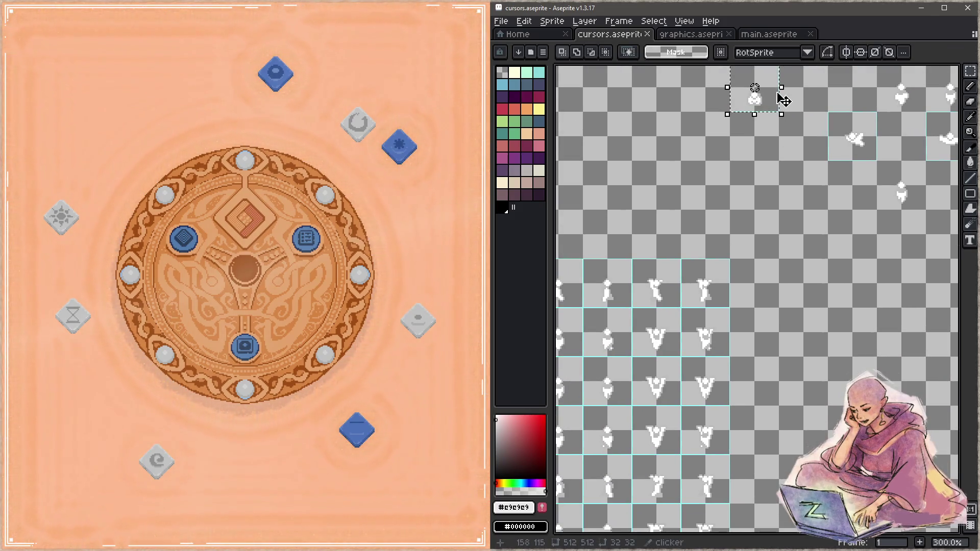
pyautogui.moveTo(768, 106); pyautogui.dragTo(792, 314)
pyautogui.moveTo(813, 357); pyautogui.dragTo(852, 191)
pyautogui.moveTo(783, 109)
pyautogui.mouseDown()
pyautogui.moveTo(794, 170)
pyautogui.moveTo(778, 199)
pyautogui.moveTo(782, 240)
pyautogui.mouseUp()
pyautogui.click(746, 79)
pyautogui.moveTo(739, 67)
pyautogui.mouseDown()
pyautogui.moveTo(789, 163)
pyautogui.moveTo(782, 454)
pyautogui.moveTo(782, 446)
pyautogui.mouseUp()
pyautogui.press('Return')
pyautogui.scroll(1, 796, 289)
pyautogui.moveTo(796, 290); pyautogui.dragTo(748, 348)
pyautogui.moveTo(661, 101); pyautogui.dragTo(665, 127)
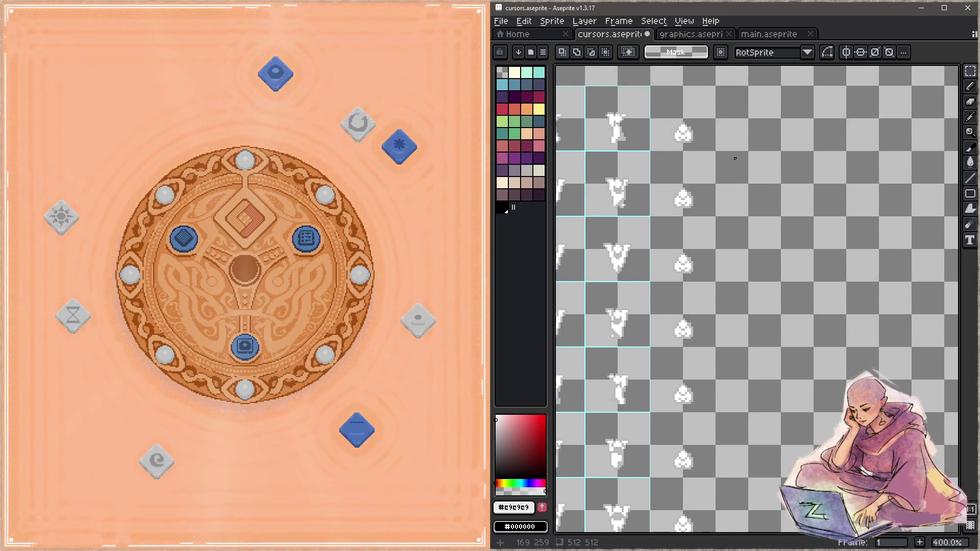
# - Zoom in closely on the top clicker sprite and pick white for the Pencil
pyautogui.press('z')
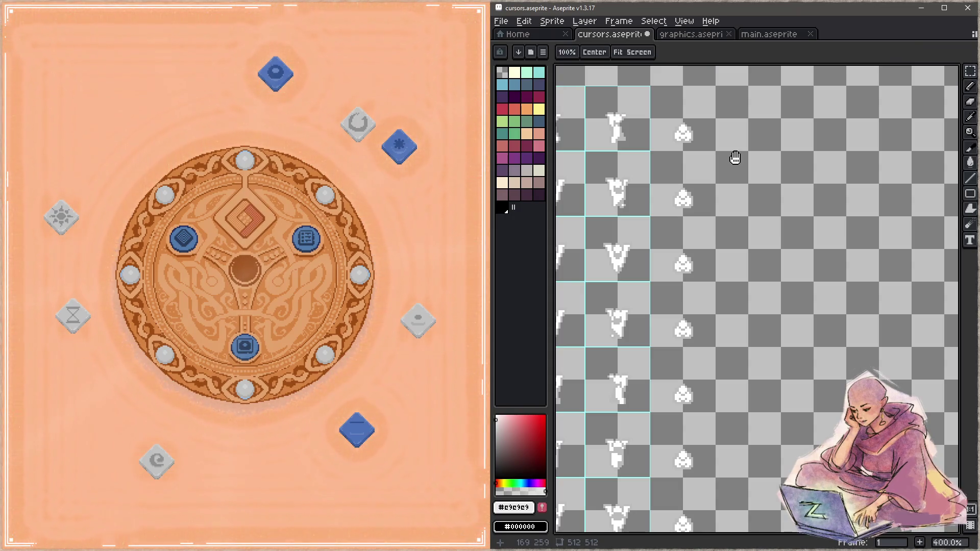
pyautogui.click(626, 245)
pyautogui.click(774, 237)
pyautogui.click(774, 237)
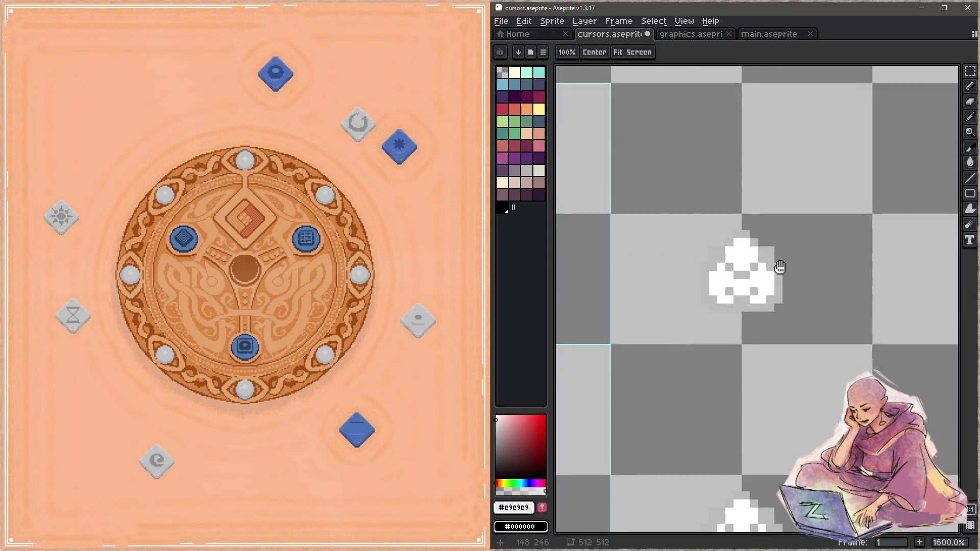
pyautogui.press('b')
pyautogui.keyDown('alt'); pyautogui.click(741, 249); pyautogui.keyUp('alt')
pyautogui.hotkey('ctrl', 'z')
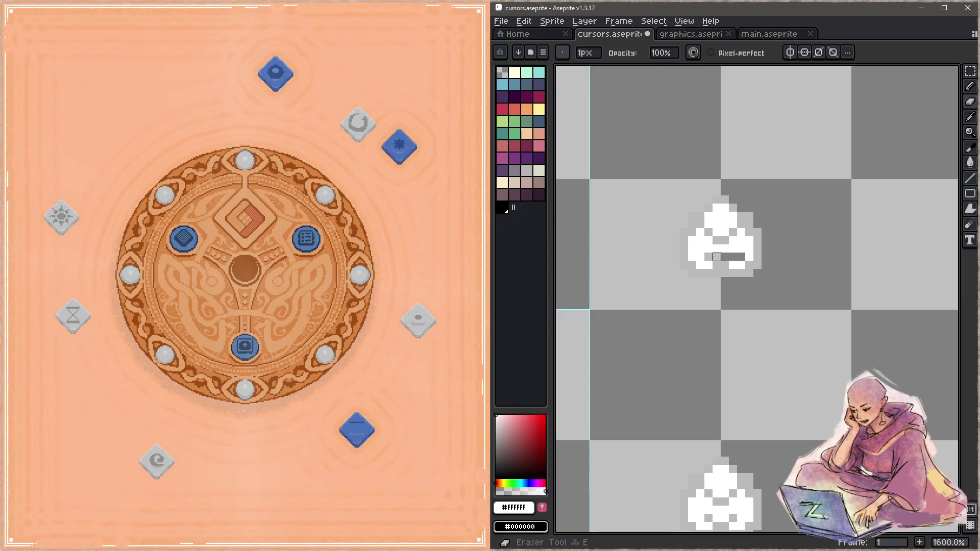
pyautogui.hotkey('ctrl', 'z')
pyautogui.press('i')
pyautogui.hotkey('ctrl', 'y')
pyautogui.hotkey('ctrl', 'y')
pyautogui.press('b')
# - Paint the sprite's inner grey pixels white and add a grey edge pixel to round it
pyautogui.moveTo(716, 240); pyautogui.dragTo(725, 240)
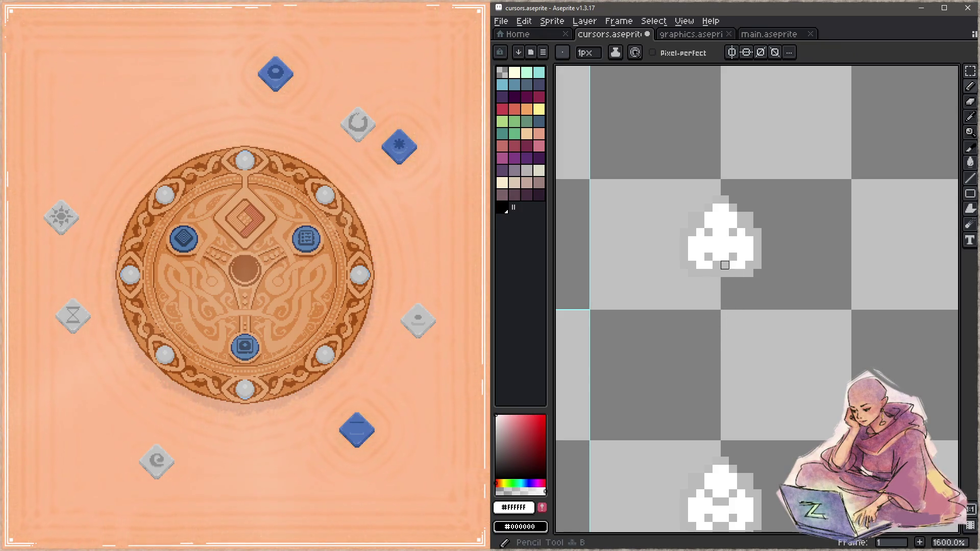
pyautogui.keyDown('alt'); pyautogui.click(739, 247); pyautogui.keyUp('alt')
pyautogui.click(699, 249)
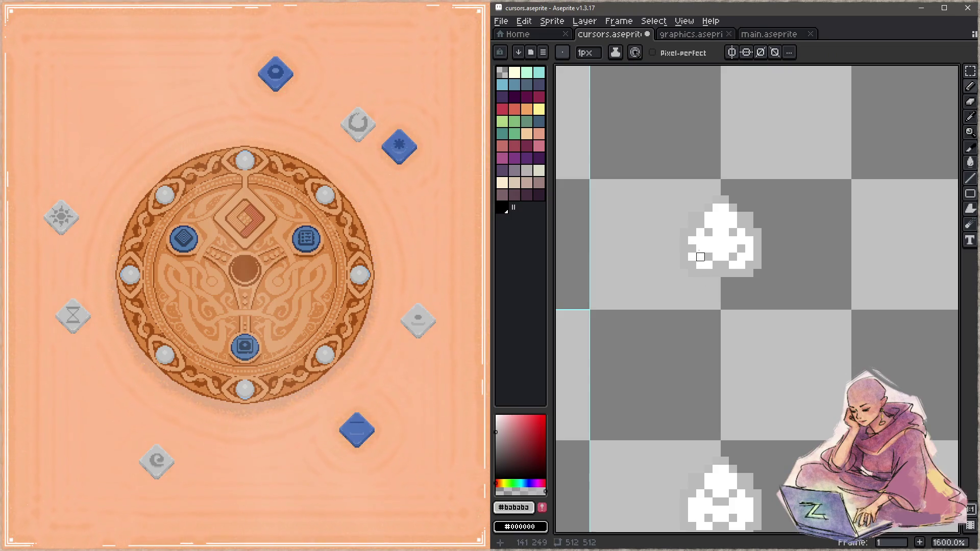
pyautogui.keyDown('alt'); pyautogui.click(711, 234); pyautogui.keyUp('alt')
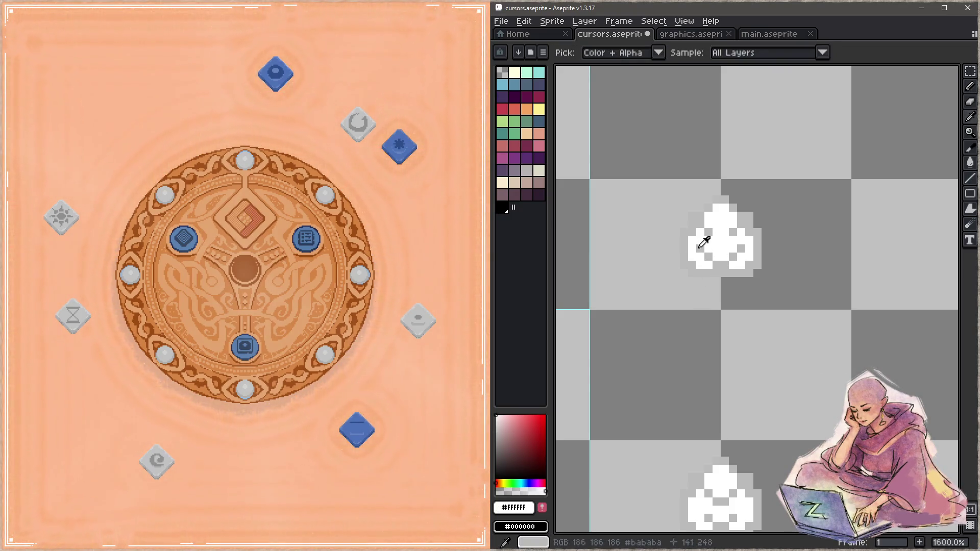
pyautogui.moveTo(700, 248)
pyautogui.mouseDown()
pyautogui.moveTo(712, 257)
pyautogui.moveTo(733, 248)
pyautogui.mouseUp()
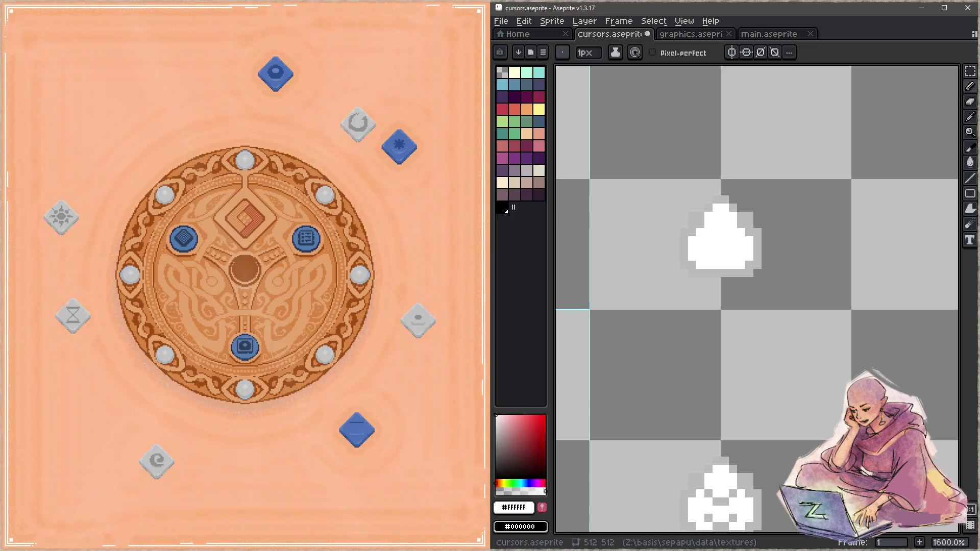
pyautogui.hotkey('alt', 'Tab')
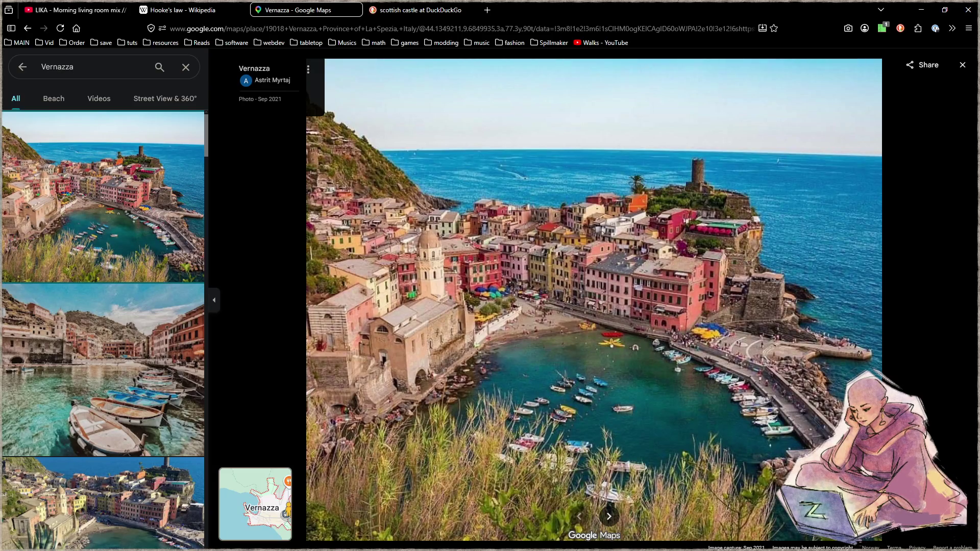
# - View the YouTube music mix tab, scroll through its comments, and focus the search box
pyautogui.click(88, 10)
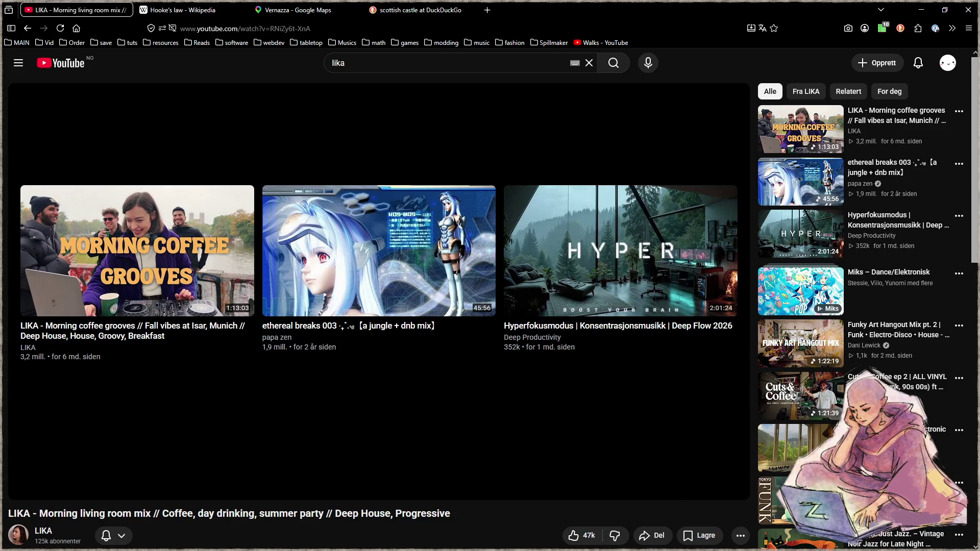
pyautogui.scroll(-10, 378, 286)
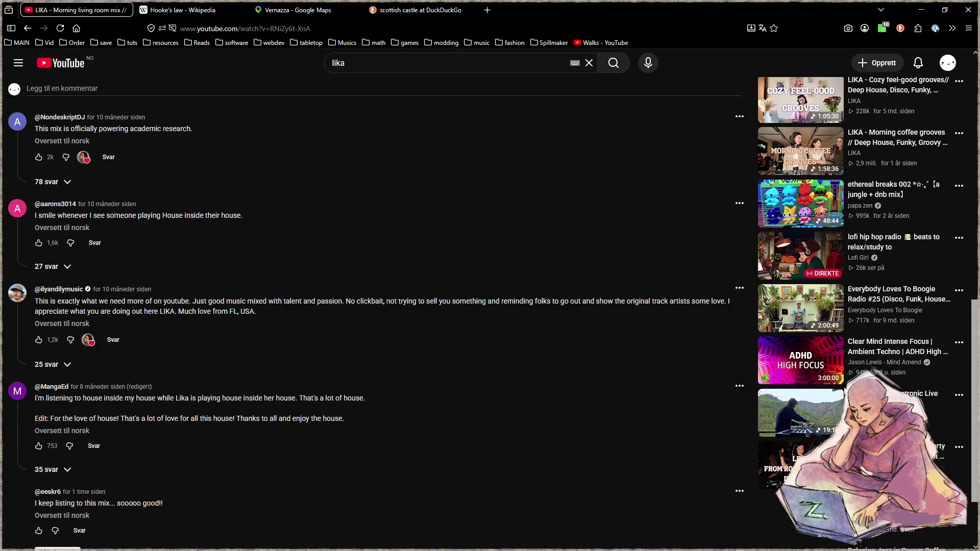
pyautogui.scroll(9, 830, 394)
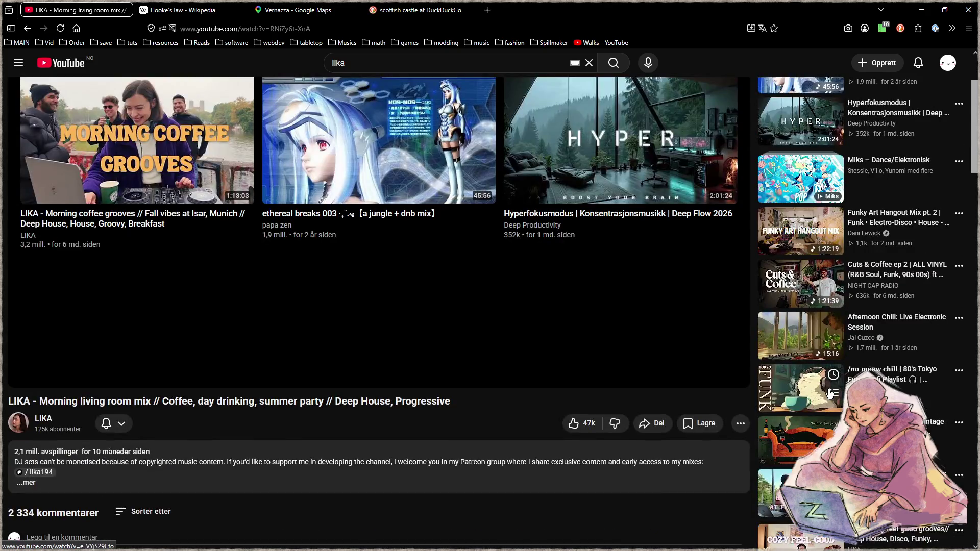
pyautogui.scroll(2, 817, 392)
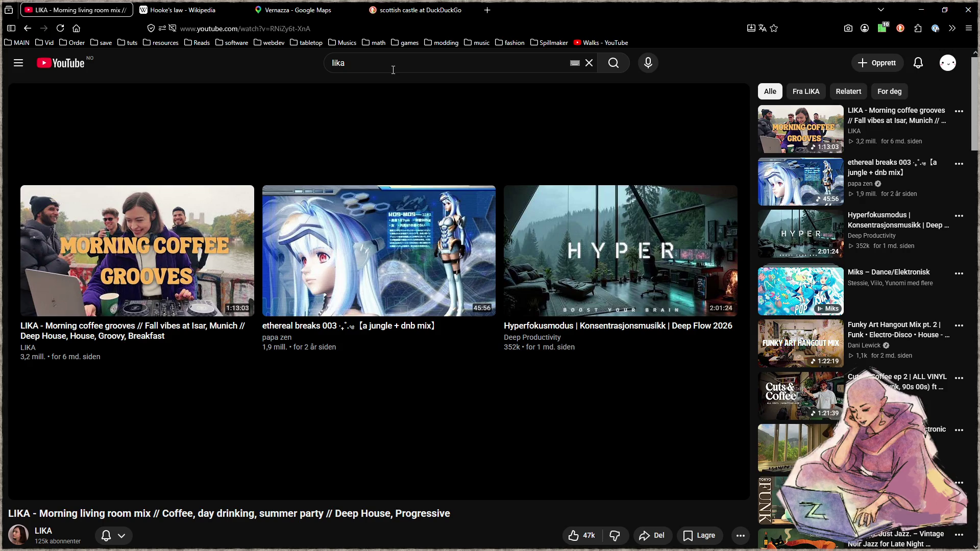
pyautogui.press('/')
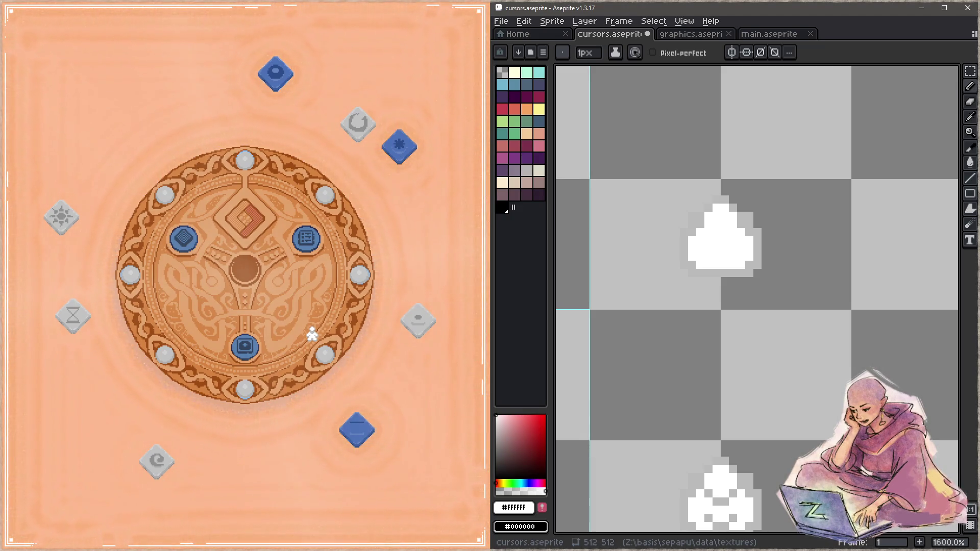
# - Add #bababa grey pixels around the top of the first clicker blob
pyautogui.click(380, 378)
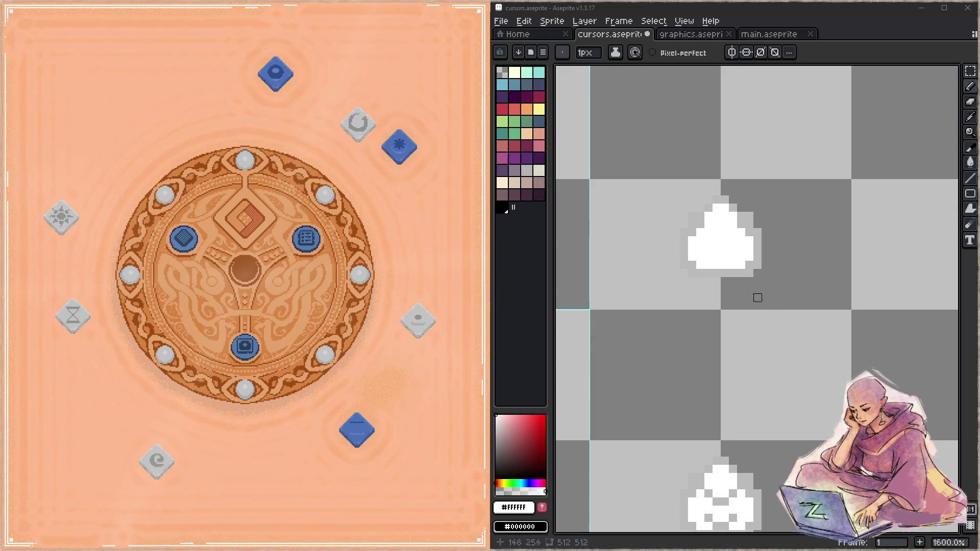
pyautogui.scroll(-1, 771, 270)
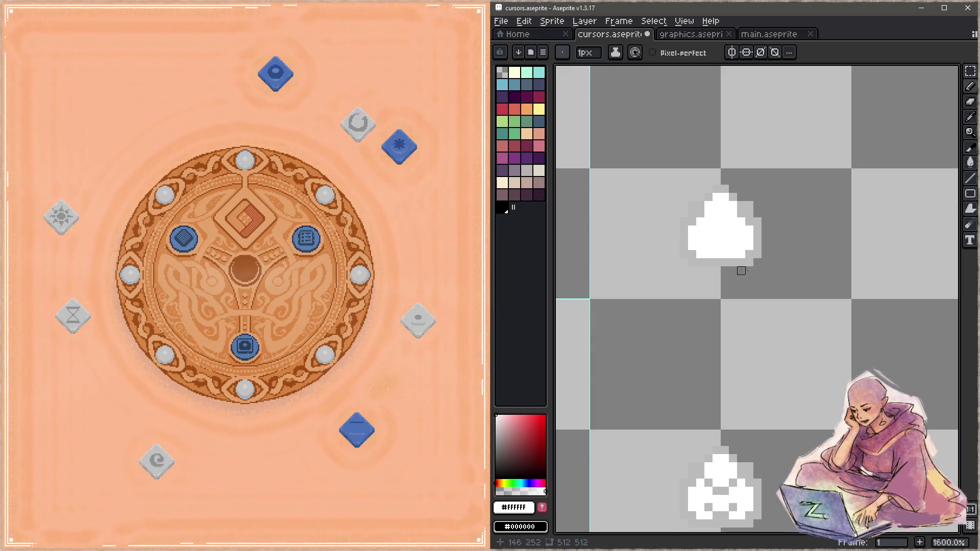
pyautogui.moveTo(754, 256); pyautogui.dragTo(792, 278)
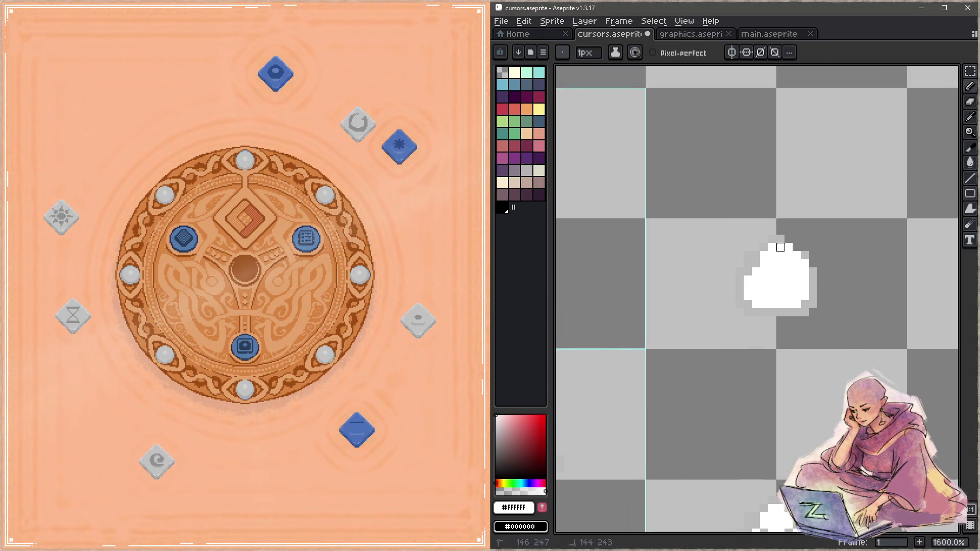
pyautogui.keyDown('alt'); pyautogui.click(739, 263); pyautogui.keyUp('alt')
pyautogui.click(764, 240)
pyautogui.click(805, 255)
pyautogui.click(784, 244)
# - Erase the stray pixel above the blob, fill its top white, then zoom out to all frames
pyautogui.press('e')
pyautogui.click(788, 239)
pyautogui.keyDown('alt'); pyautogui.click(789, 247); pyautogui.keyUp('alt')
pyautogui.click(788, 247)
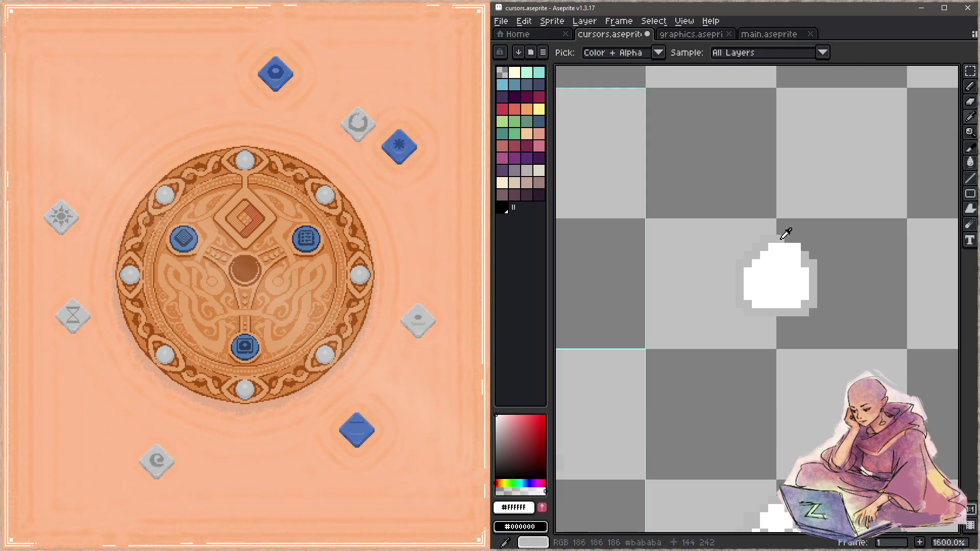
pyautogui.keyDown('alt'); pyautogui.click(783, 237); pyautogui.keyUp('alt')
pyautogui.press('space')
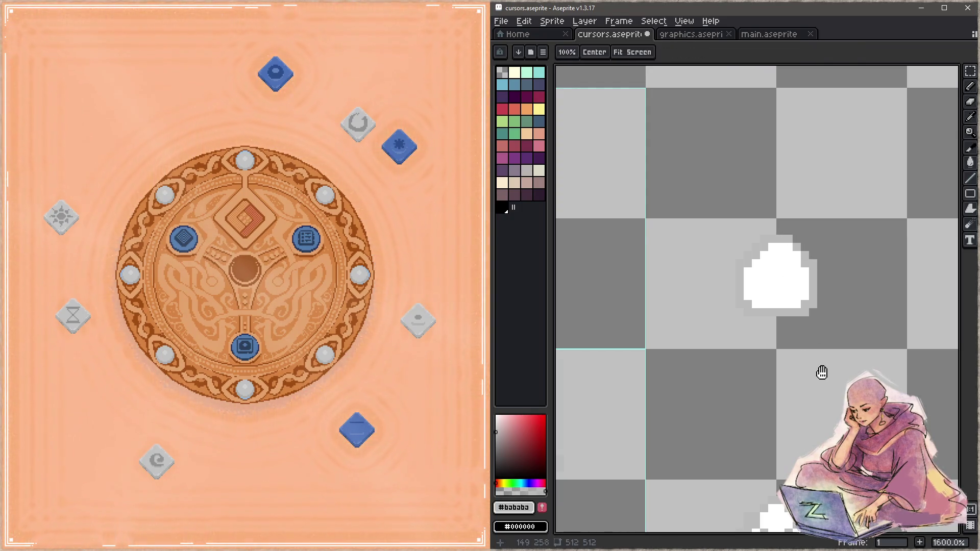
pyautogui.moveTo(821, 371); pyautogui.dragTo(808, 334)
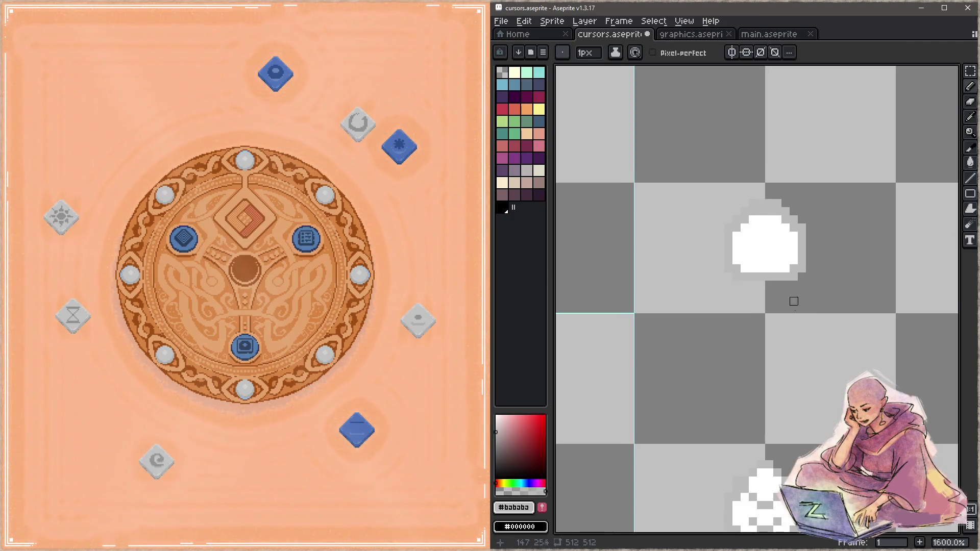
pyautogui.press('z')
pyautogui.scroll(-5, 810, 335)
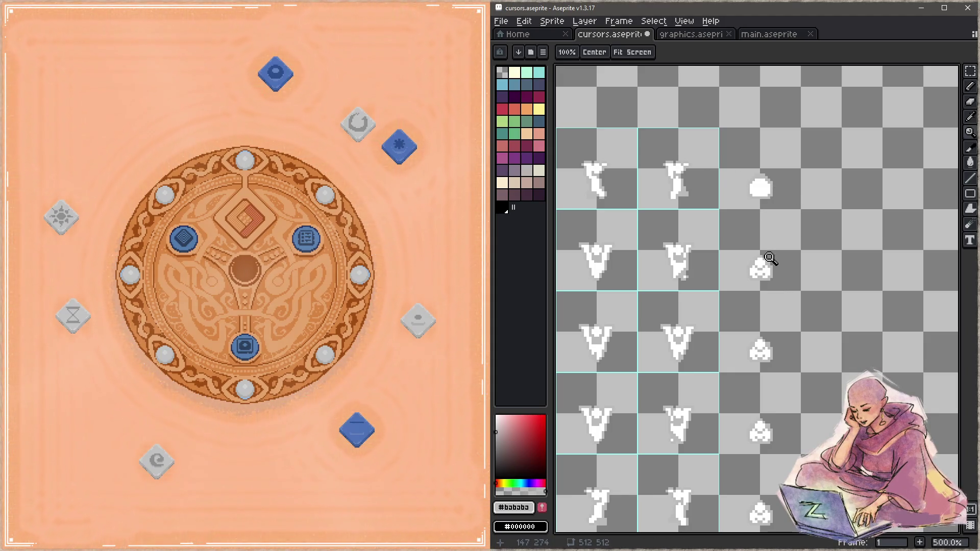
# - Redraw the second clicker blob as a rounded hook with #bababa edges and a white middle
pyautogui.press('b')
pyautogui.keyDown('alt'); pyautogui.click(764, 269); pyautogui.keyUp('alt')
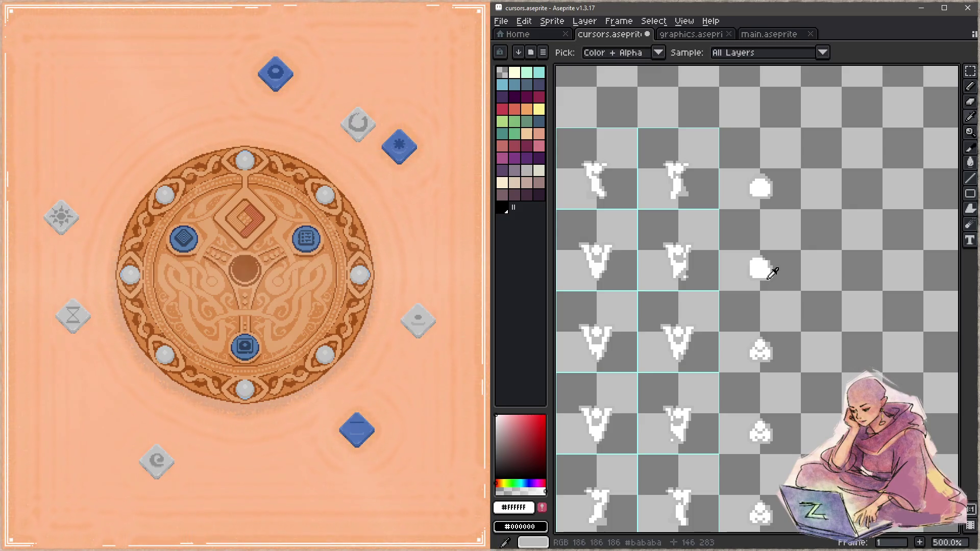
pyautogui.keyDown('alt'); pyautogui.click(760, 277); pyautogui.keyUp('alt')
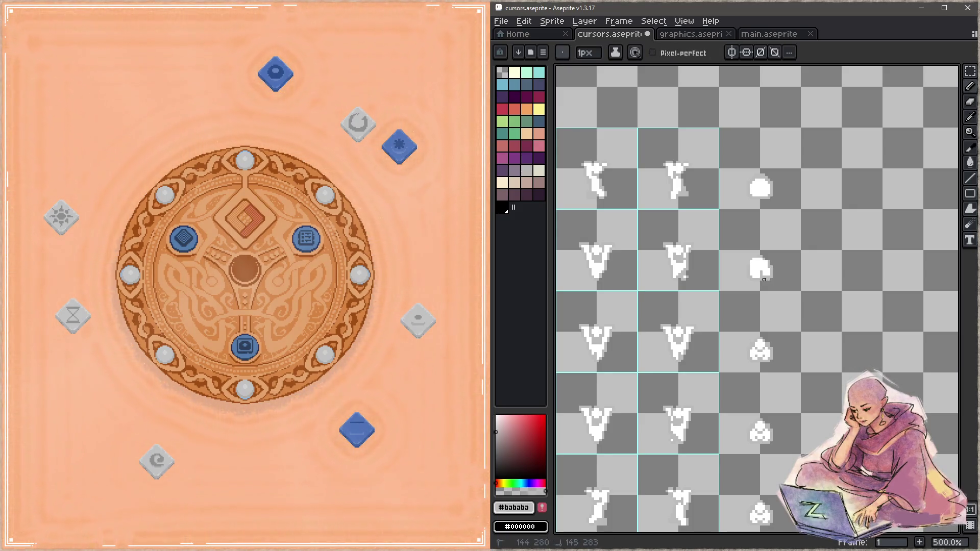
pyautogui.moveTo(753, 269); pyautogui.dragTo(760, 275)
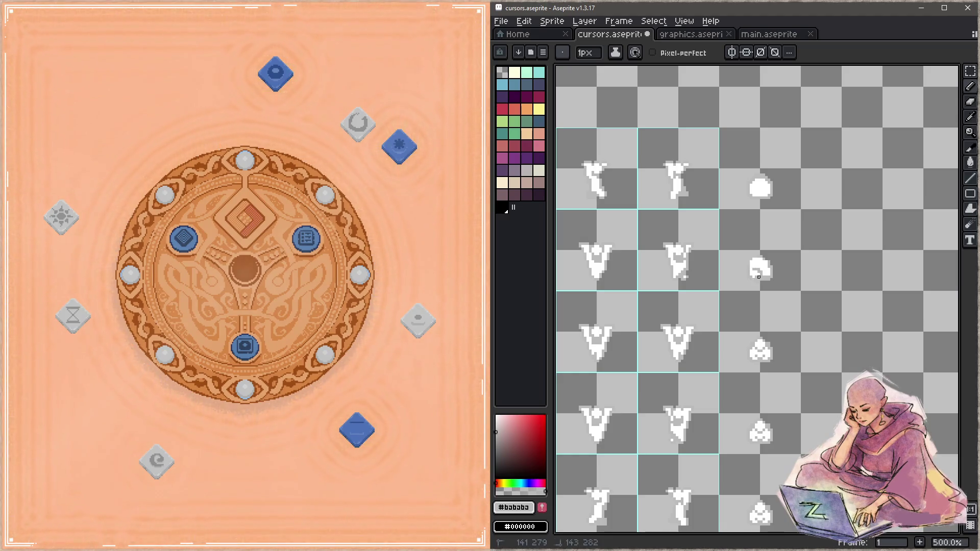
pyautogui.moveTo(770, 272); pyautogui.dragTo(766, 279)
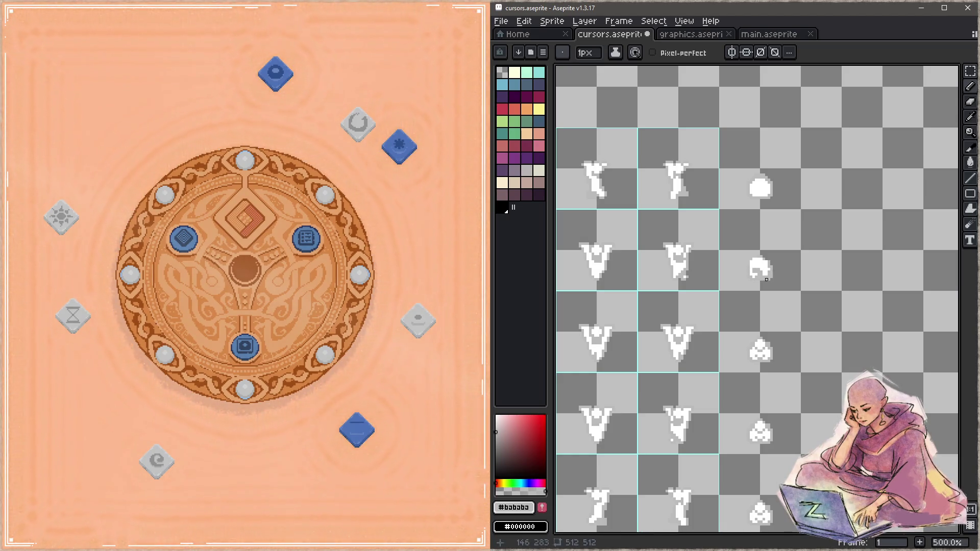
pyautogui.keyDown('alt'); pyautogui.click(758, 267); pyautogui.keyUp('alt')
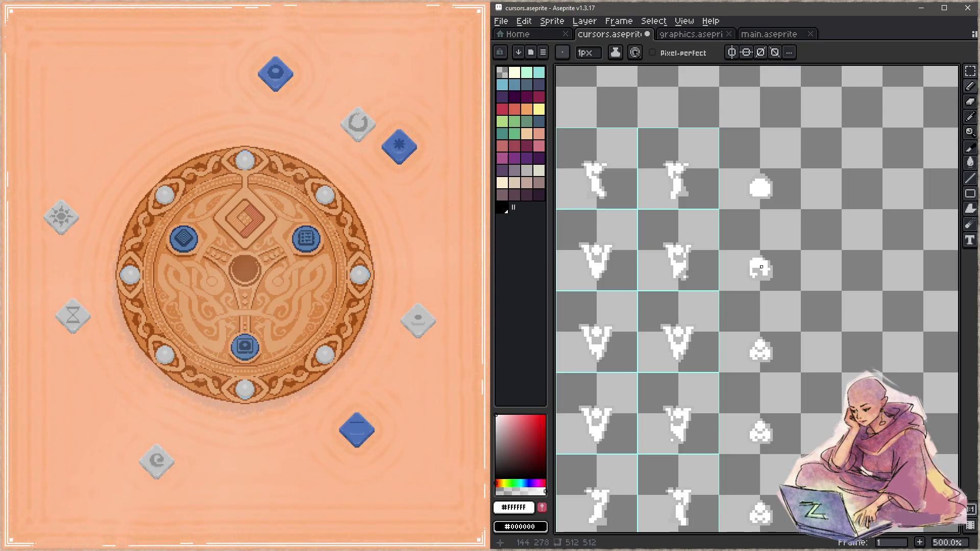
pyautogui.moveTo(760, 264); pyautogui.dragTo(764, 277)
pyautogui.keyDown('alt'); pyautogui.click(761, 195); pyautogui.keyUp('alt')
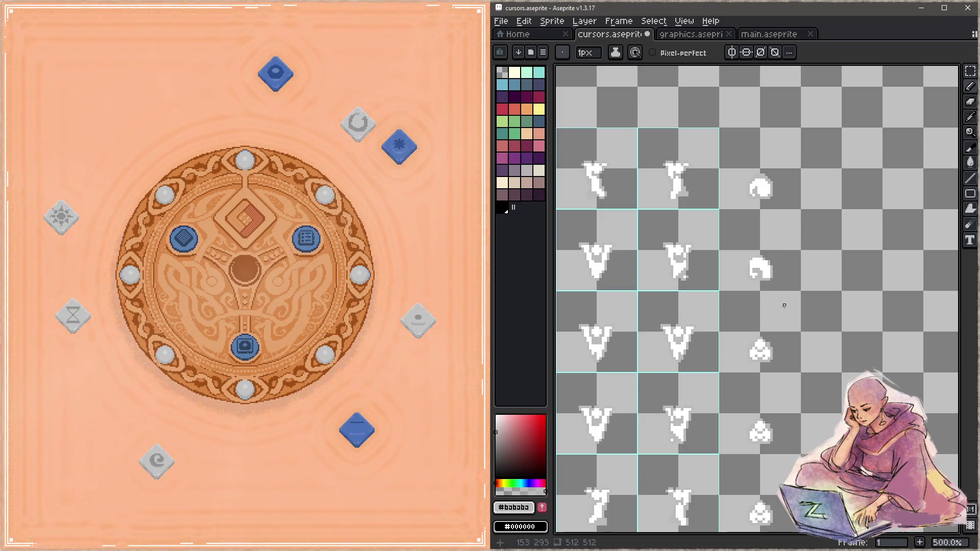
# - Pan up to the top frames and sample white and #bababa from the first blob
pyautogui.press('space')
pyautogui.moveTo(778, 342); pyautogui.dragTo(784, 276)
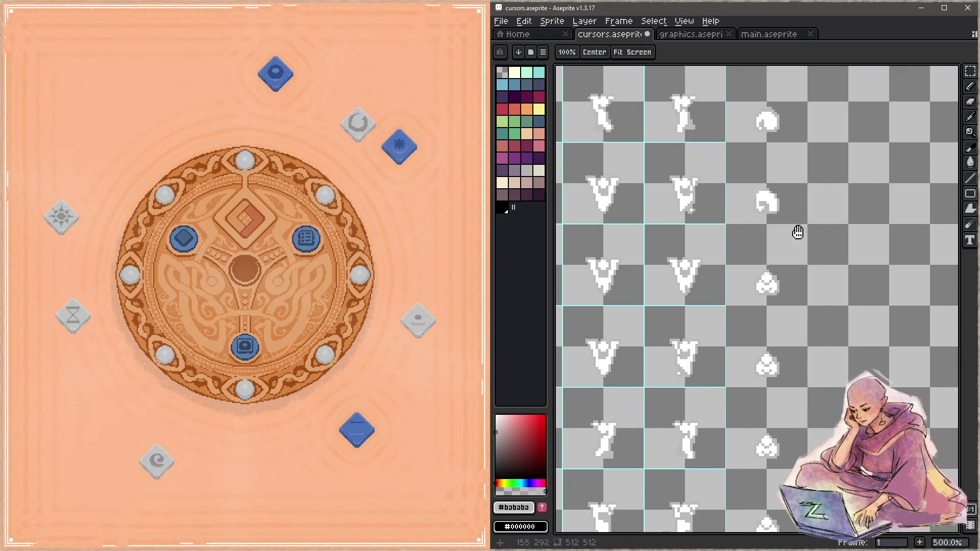
pyautogui.keyDown('alt'); pyautogui.click(762, 121); pyautogui.keyUp('alt')
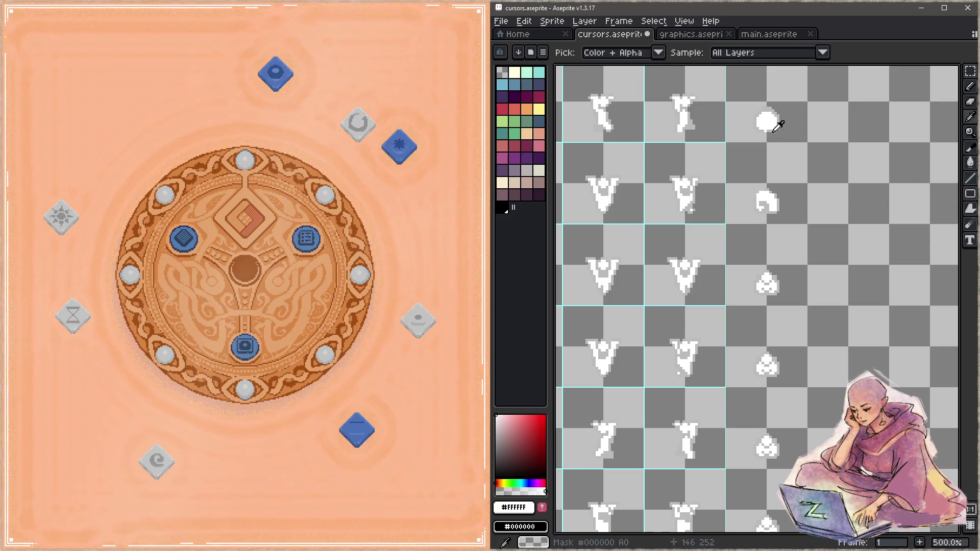
pyautogui.keyDown('alt'); pyautogui.click(770, 121); pyautogui.keyUp('alt')
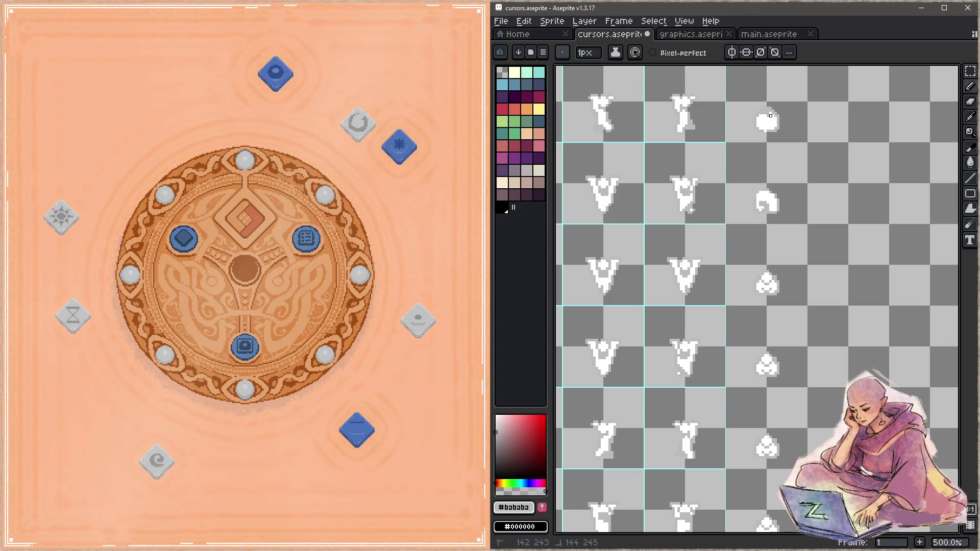
pyautogui.keyDown('alt'); pyautogui.click(760, 118); pyautogui.keyUp('alt')
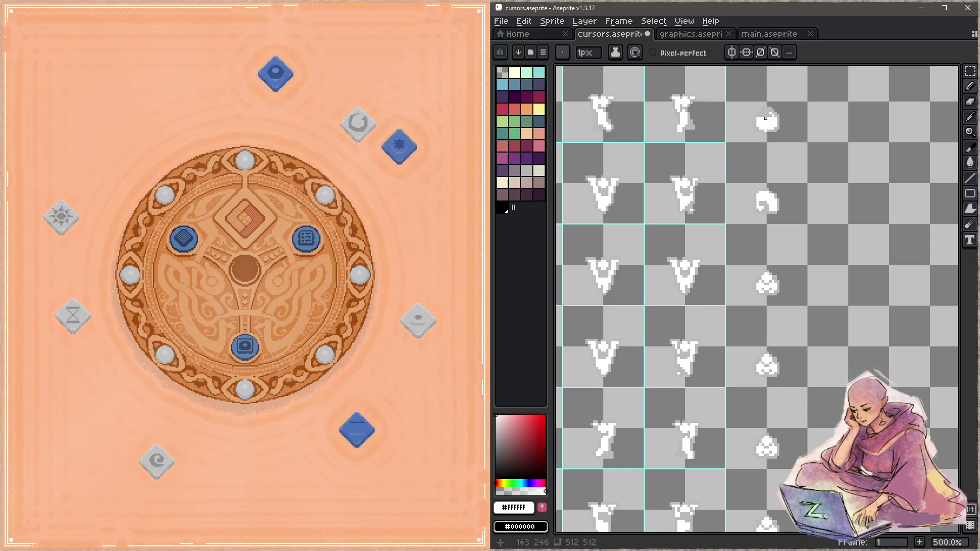
pyautogui.keyDown('alt'); pyautogui.click(760, 116); pyautogui.keyUp('alt')
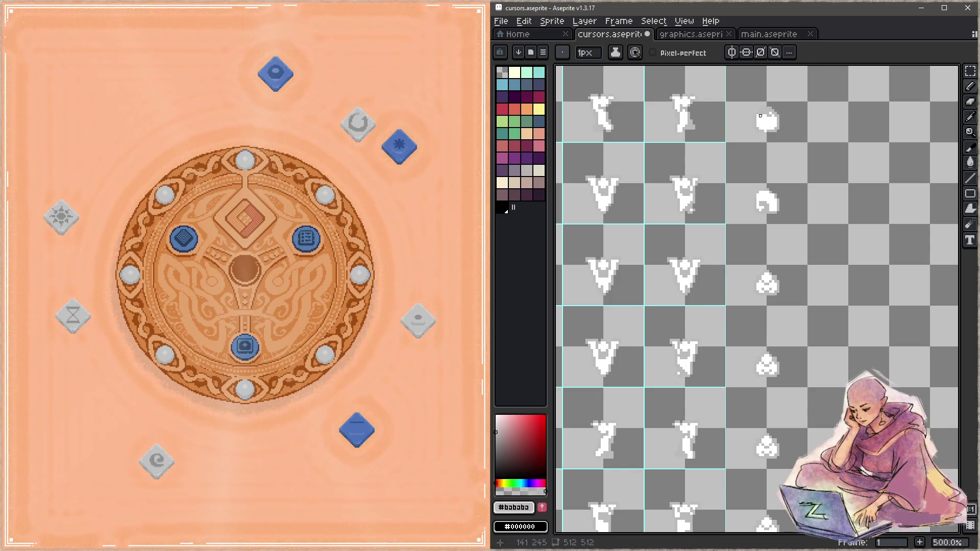
pyautogui.keyDown('alt'); pyautogui.click(759, 117); pyautogui.keyUp('alt')
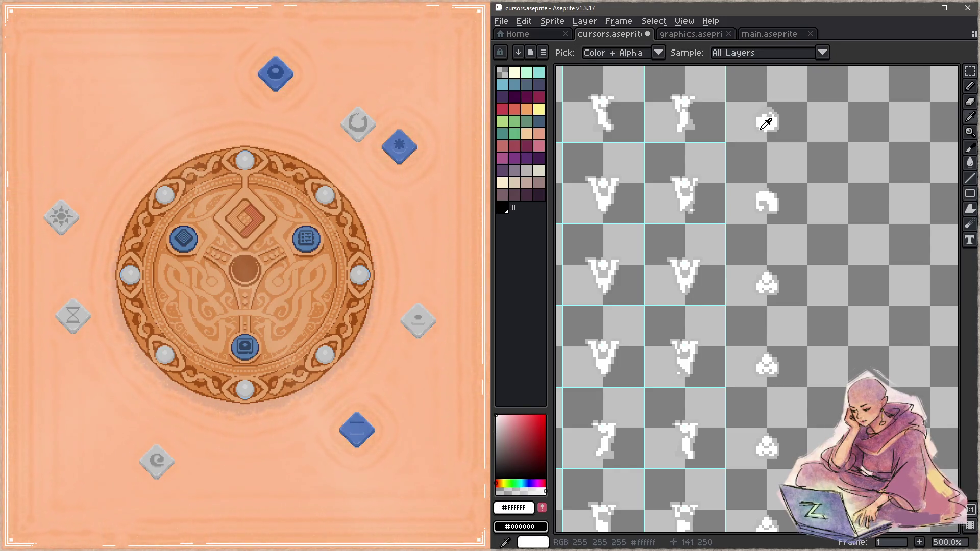
pyautogui.keyDown('alt'); pyautogui.click(758, 127); pyautogui.keyUp('alt')
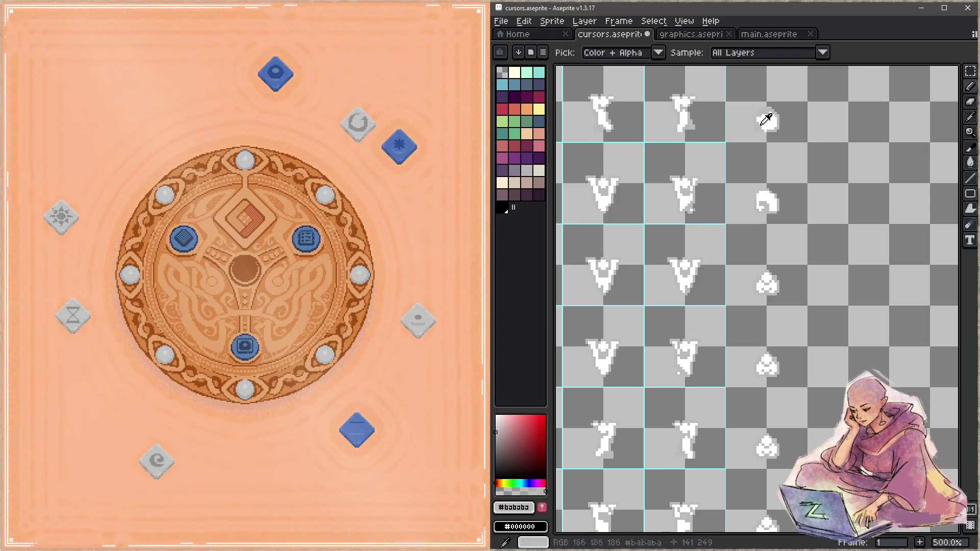
pyautogui.keyDown('alt'); pyautogui.click(758, 120); pyautogui.keyUp('alt')
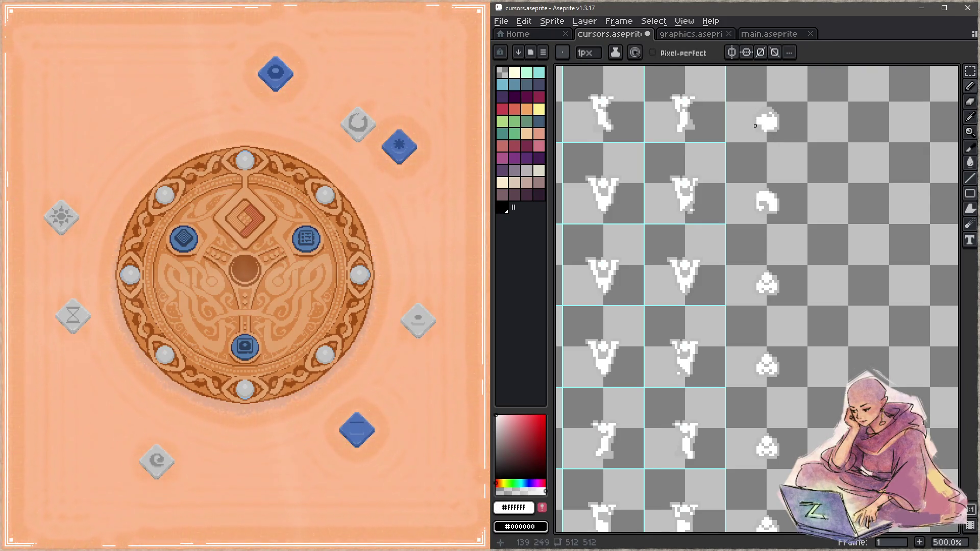
pyautogui.keyDown('alt'); pyautogui.click(752, 119); pyautogui.keyUp('alt')
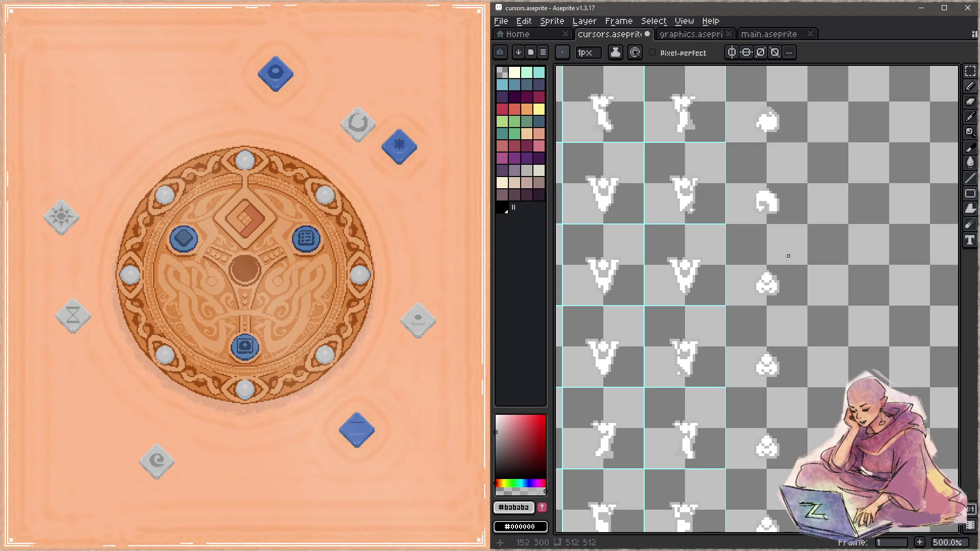
# - Paint white along the third blob's lower edge, alternating between white and #bababa grey
pyautogui.moveTo(794, 312); pyautogui.dragTo(789, 254)
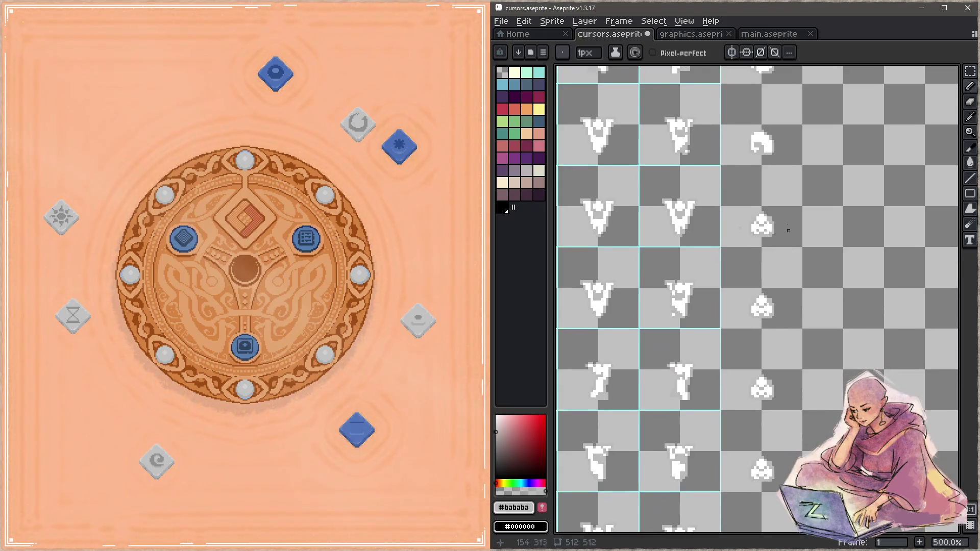
pyautogui.keyDown('alt'); pyautogui.click(763, 223); pyautogui.keyUp('alt')
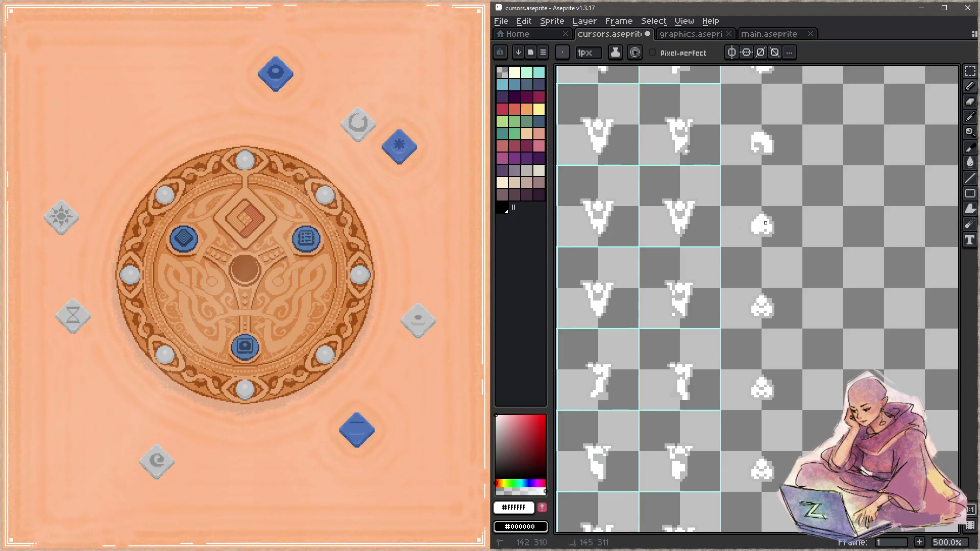
pyautogui.moveTo(768, 233); pyautogui.dragTo(766, 232)
pyautogui.keyDown('alt'); pyautogui.click(755, 228); pyautogui.keyUp('alt')
pyautogui.press('alt')
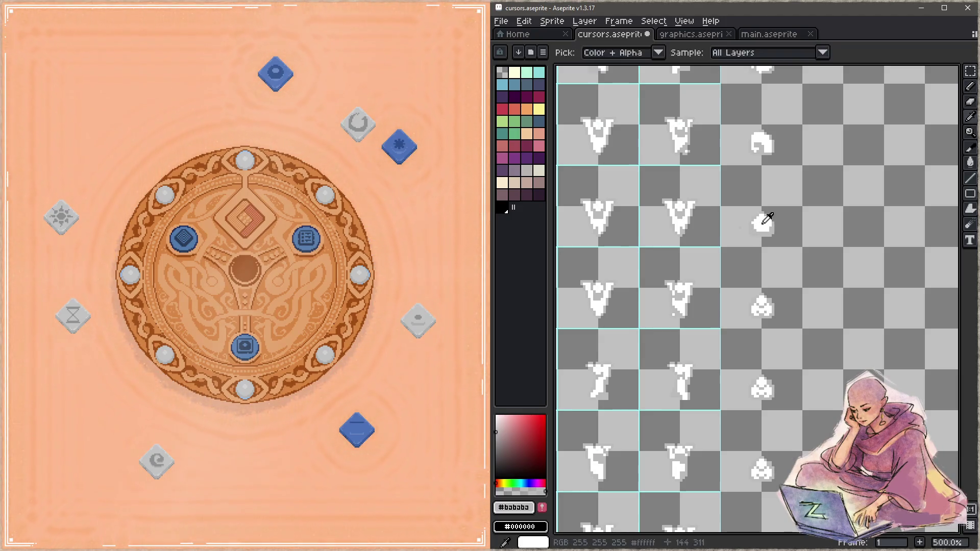
pyautogui.keyDown('alt'); pyautogui.click(763, 223); pyautogui.keyUp('alt')
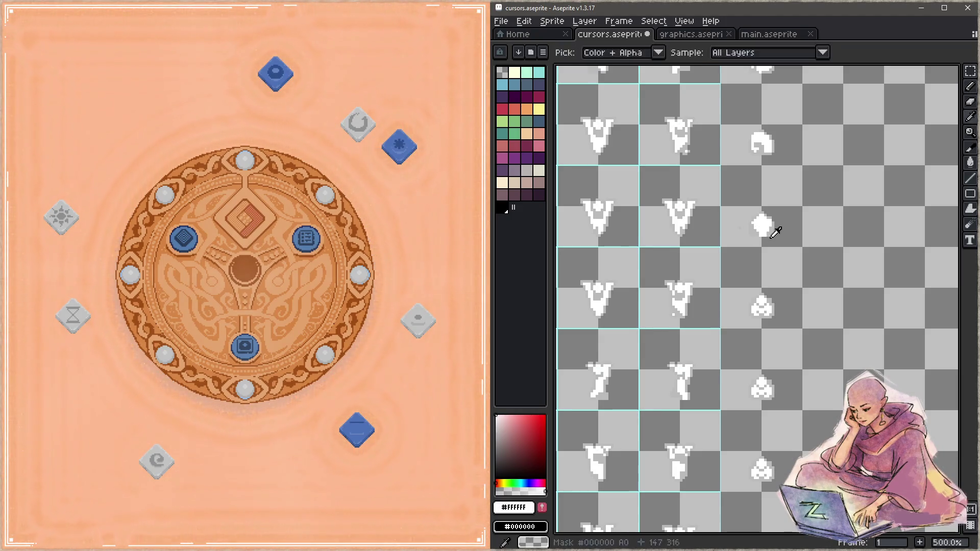
pyautogui.keyDown('alt'); pyautogui.click(765, 235); pyautogui.keyUp('alt')
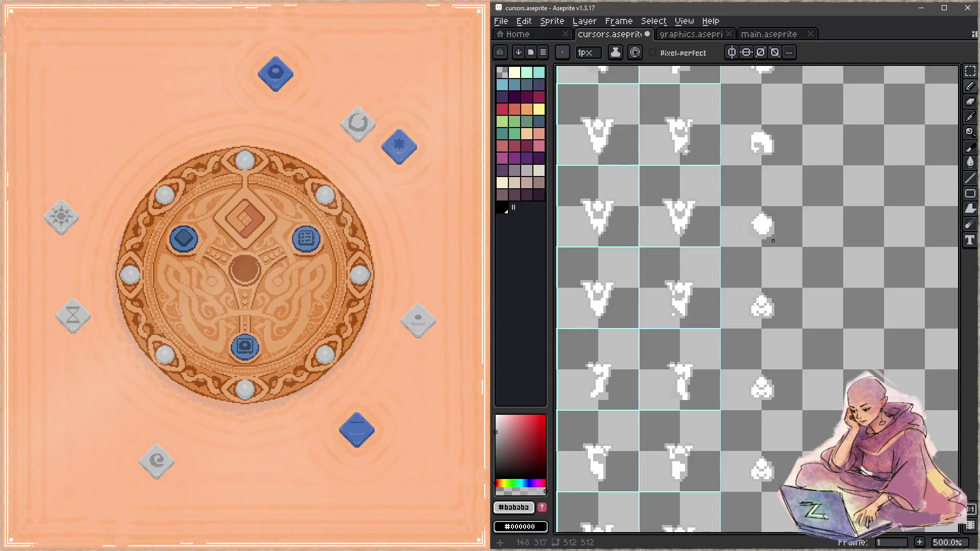
# - Paint the blob's inner grey pixels white and shade its lower edge with light grey
pyautogui.scroll(-2, 765, 237)
pyautogui.keyDown('alt'); pyautogui.click(763, 232); pyautogui.keyUp('alt')
pyautogui.moveTo(758, 238); pyautogui.dragTo(762, 247)
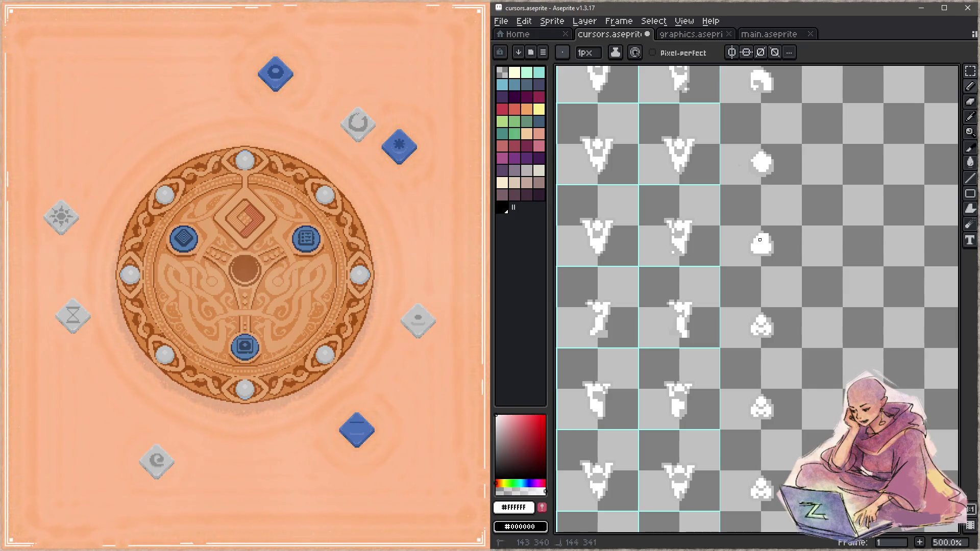
pyautogui.keyDown('alt'); pyautogui.click(755, 238); pyautogui.keyUp('alt')
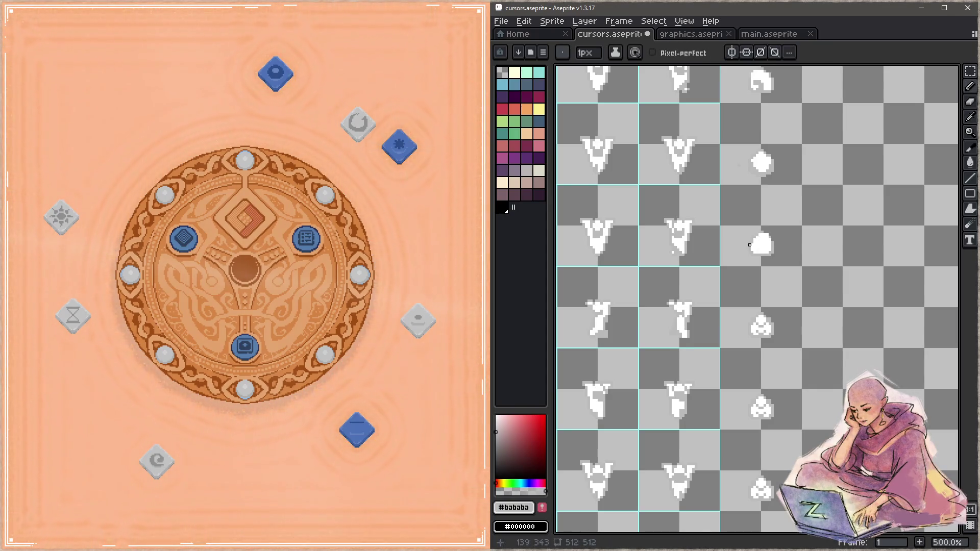
pyautogui.moveTo(765, 245); pyautogui.dragTo(764, 252)
pyautogui.keyDown('alt'); pyautogui.click(762, 236); pyautogui.keyUp('alt')
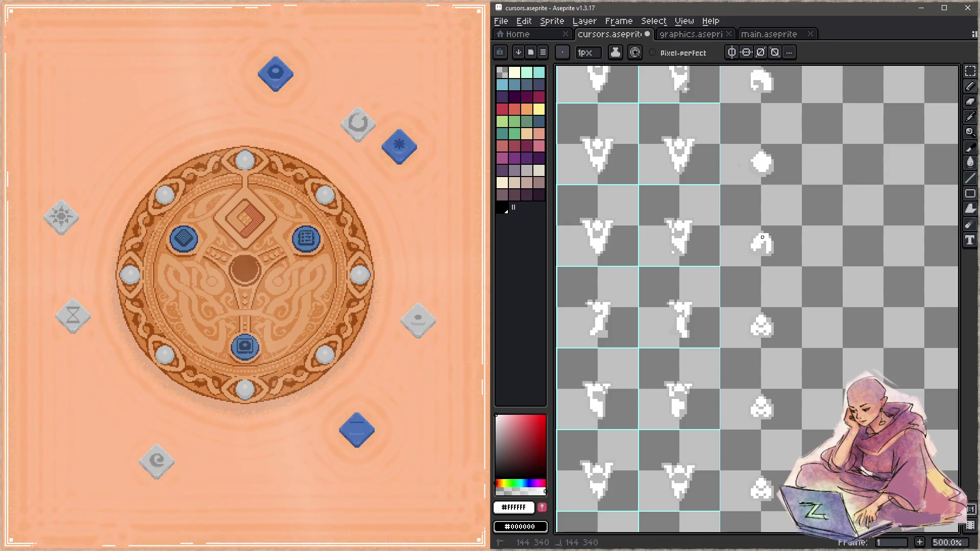
pyautogui.keyDown('alt'); pyautogui.click(766, 246); pyautogui.keyUp('alt')
pyautogui.keyDown('alt'); pyautogui.click(764, 236); pyautogui.keyUp('alt')
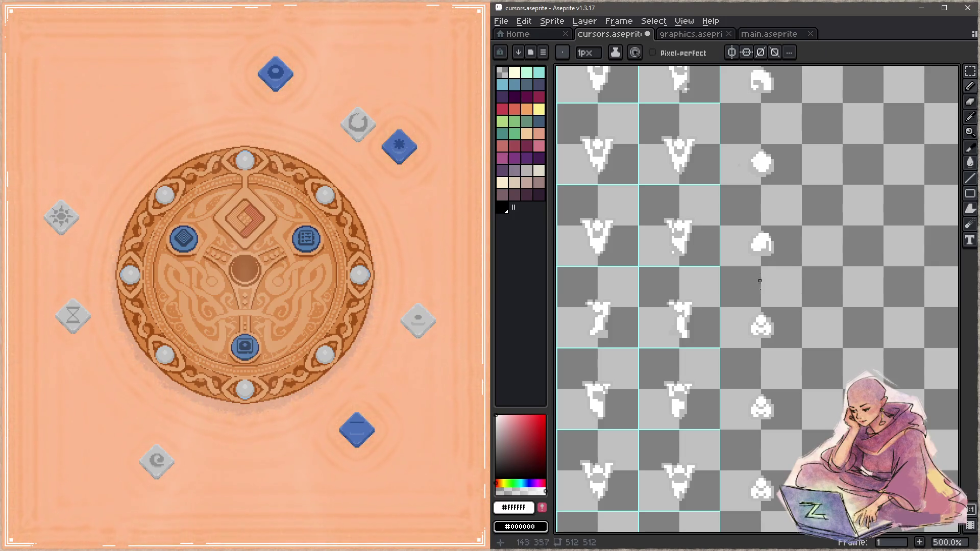
# - Shade the next blob frame's upper right with grey pixels, sampling white and grey as needed
pyautogui.scroll(-2, 759, 273)
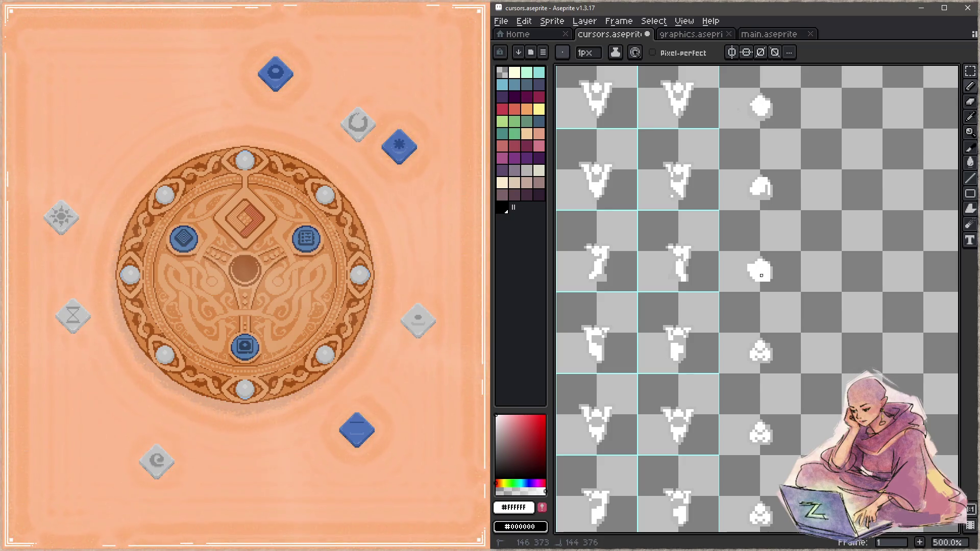
pyautogui.keyDown('alt'); pyautogui.click(751, 262); pyautogui.keyUp('alt')
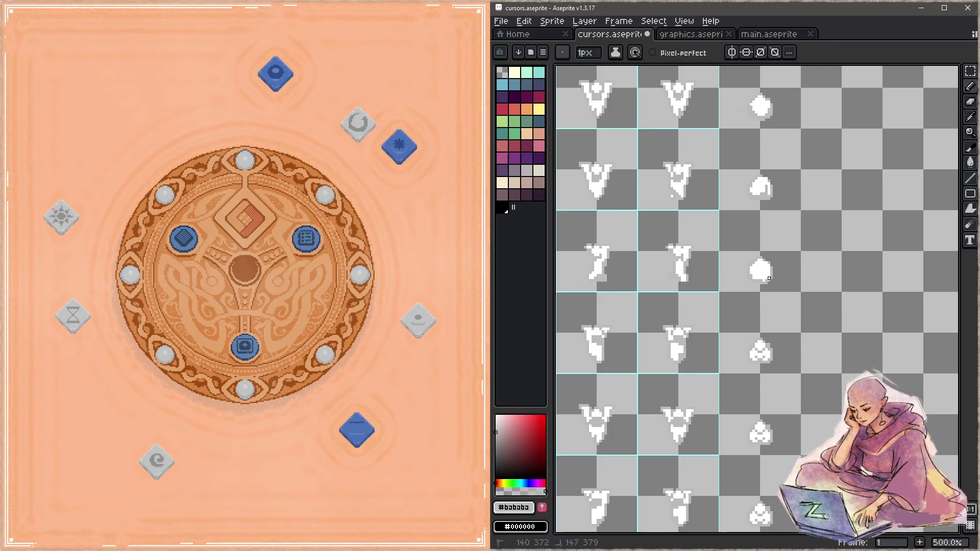
pyautogui.click(753, 266)
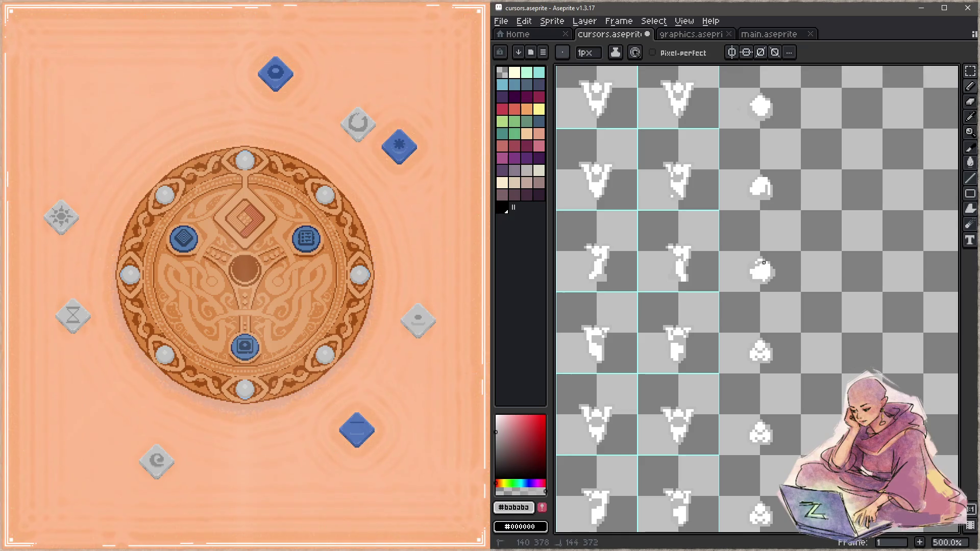
pyautogui.click(766, 263)
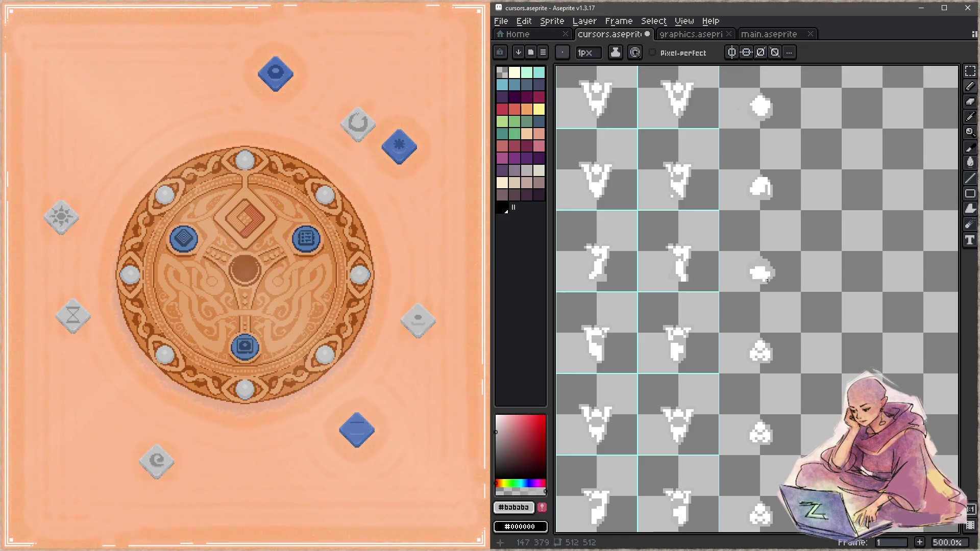
pyautogui.keyDown('alt'); pyautogui.click(760, 270); pyautogui.keyUp('alt')
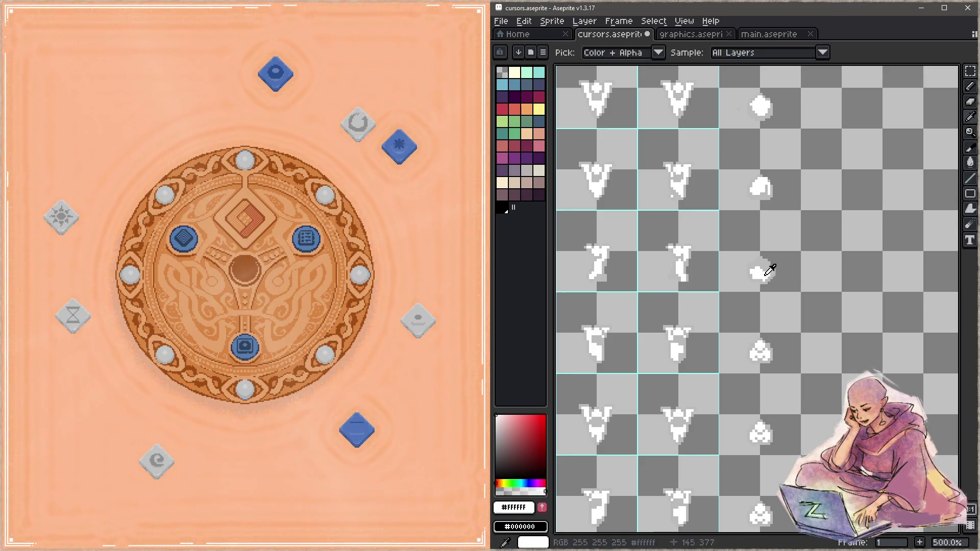
pyautogui.press('alt')
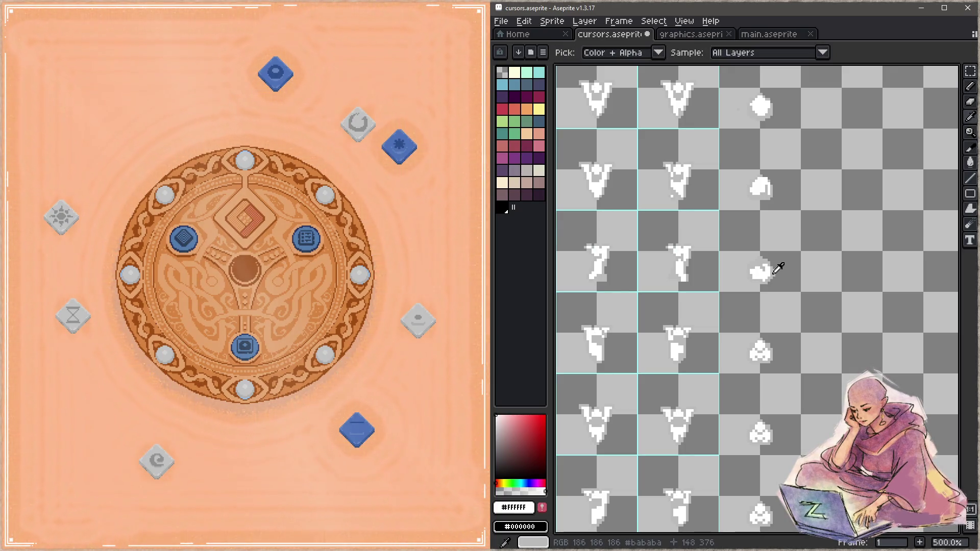
pyautogui.keyDown('alt'); pyautogui.click(777, 268); pyautogui.keyUp('alt')
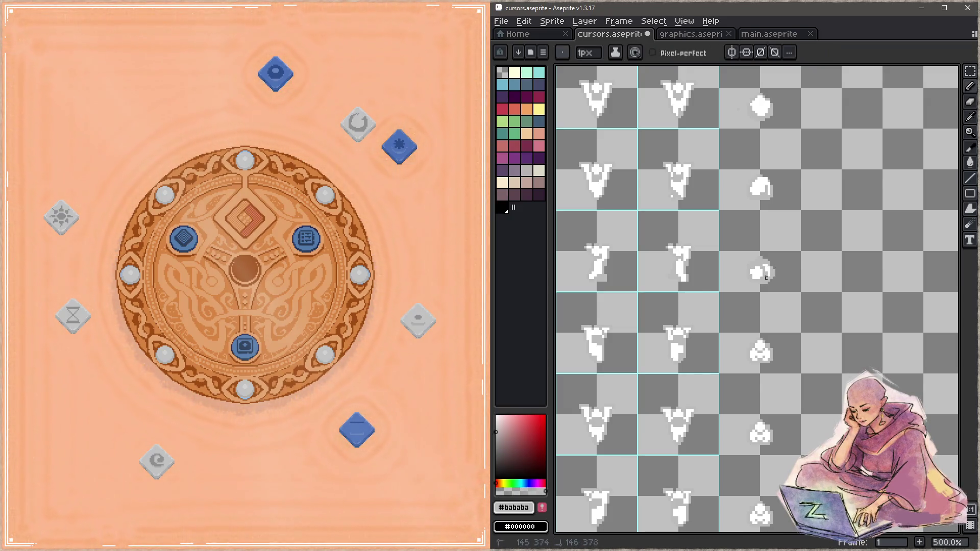
pyautogui.keyDown('alt'); pyautogui.click(766, 276); pyautogui.keyUp('alt')
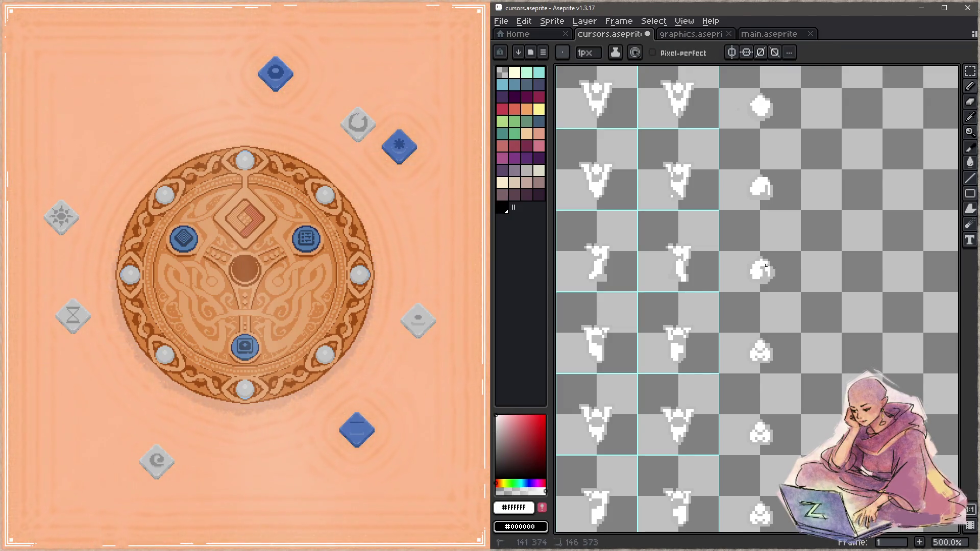
pyautogui.moveTo(791, 322); pyautogui.dragTo(798, 229)
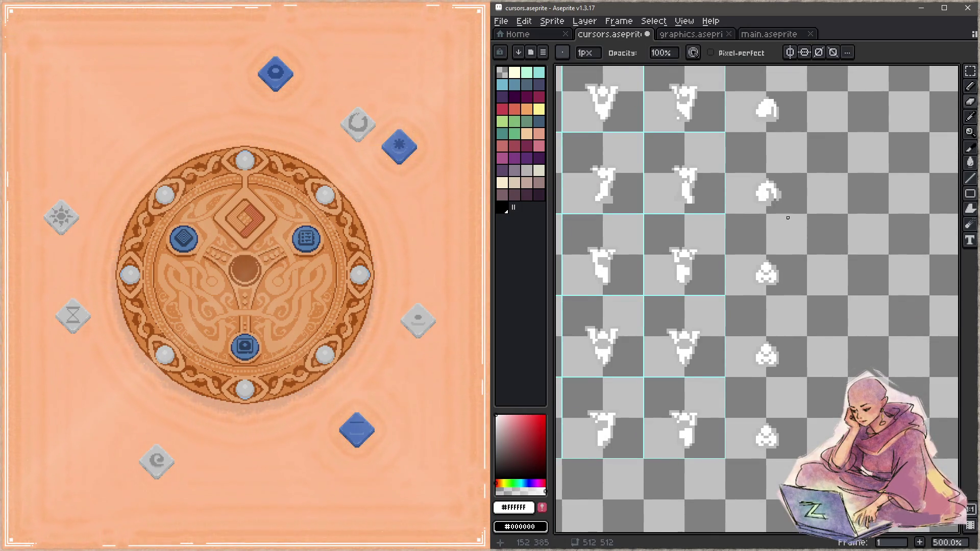
pyautogui.keyDown('alt'); pyautogui.click(770, 198); pyautogui.keyUp('alt')
pyautogui.keyDown('alt'); pyautogui.click(763, 270); pyautogui.keyUp('alt')
pyautogui.moveTo(772, 310)
pyautogui.mouseDown()
pyautogui.moveTo(763, 286)
pyautogui.moveTo(770, 295)
pyautogui.mouseUp()
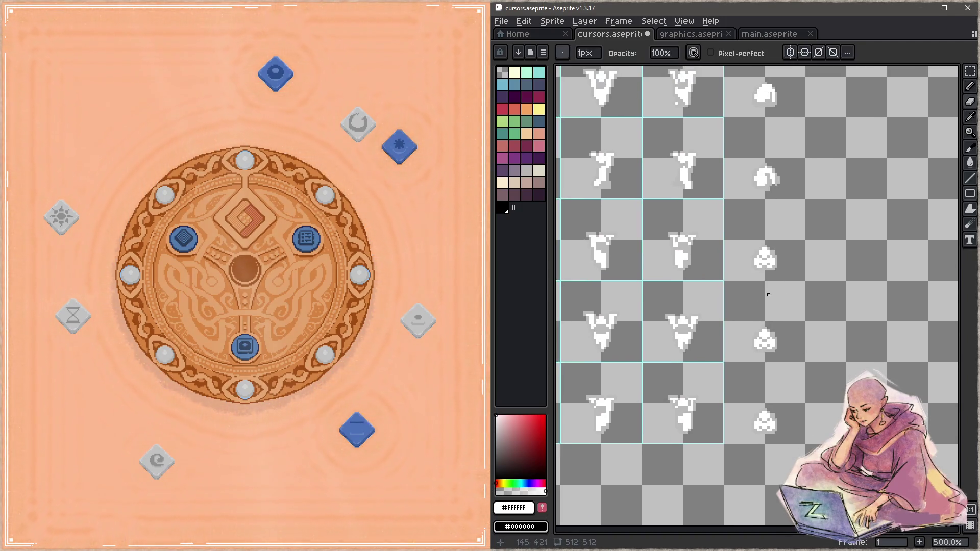
# - Marquee-select the three grey-shaded blob cells and delete them
pyautogui.press('b')
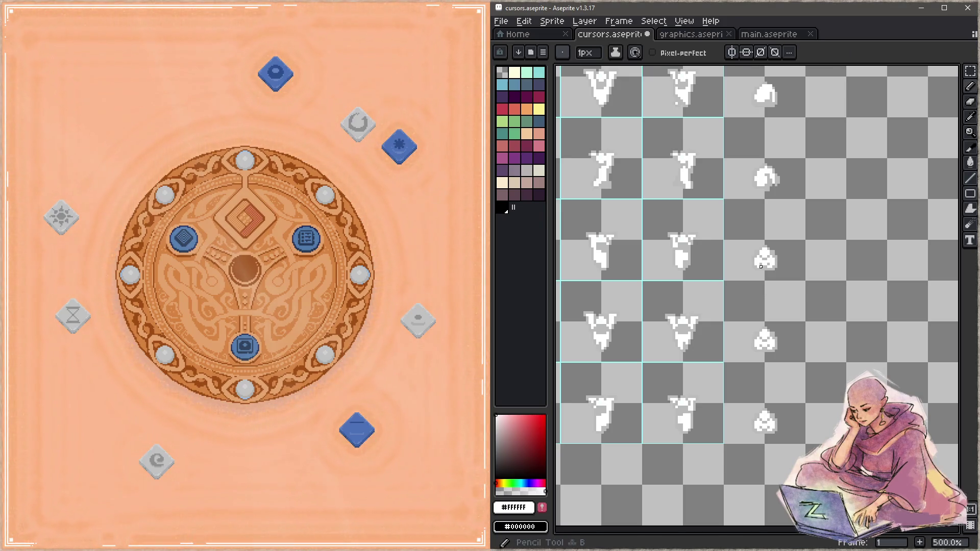
pyautogui.press('m')
pyautogui.moveTo(725, 200)
pyautogui.mouseDown()
pyautogui.moveTo(802, 353)
pyautogui.moveTo(802, 442)
pyautogui.mouseUp()
pyautogui.press('Delete')
# - Move a round white blob into the empty seventh cell of the column and drop it
pyautogui.scroll(-1, 846, 231)
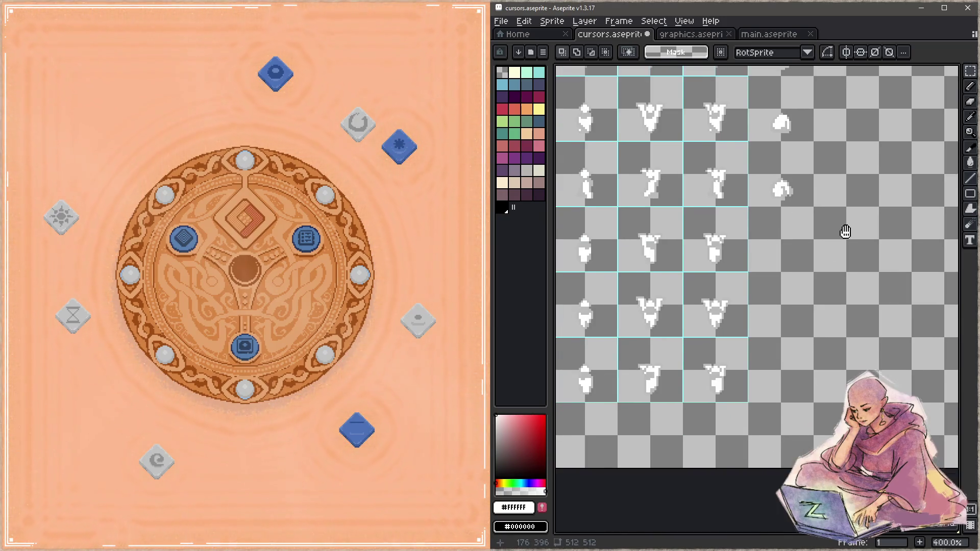
pyautogui.scroll(-1, 826, 283)
pyautogui.moveTo(826, 283); pyautogui.dragTo(820, 318)
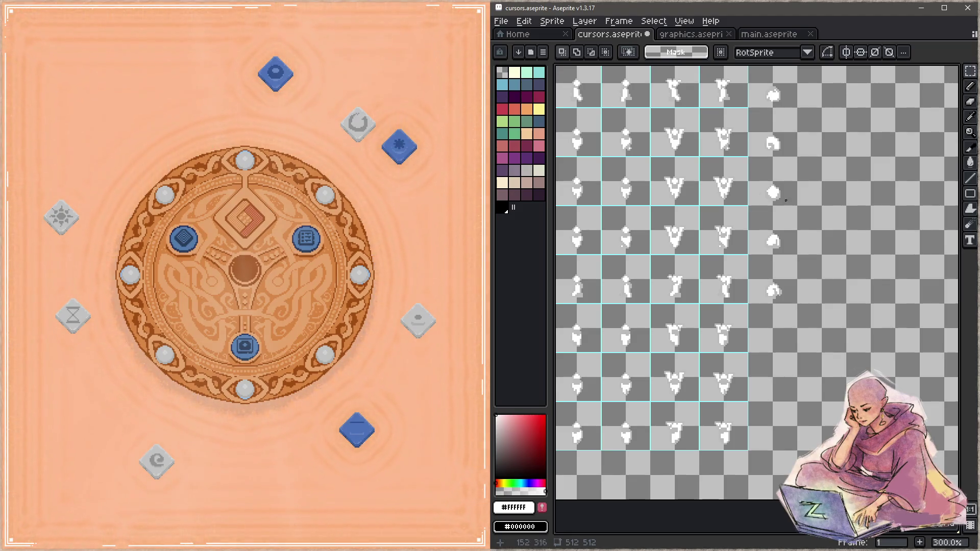
pyautogui.moveTo(775, 181)
pyautogui.mouseDown()
pyautogui.moveTo(794, 219)
pyautogui.moveTo(811, 392)
pyautogui.moveTo(794, 400)
pyautogui.mouseUp()
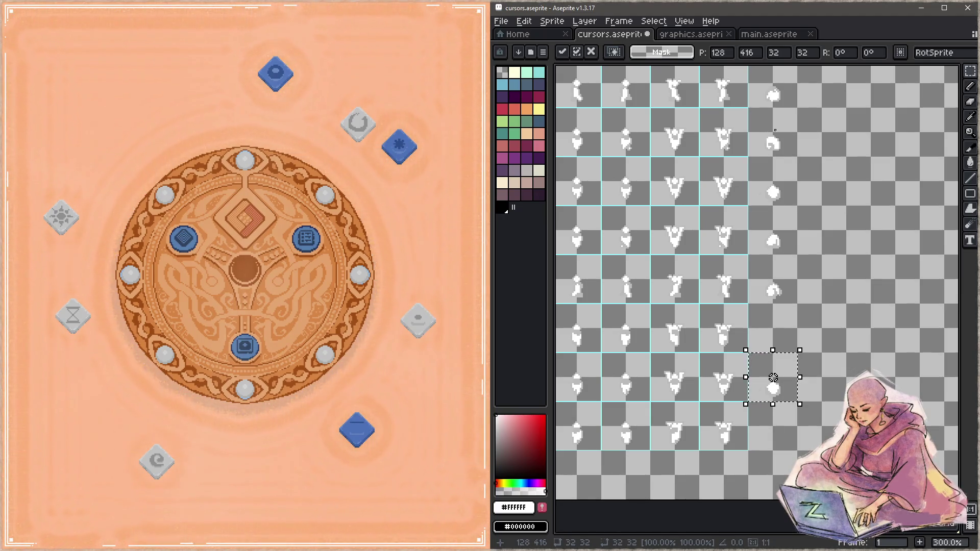
pyautogui.moveTo(773, 378)
pyautogui.mouseDown()
pyautogui.moveTo(833, 375)
pyautogui.moveTo(810, 372)
pyautogui.mouseUp()
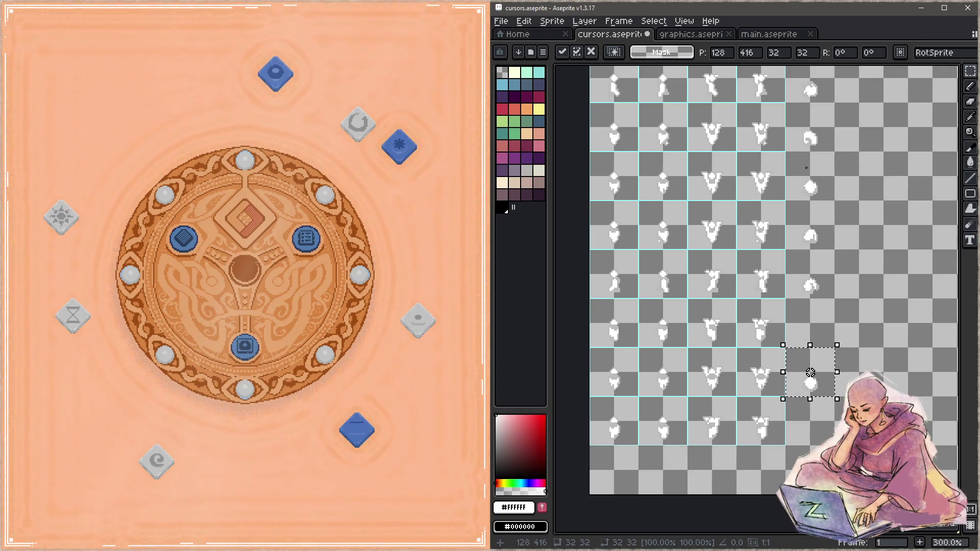
pyautogui.hotkey('ctrl', 'd')
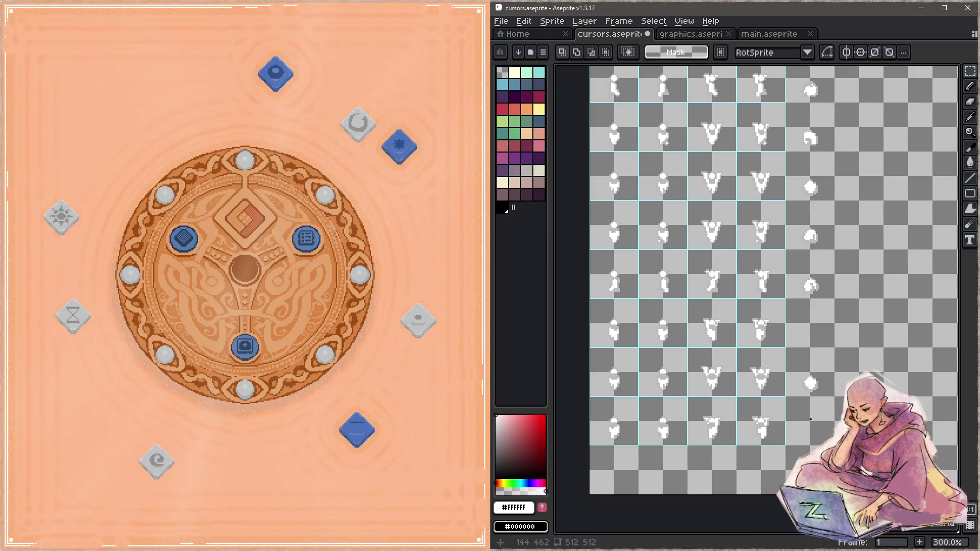
# - Zoom to 600%, draw a small white blob in the empty cell, and start shading it #bababa
pyautogui.scroll(1, 794, 288)
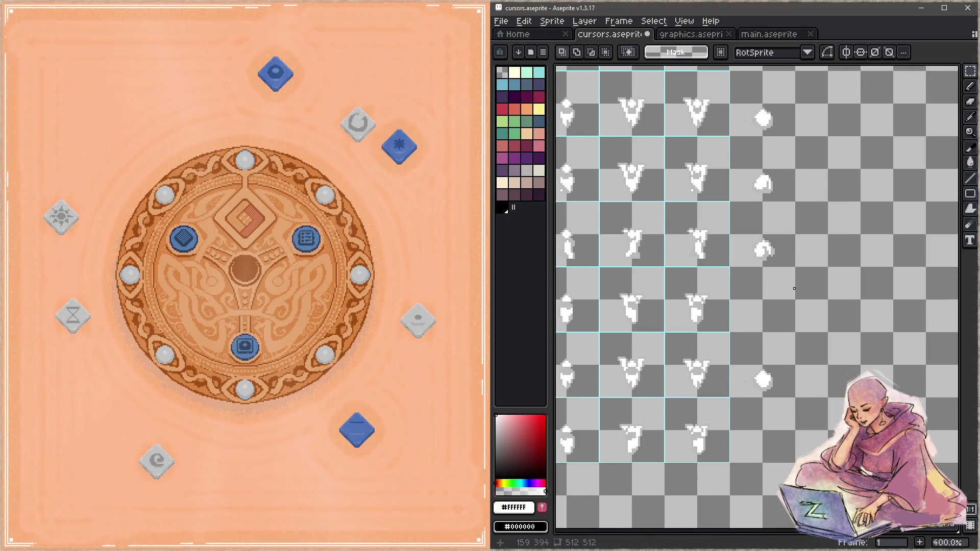
pyautogui.moveTo(765, 297); pyautogui.dragTo(730, 275)
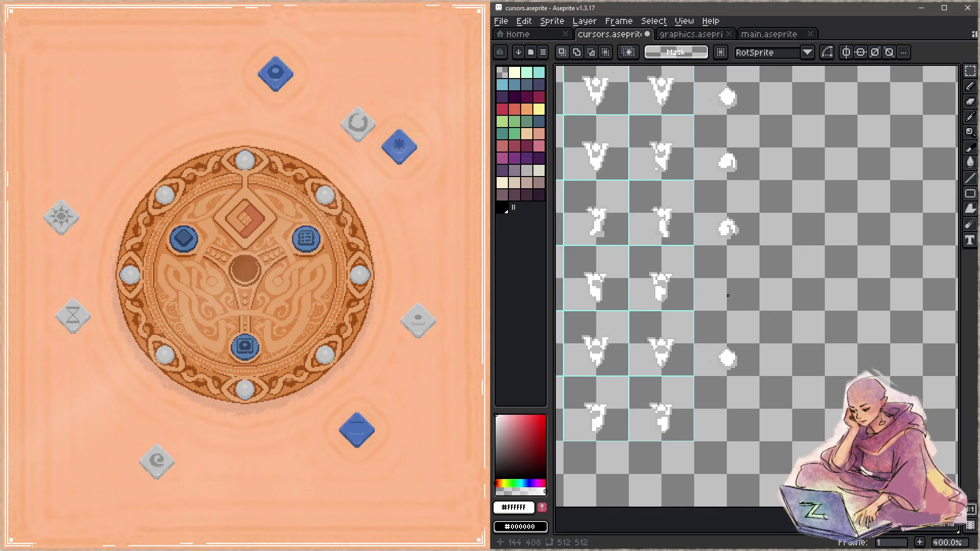
pyautogui.press('b')
pyautogui.scroll(2, 724, 288)
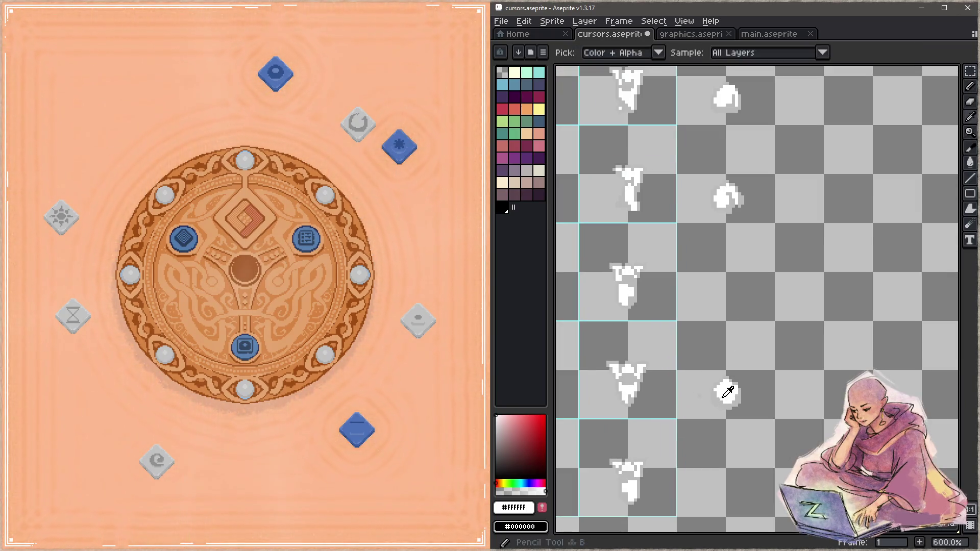
pyautogui.moveTo(724, 283); pyautogui.dragTo(729, 267)
pyautogui.press('i')
pyautogui.click(733, 204)
pyautogui.press('b')
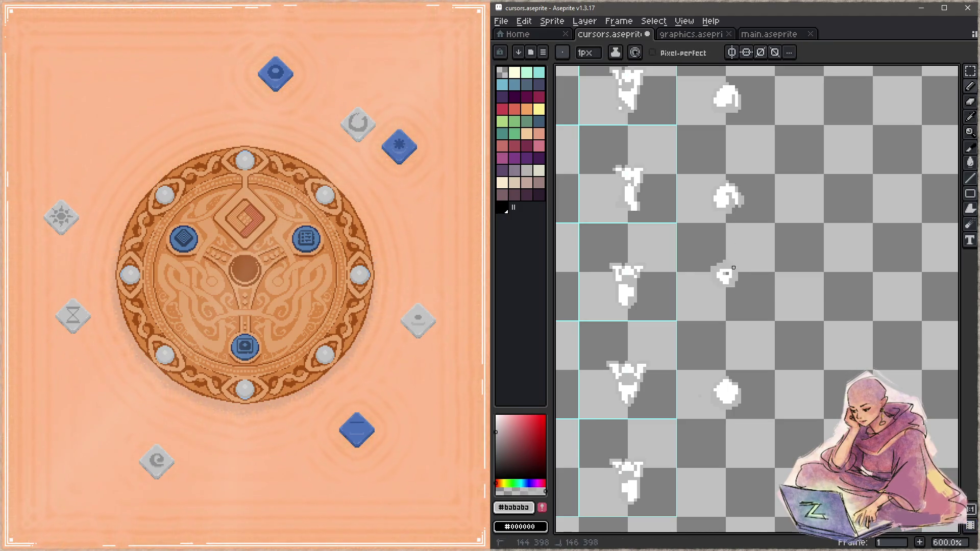
pyautogui.press('i')
pyautogui.click(729, 201)
pyautogui.press('b')
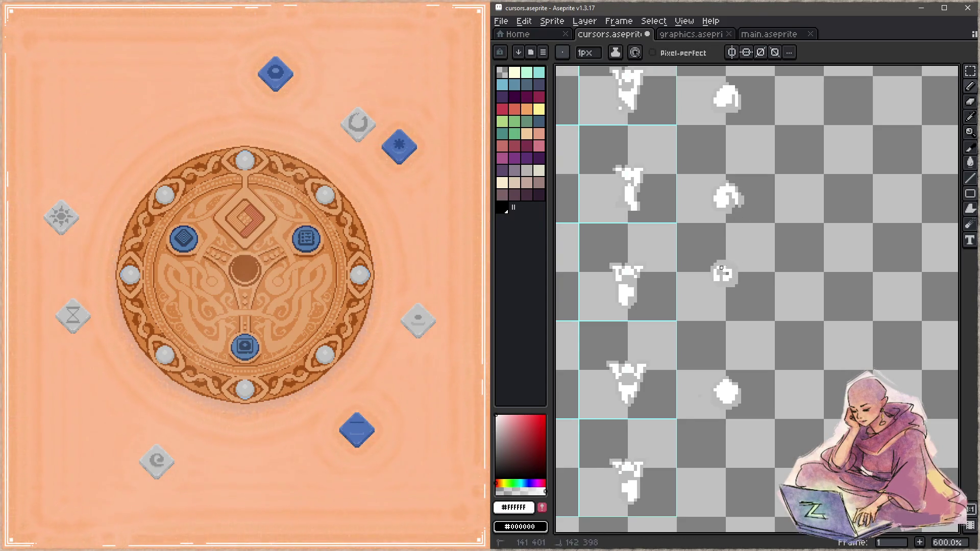